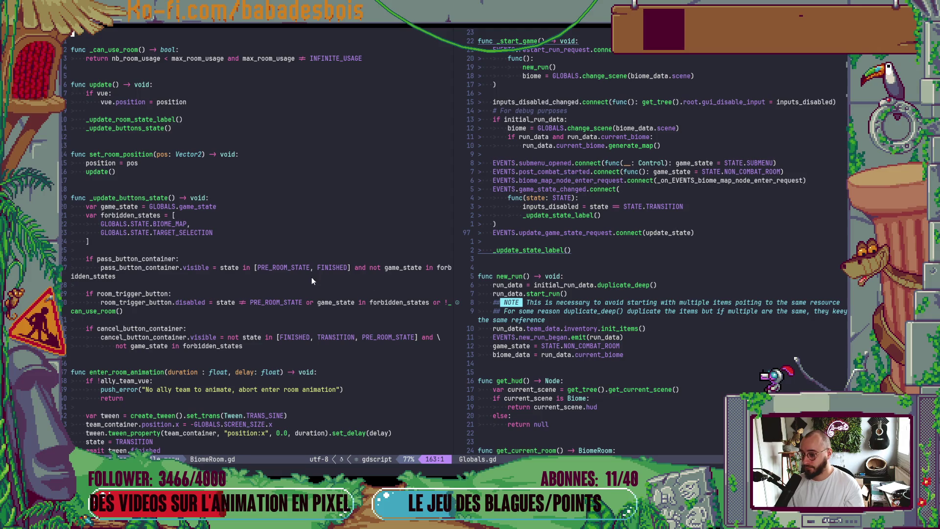
Start a new GLOBALS entry in forbidden_states, then delete the unfinished line
left_click(163, 280)
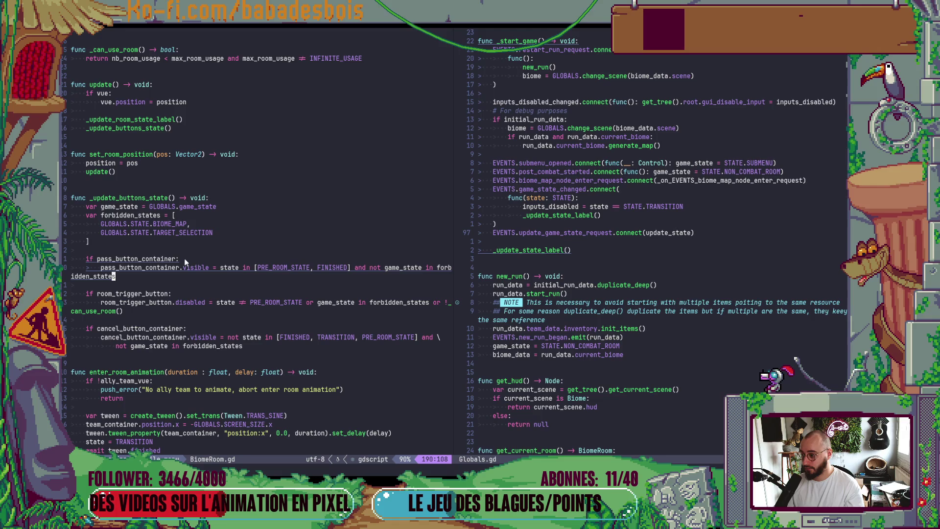
left_click(223, 236)
type("A,")
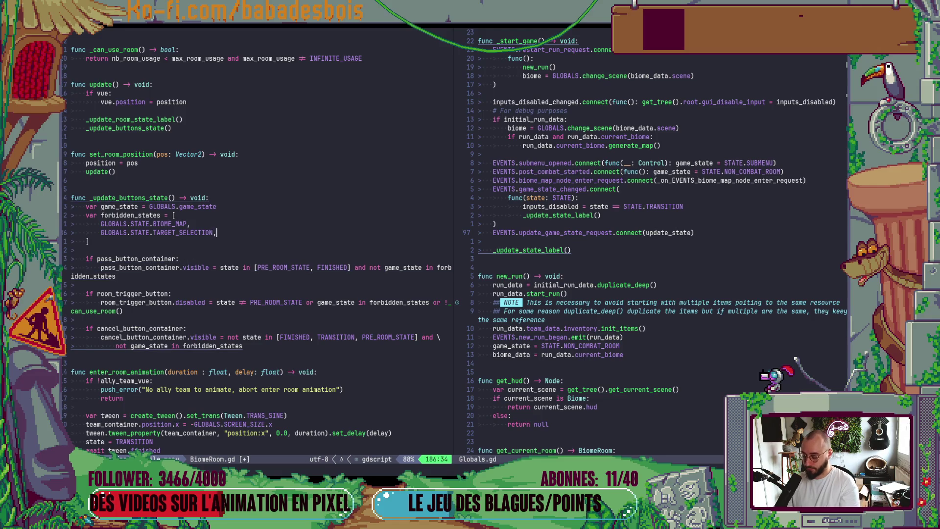
key("Return")
type("GLOBALS.")
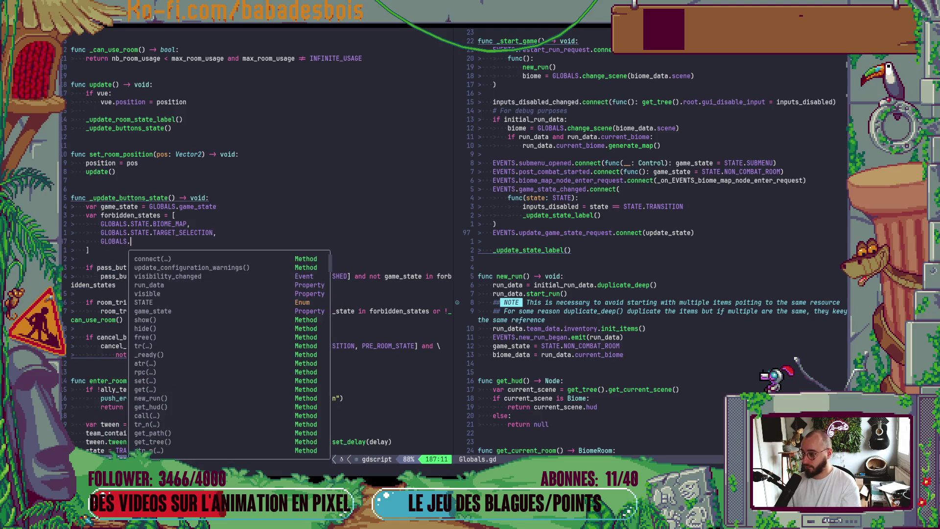
key("Escape")
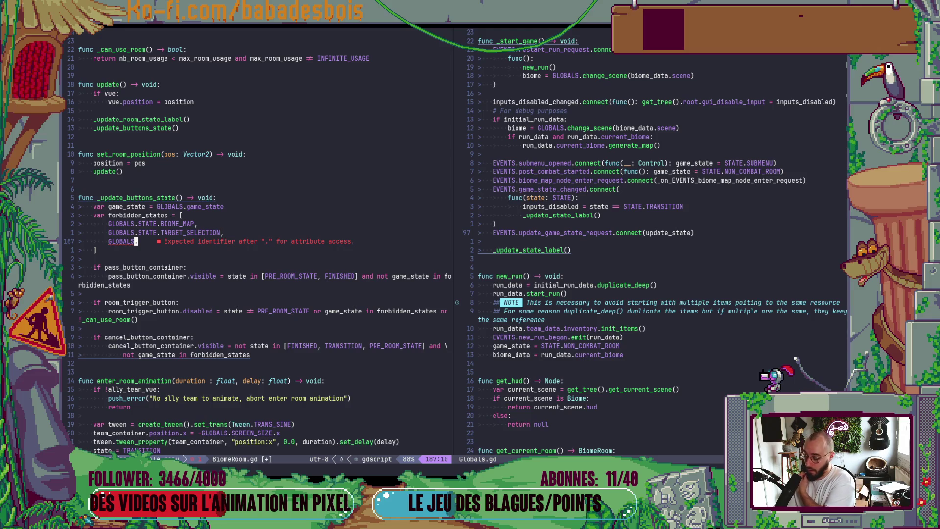
key("d")
key("d")
Append 'and game_state != GLOBALS.STATE.SUBMENU' to the pass_button_container.visible line
key("j")
key("j")
key("j")
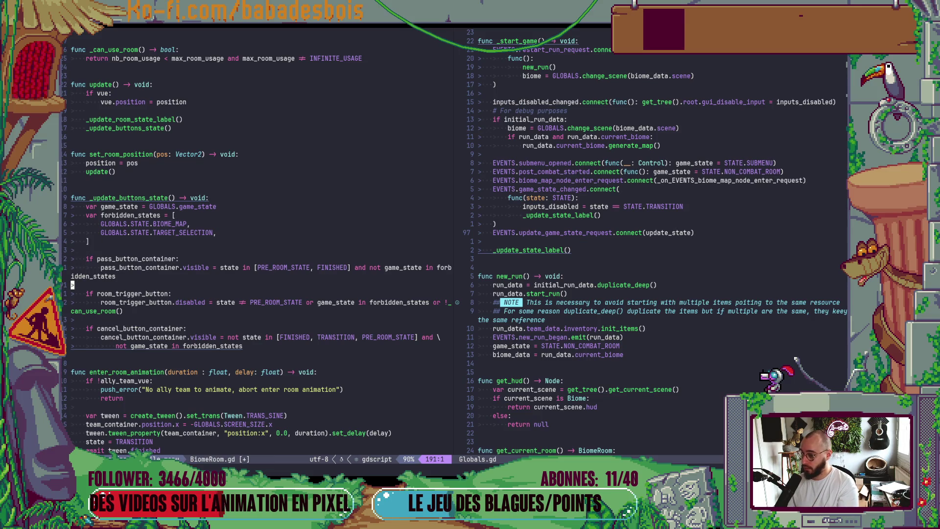
type("kA andf")
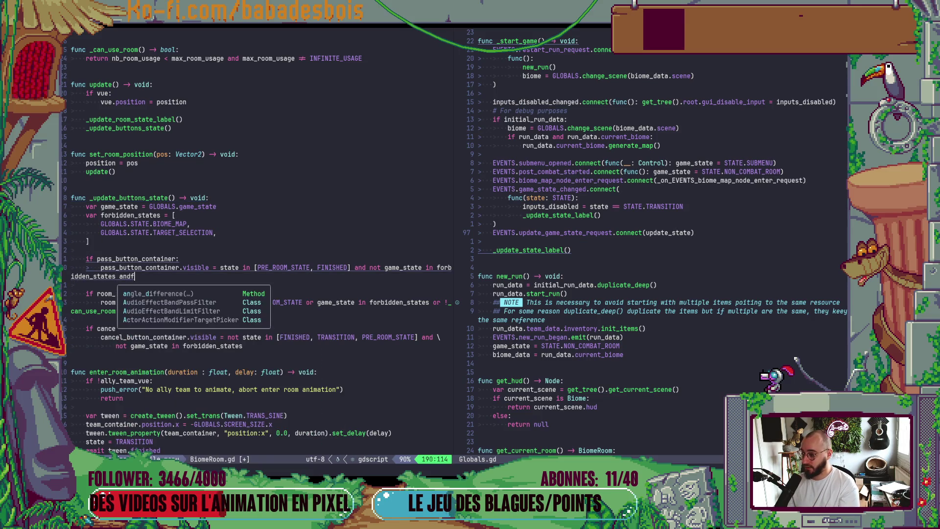
key("BackSpace")
key("BackSpace")
type("f")
key("BackSpace")
type("d gam")
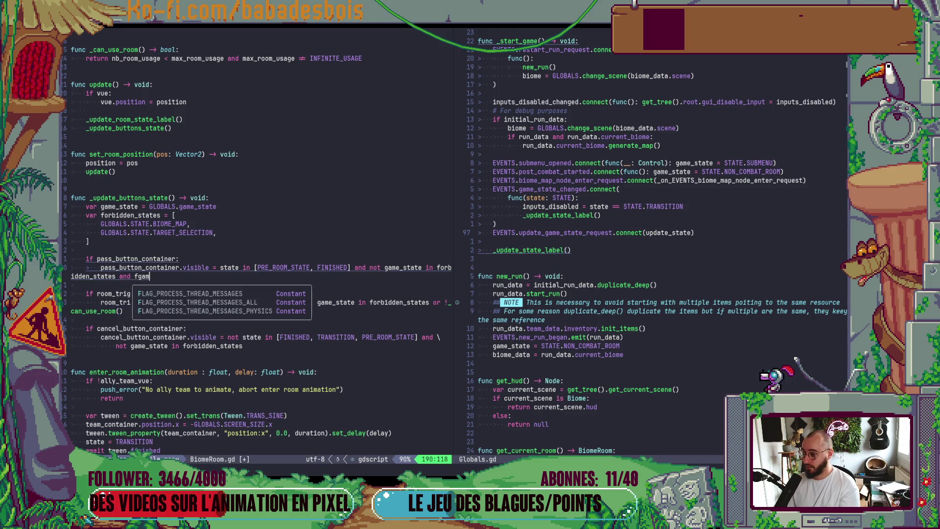
type("e_state ")
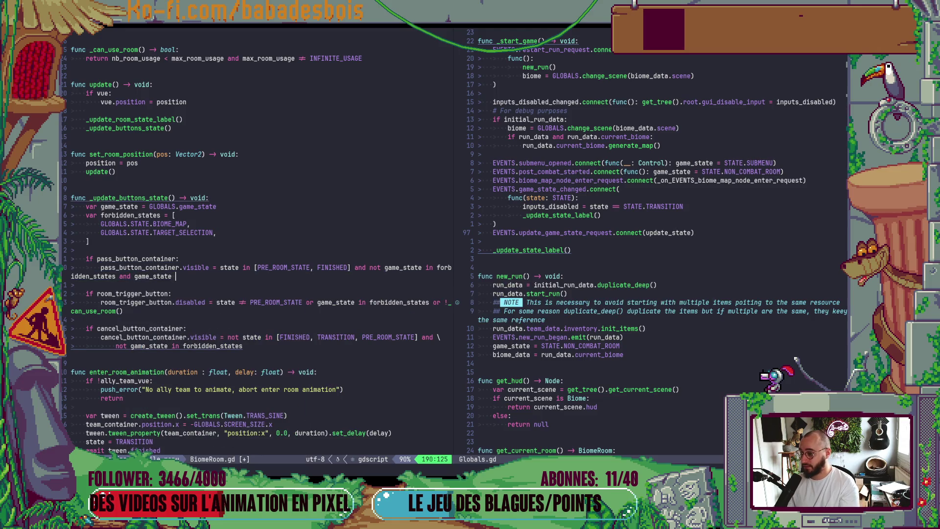
type("\"")
type("=")
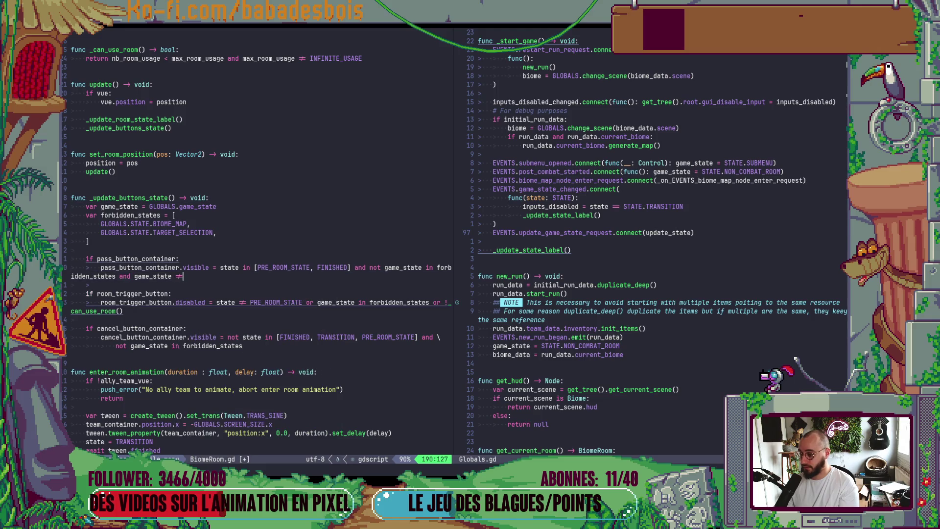
type("G")
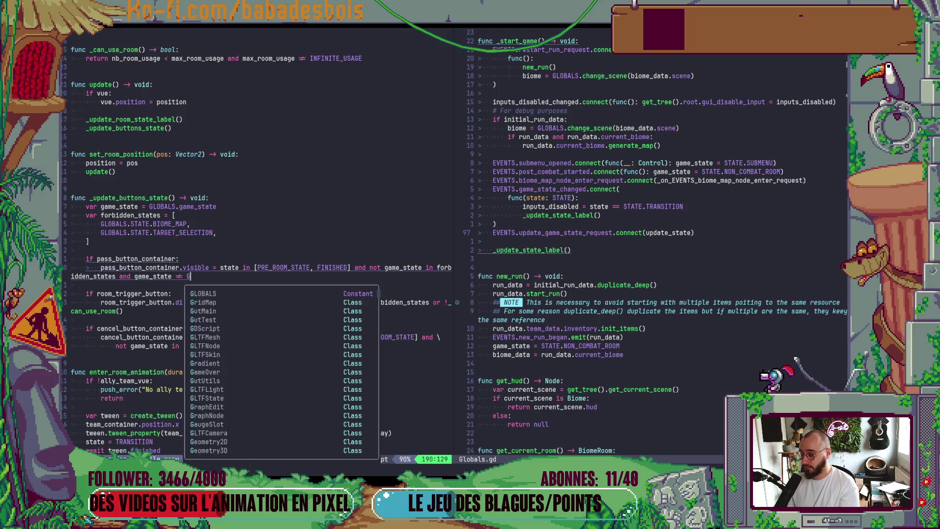
key("Return")
type(".STATE.")
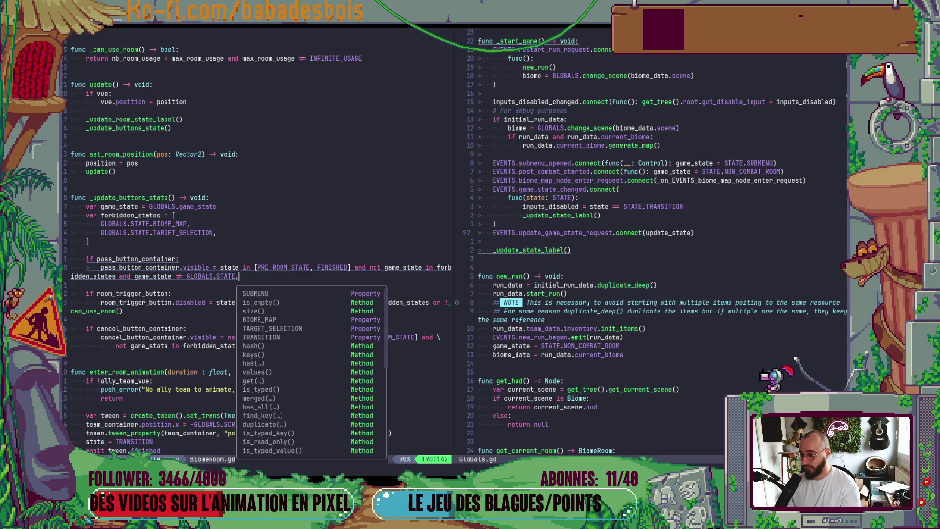
type("SUBMENU")
key("Return")
Save BiomeRoom.gd and run the game in Godot with F5
key("ctrl+s")
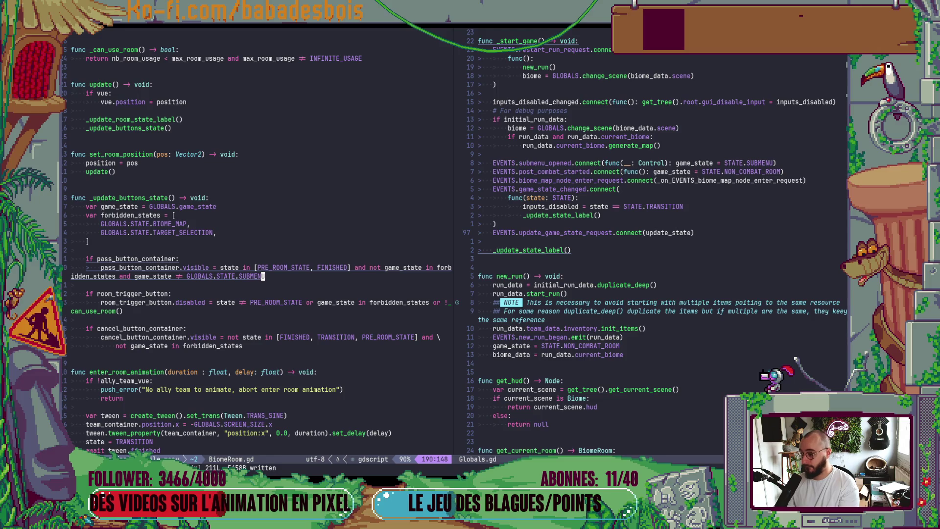
key("alt+Tab")
key("F5")
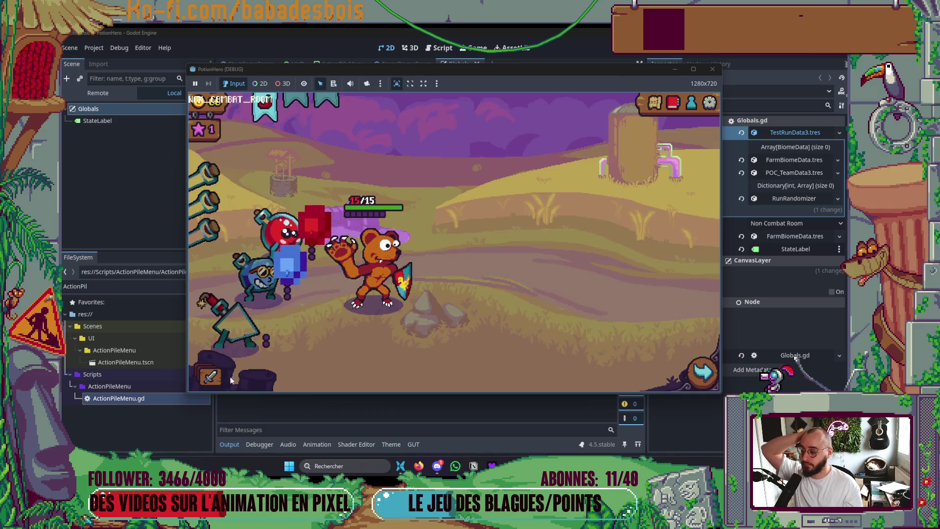
Open and close the action pile panel twice, then the biome map
left_click(234, 380)
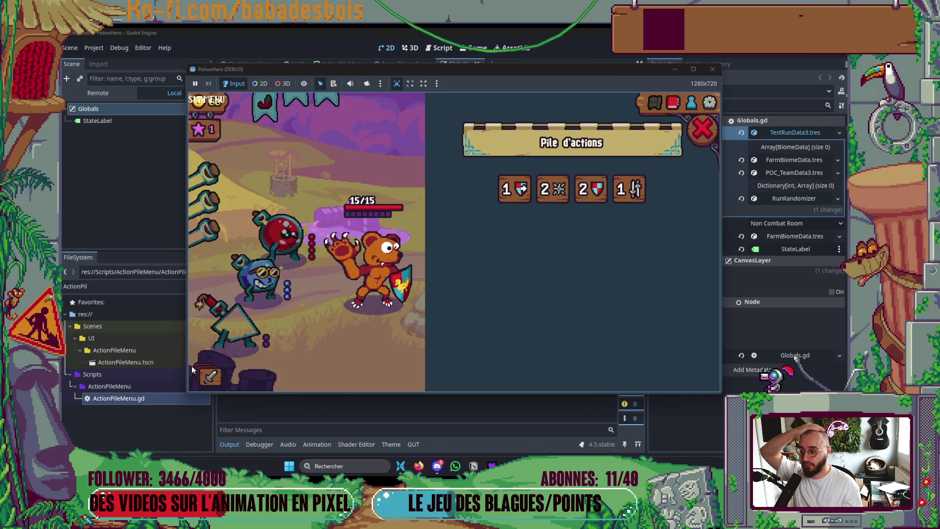
left_click(704, 127)
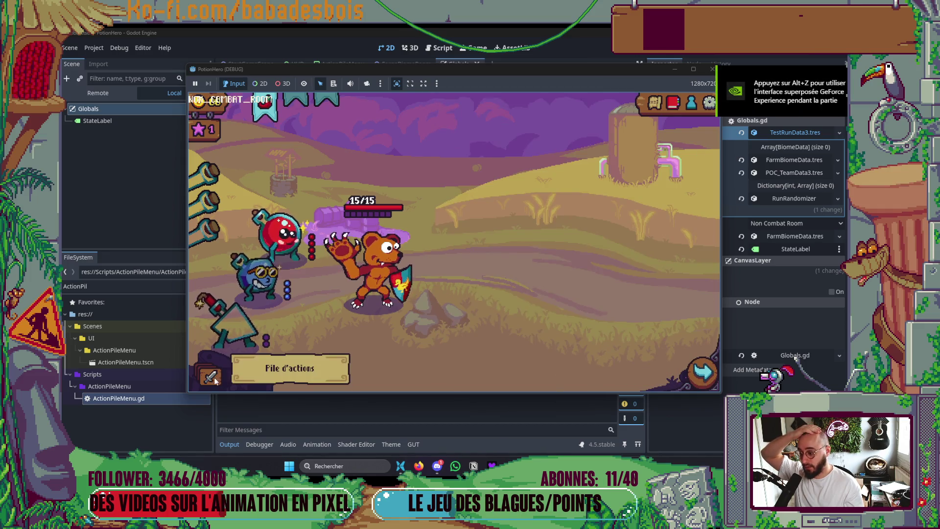
left_click(215, 378)
left_click(704, 128)
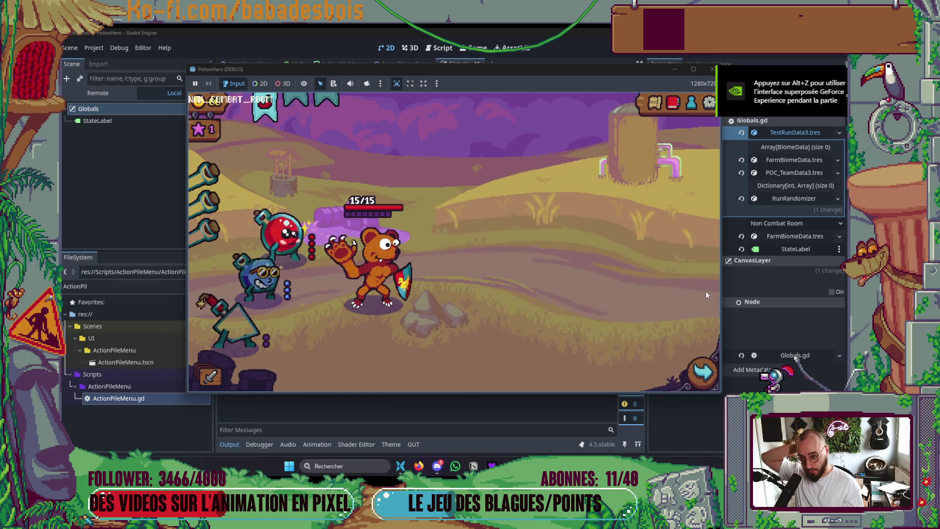
left_click(703, 372)
left_click(704, 129)
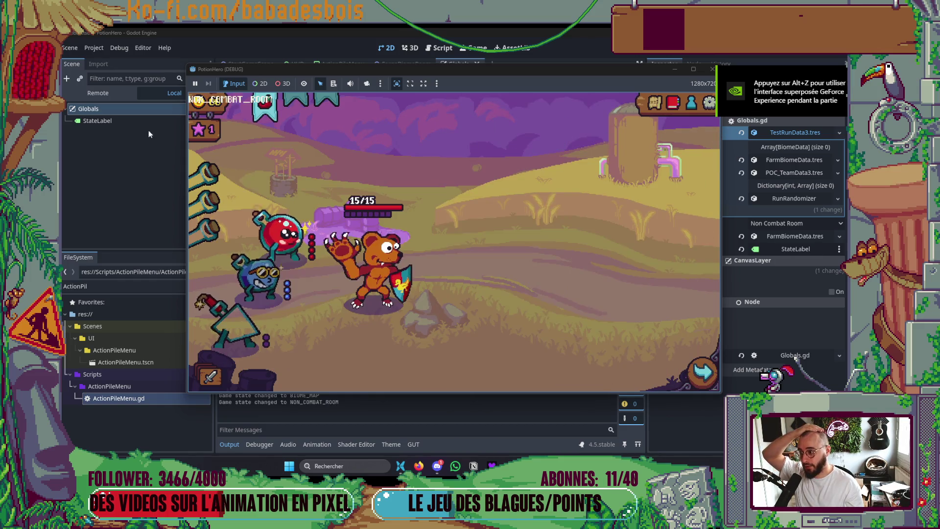
Travel from the biome map into the next combat room, then stop the game with F8
mouse_move(267, 108)
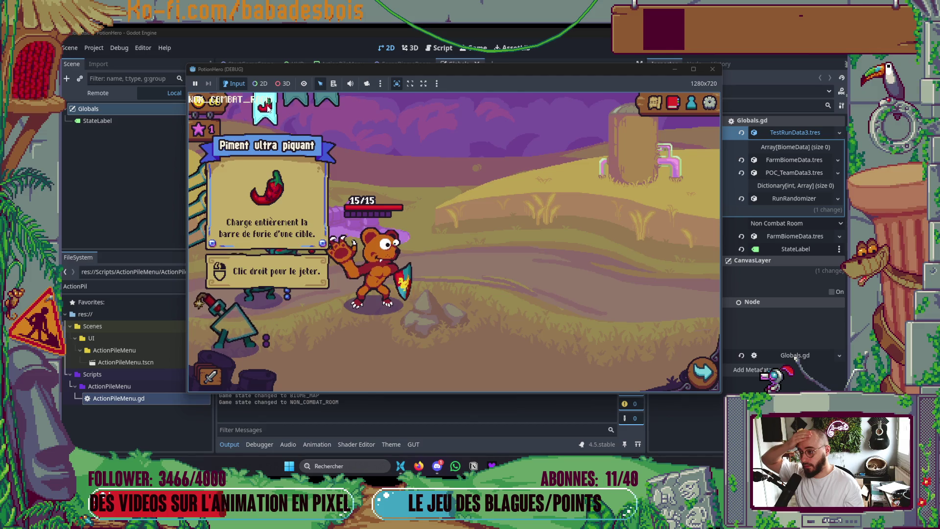
mouse_move(233, 317)
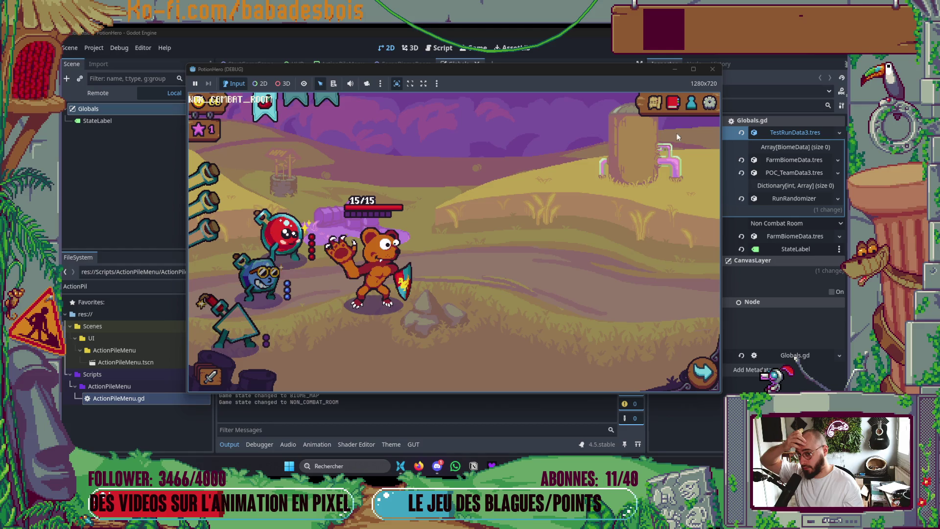
left_click(702, 371)
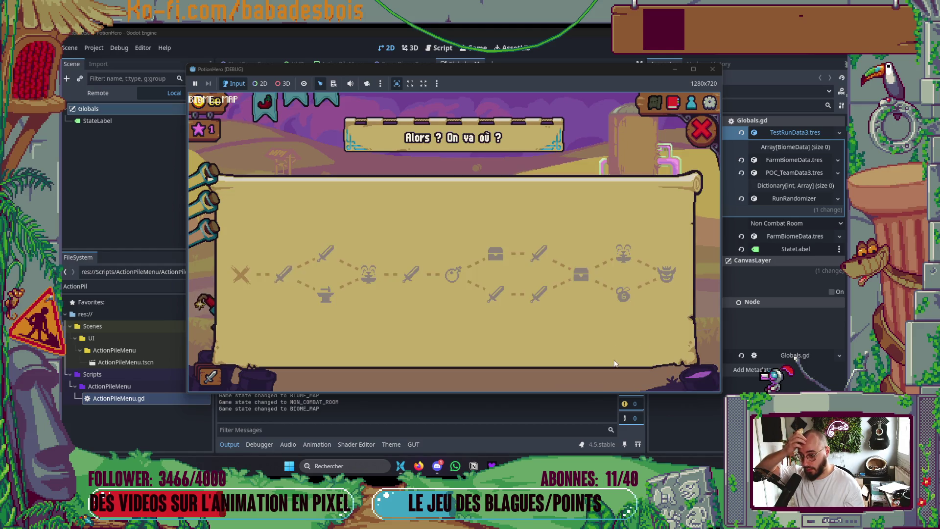
left_click(283, 274)
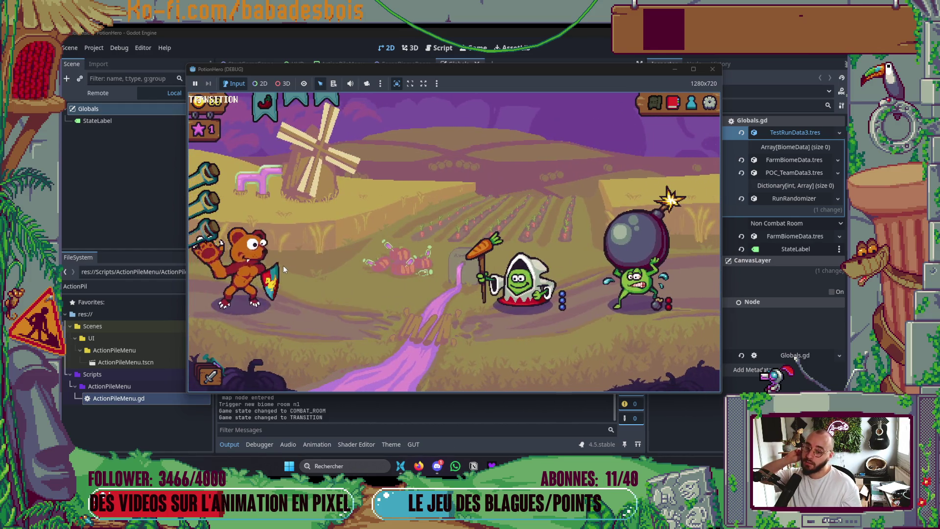
mouse_move(311, 241)
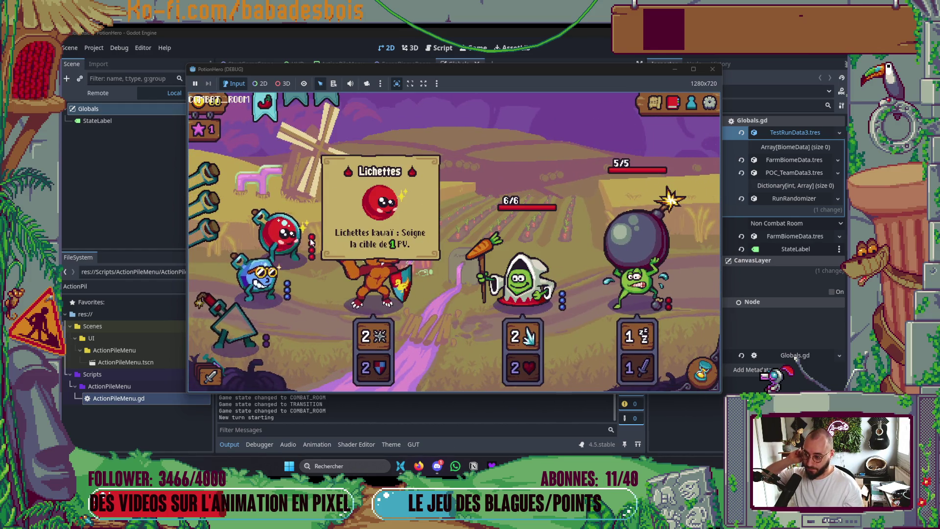
mouse_move(374, 343)
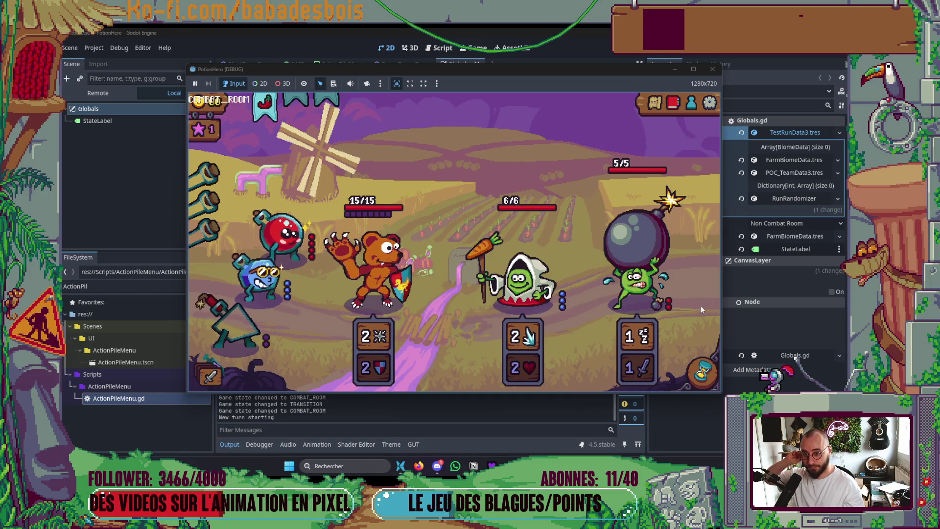
key("F8")
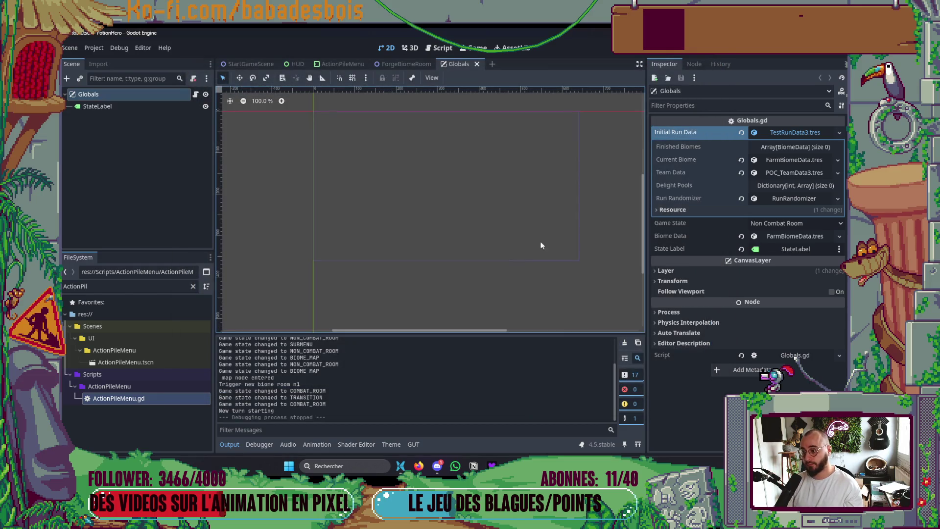
Review Globals.gd's new_run and the biome_map_node_enter_request connection in _start_game
key("alt+Tab")
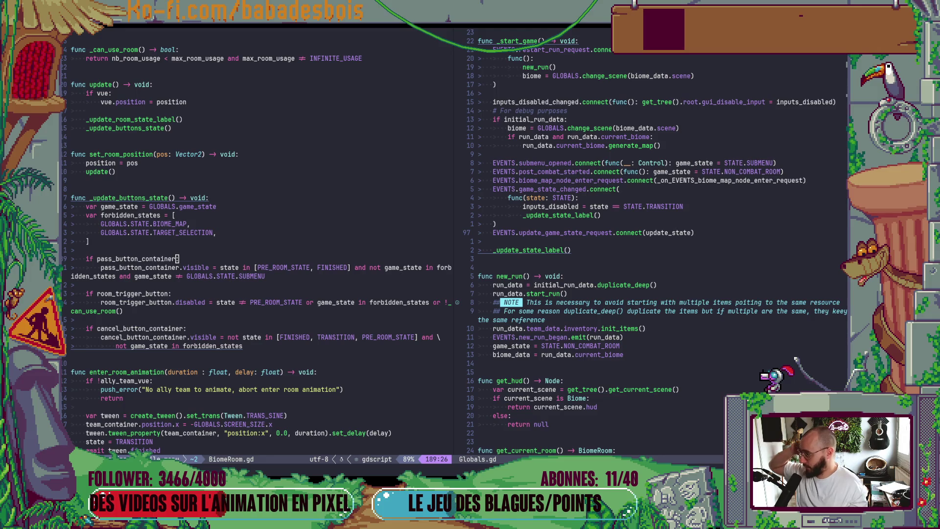
left_click(554, 276)
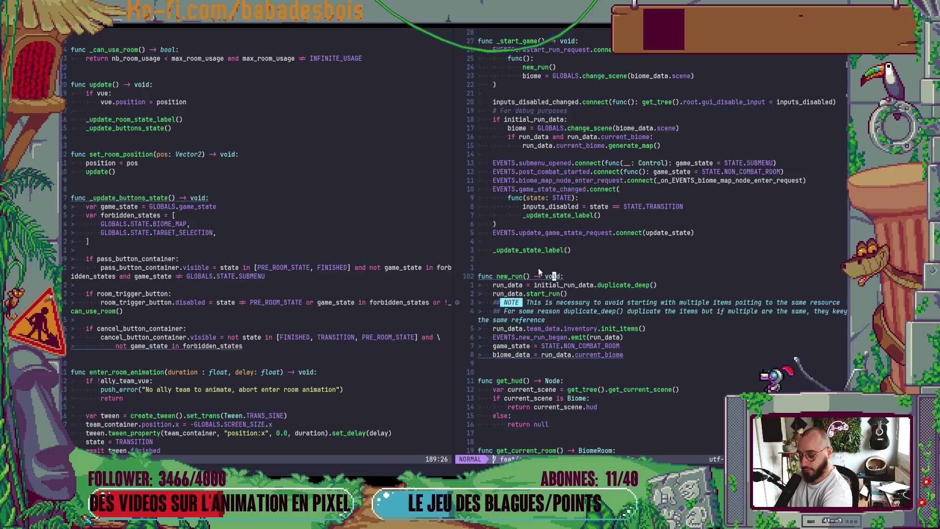
left_click(538, 242)
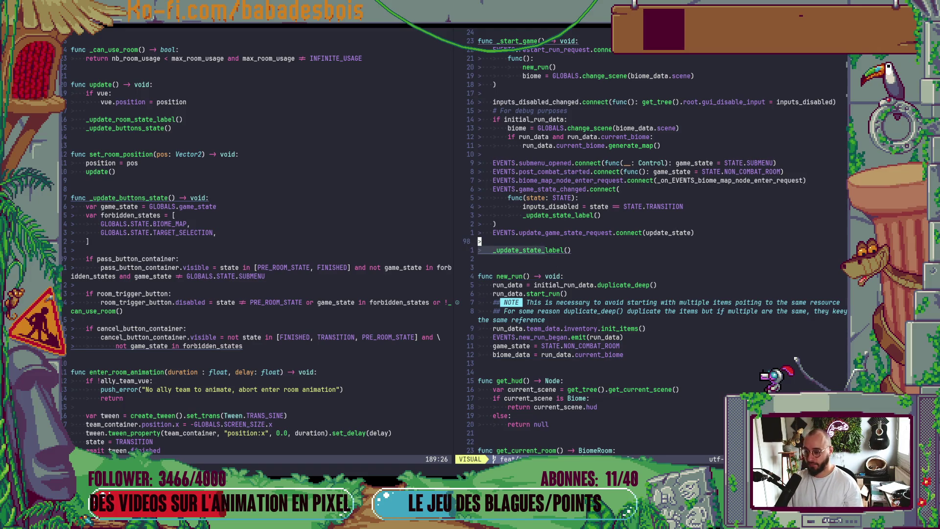
left_click(639, 181)
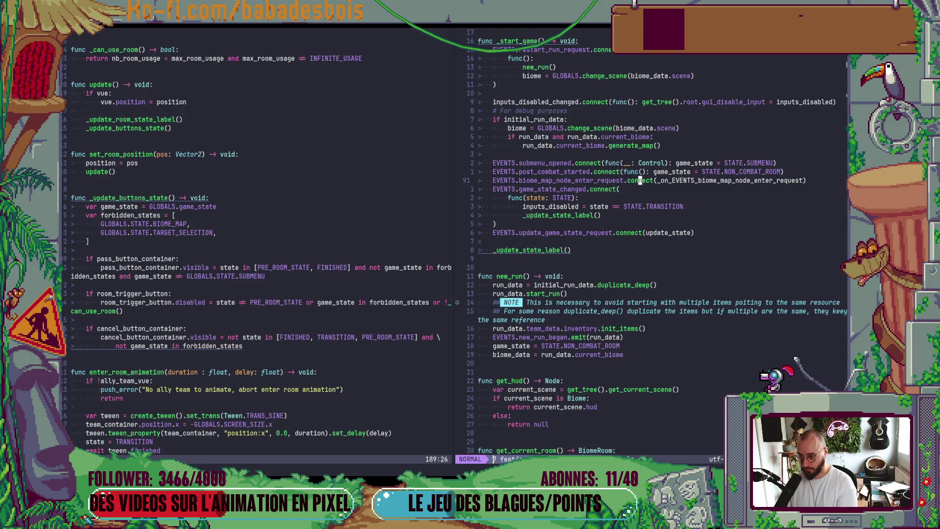
key("alt+Tab")
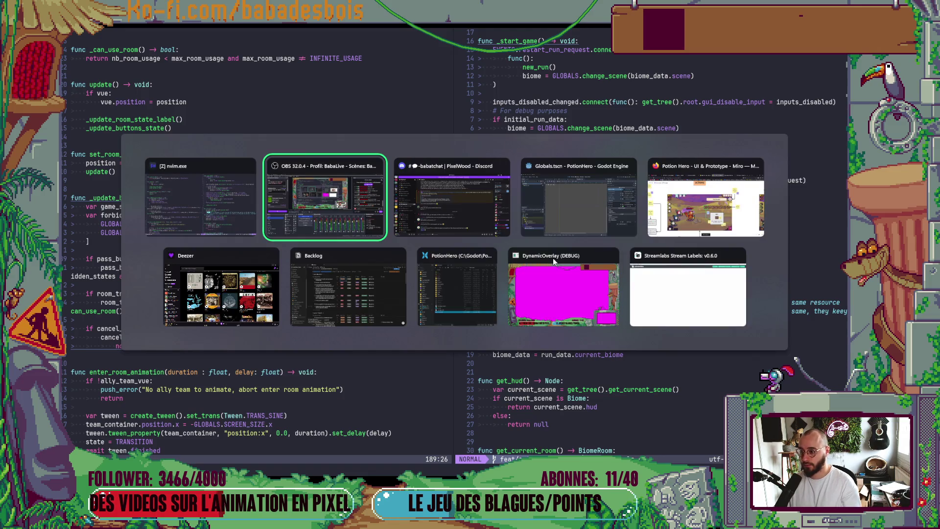
Open a terminal split under the code and run git st to list changed files
key("Escape")
key("ctrl+backslash")
type("git")
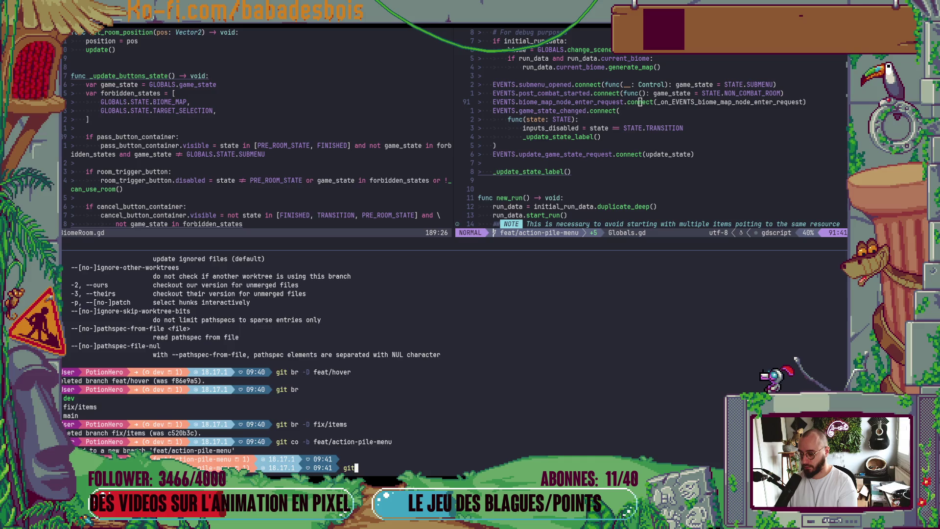
type(" st")
key("Return")
type("git add")
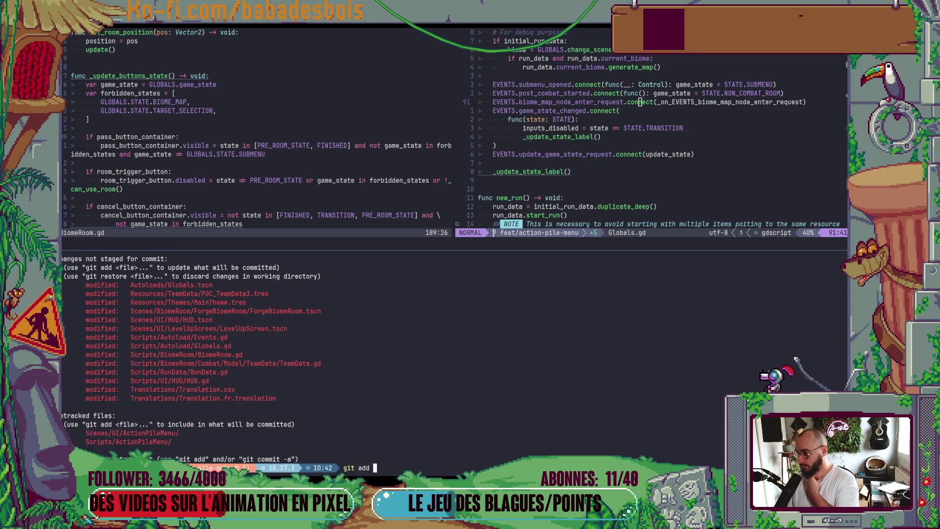
key("alt+Tab")
key("Tab")
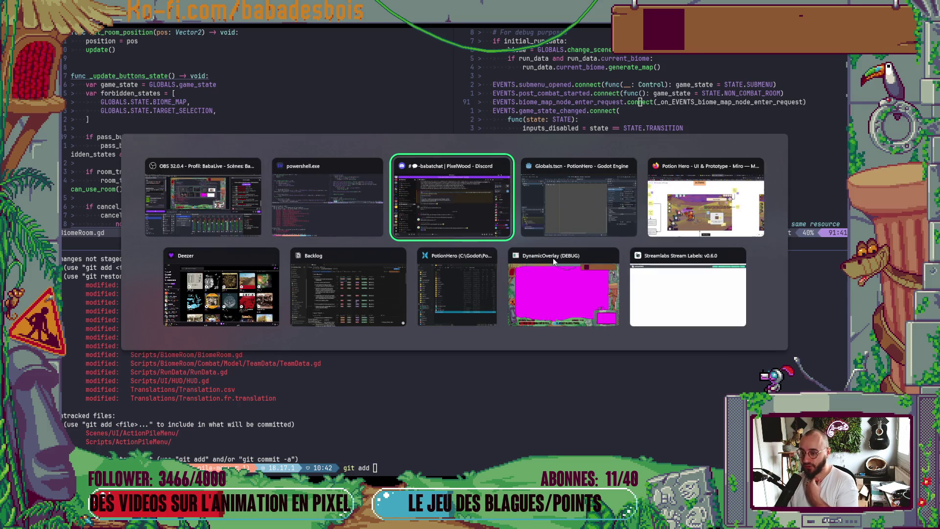
In Notion Backlog, move the 'Créer un menu dédié aux actions' task's Statut off A faire
left_click(368, 272)
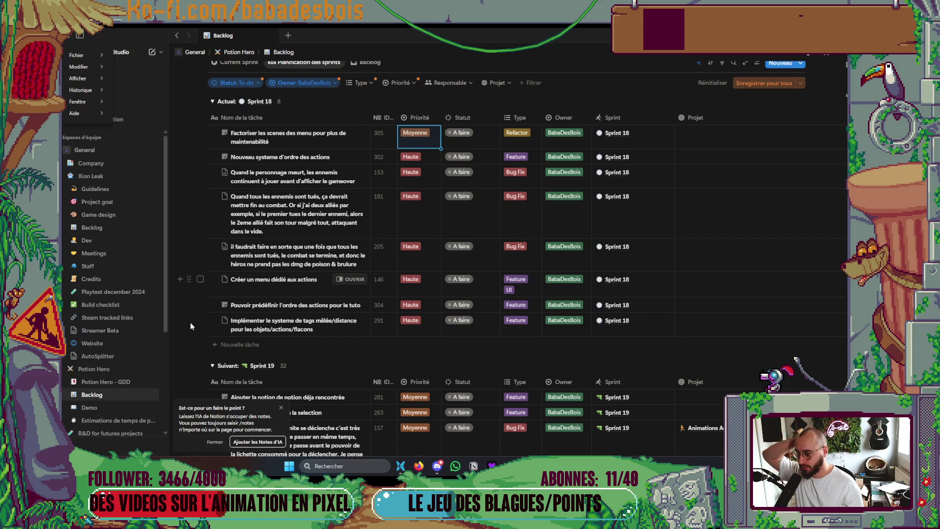
key("Escape")
left_click(468, 282)
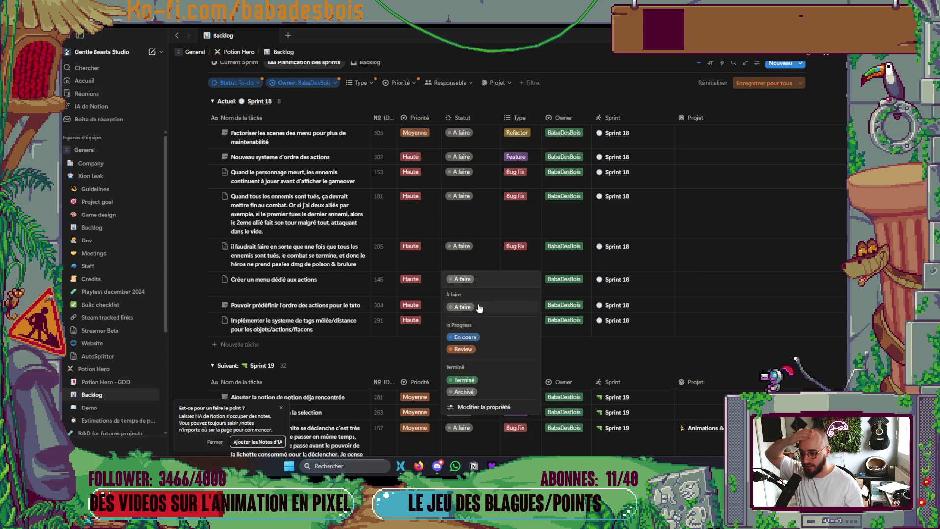
left_click(475, 351)
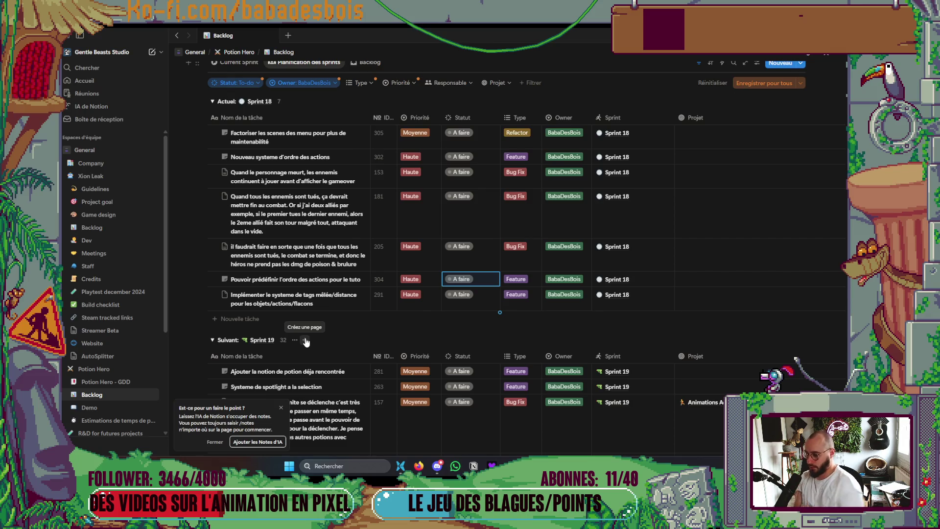
Dismiss the AI notes suggestion popup and collapse the Notion sidebar
left_click(281, 408)
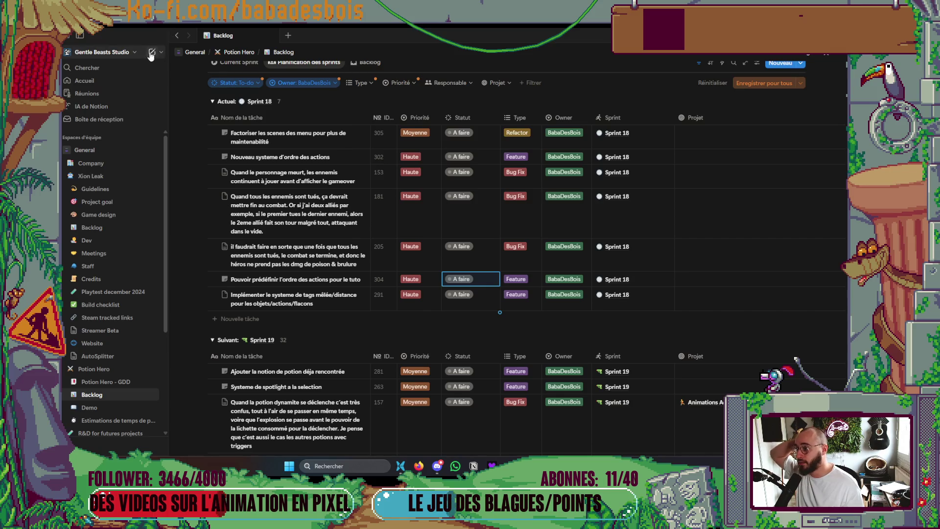
left_click(78, 36)
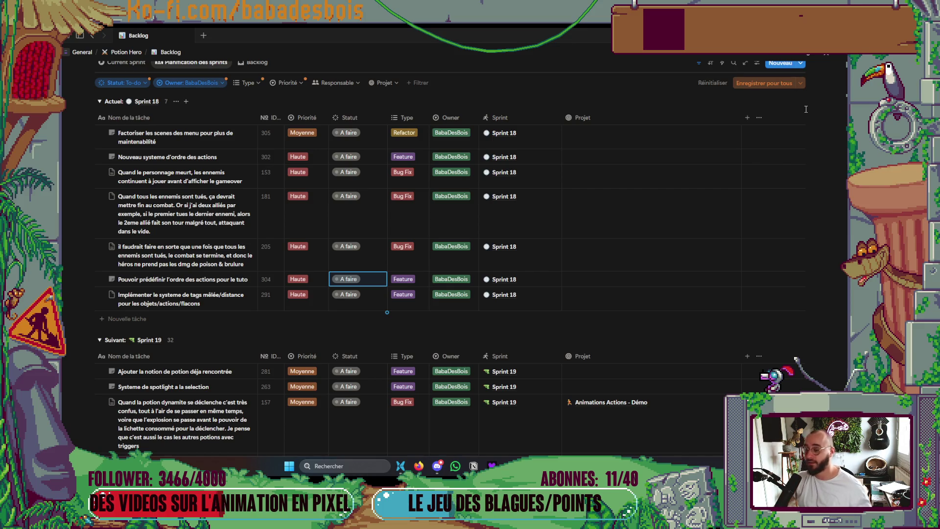
key("alt+Tab")
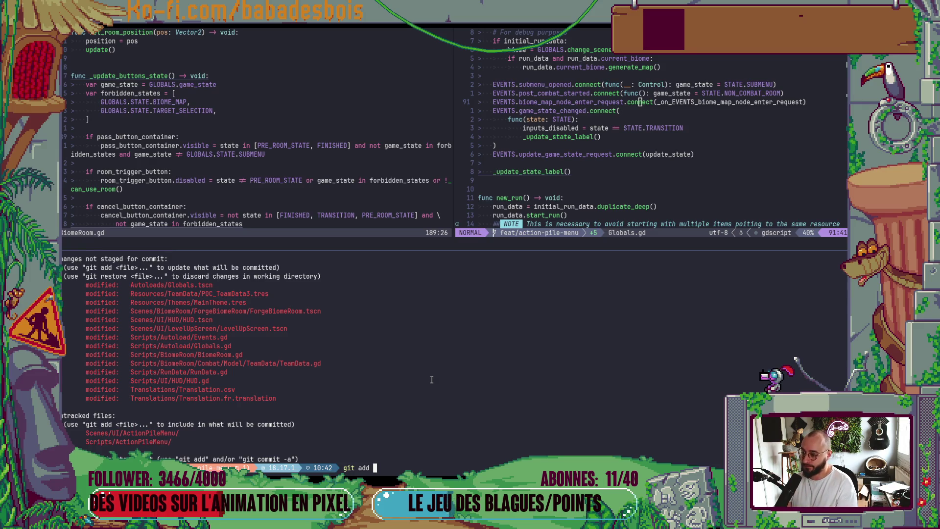
Run git diff on Resources/TeamData/POC_TeamData3.tres and scroll through the changes
key("BackSpace")
key("BackSpace")
key("BackSpace")
type("diff")
double_click(255, 295)
middle_click(255, 295)
key("Return")
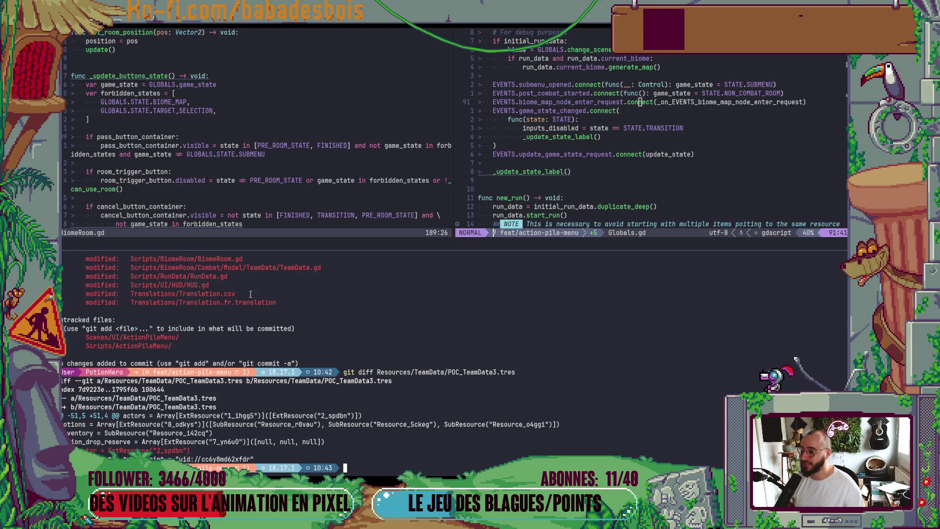
scroll(404, 329, "up", 4)
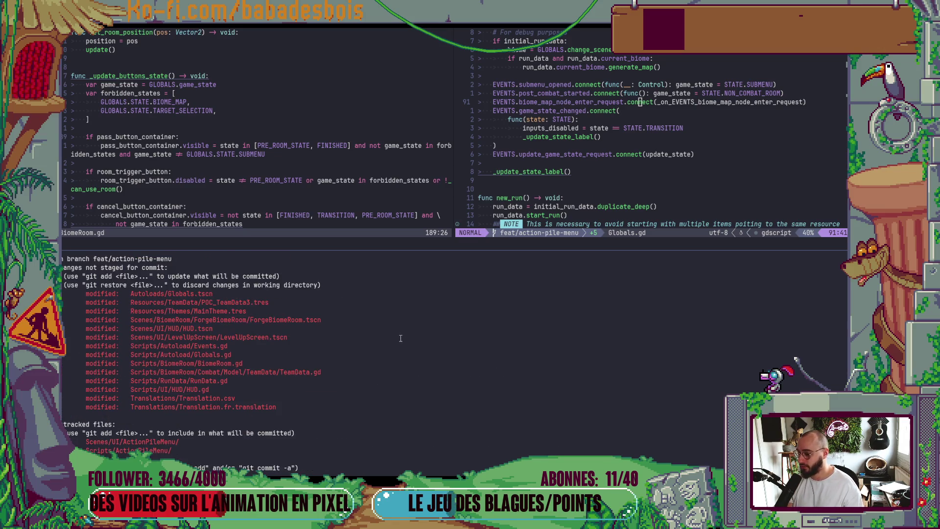
key("alt+Tab")
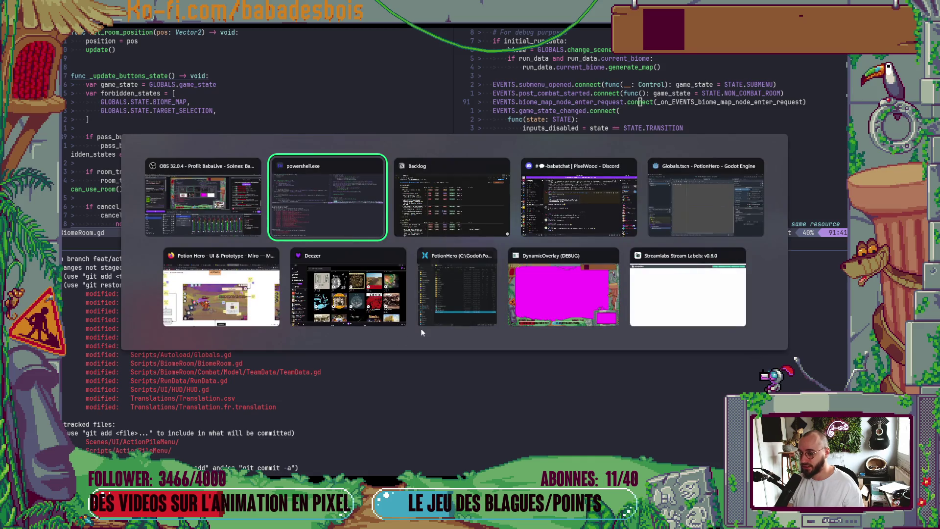
Filter FileSystem by 'POC', inspect and save POC_TeamData2.tres and POC_TeamData.tres, then rerun the diff
key("Tab")
key("Tab")
key("Tab")
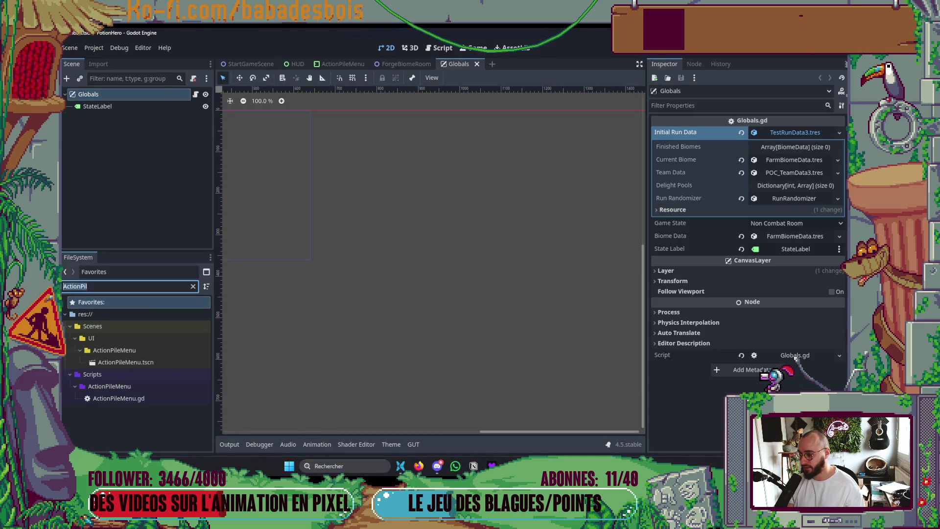
key("BackSpace")
type("POC")
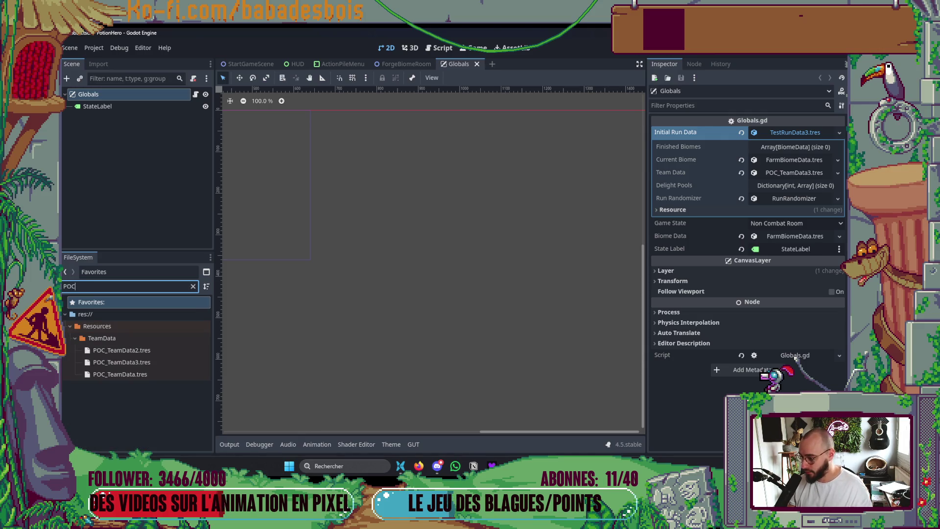
left_click(148, 350)
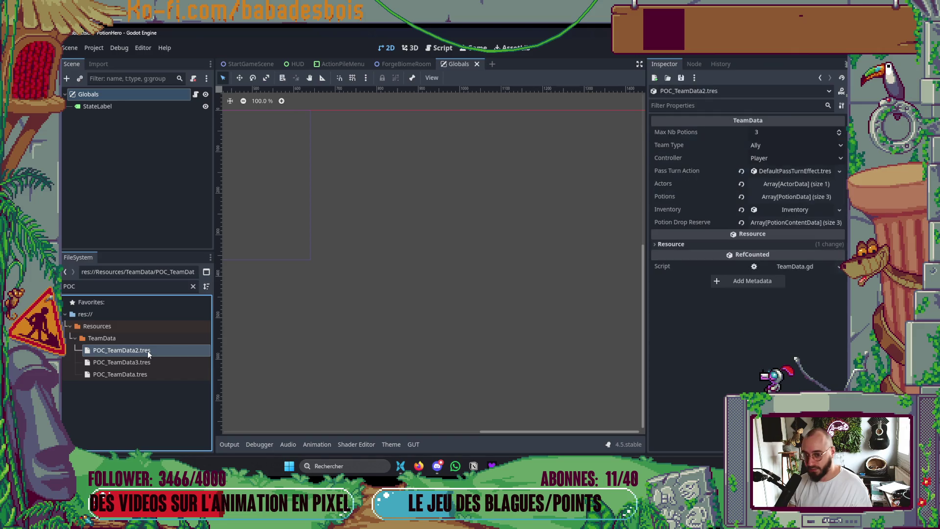
left_click(137, 374)
key("ctrl+s")
key("alt+Tab")
key("alt+Tab")
key("Return")
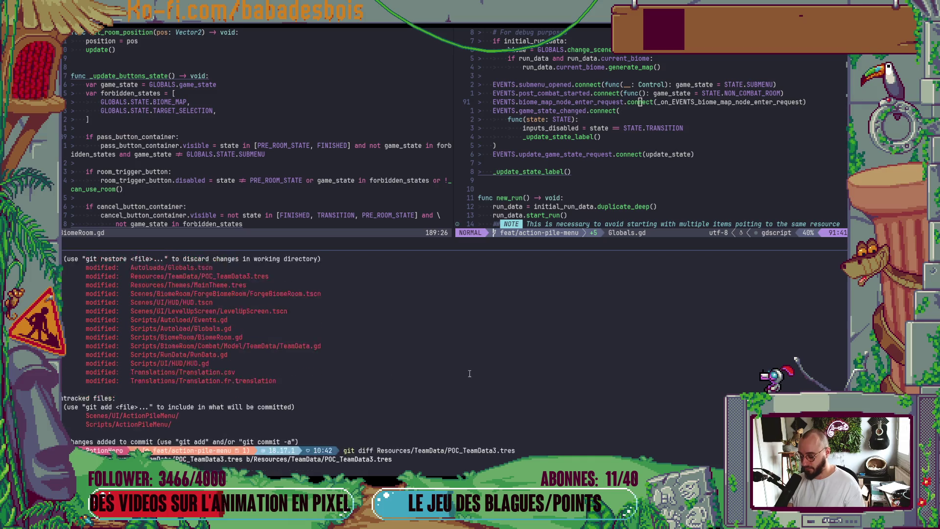
Refresh git status and stage the Resources/TeamData/ folder
type("gst")
key("Return")
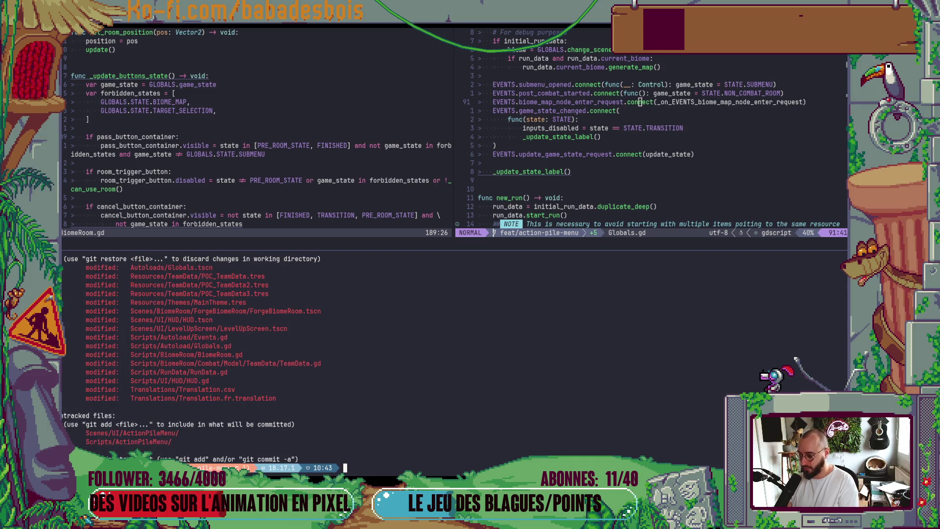
type("git add")
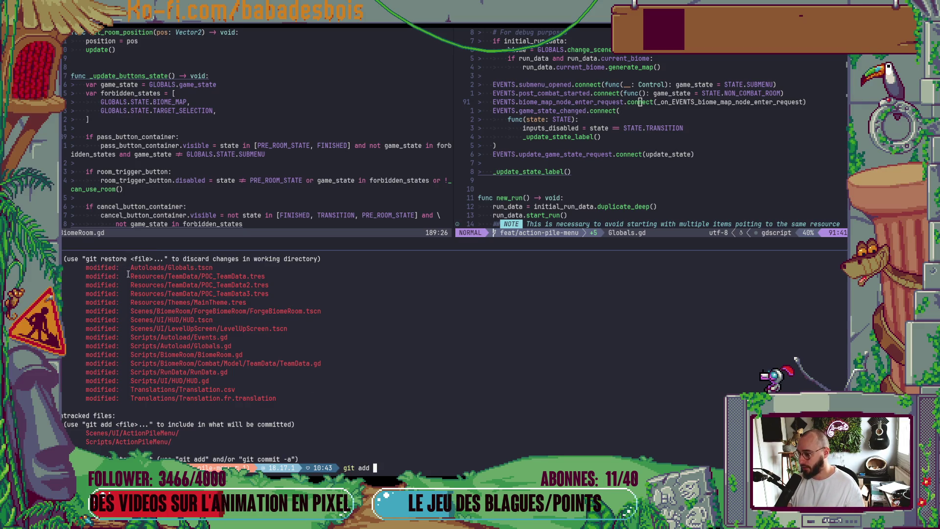
left_click_drag(131, 276, 202, 276)
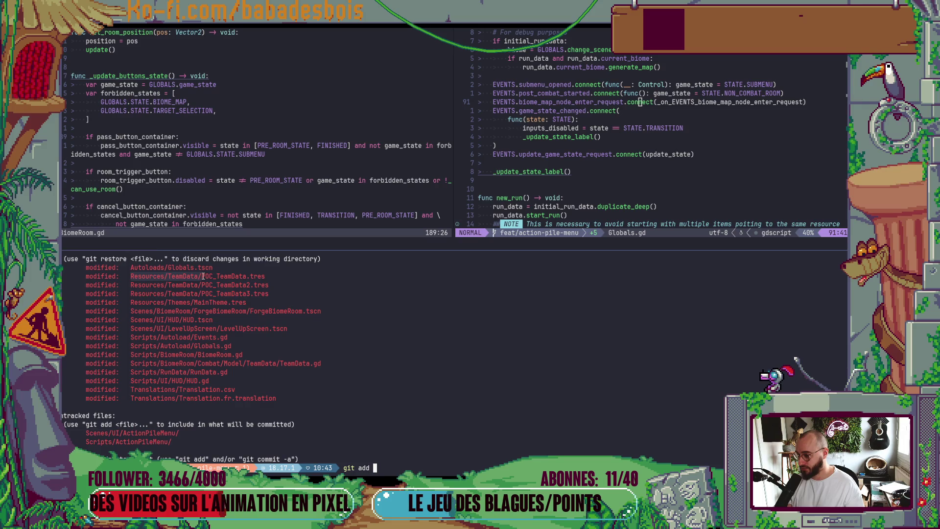
middle_click(202, 276)
key("Return")
Diff Autoloads/Globals.tscn, then save the current scene in Godot
type("git")
key("BackSpace")
type("t diff")
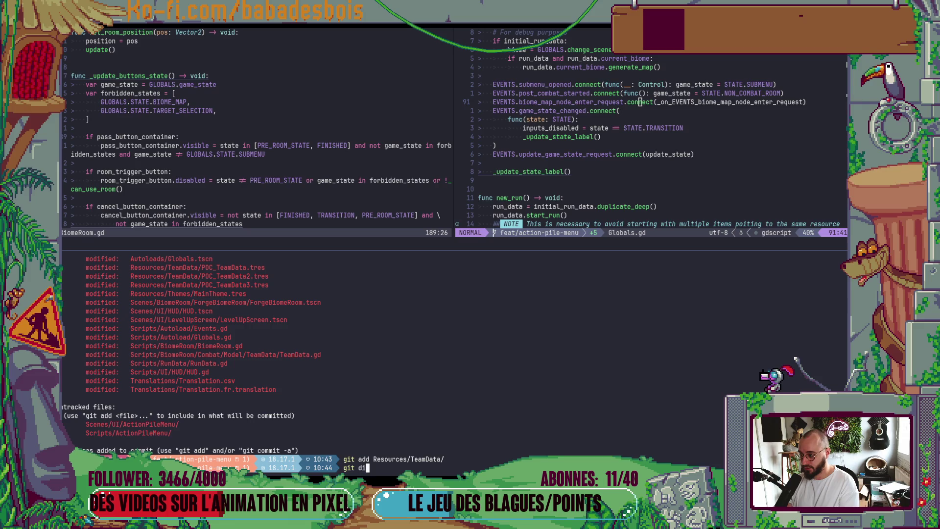
double_click(163, 258)
middle_click(164, 259)
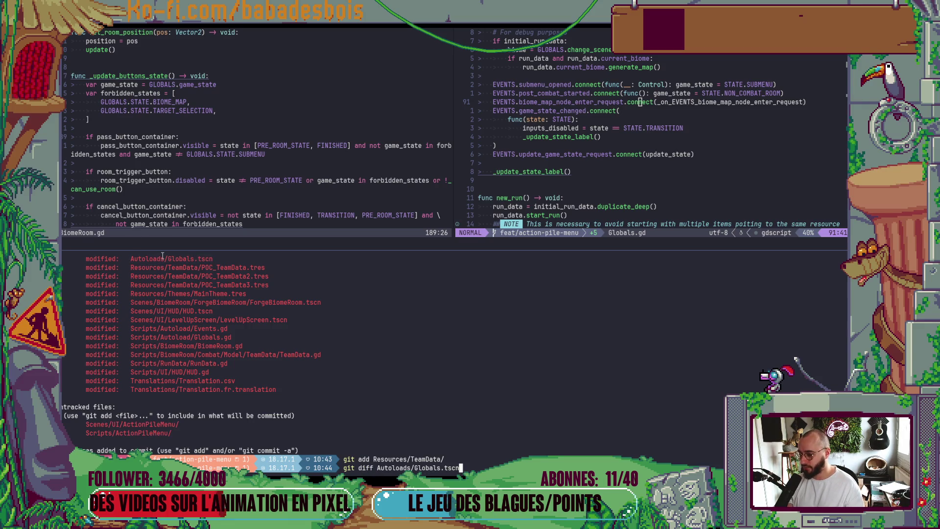
key("Return")
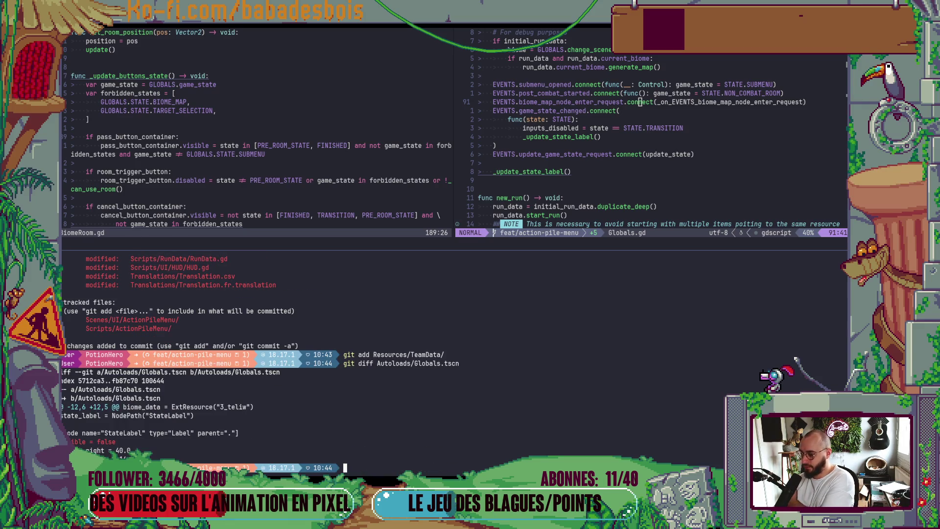
key("alt+Tab")
key("ctrl+s")
key("alt+Tab")
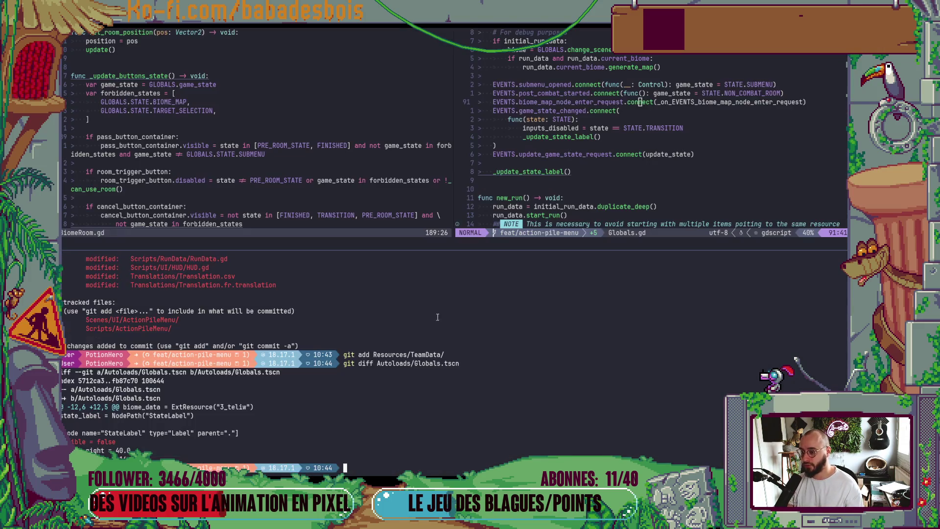
Stage MainTheme.tres and ForgeBiomeRoom.tscn with git add
type("gst")
key("Return")
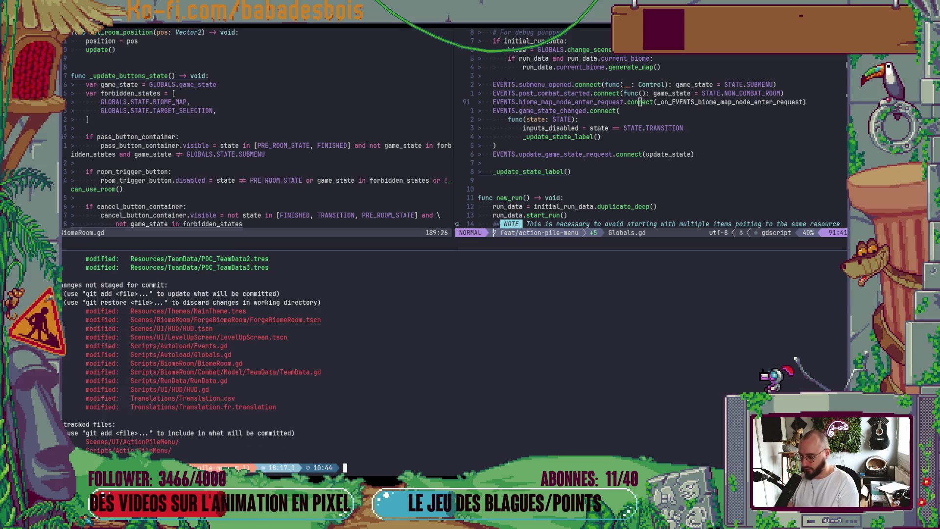
type("git add")
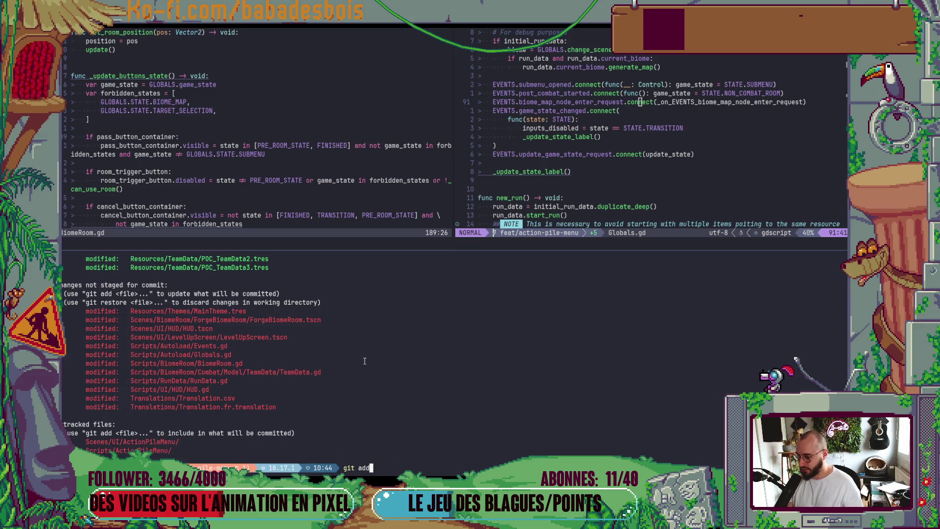
double_click(224, 311)
middle_click(224, 311)
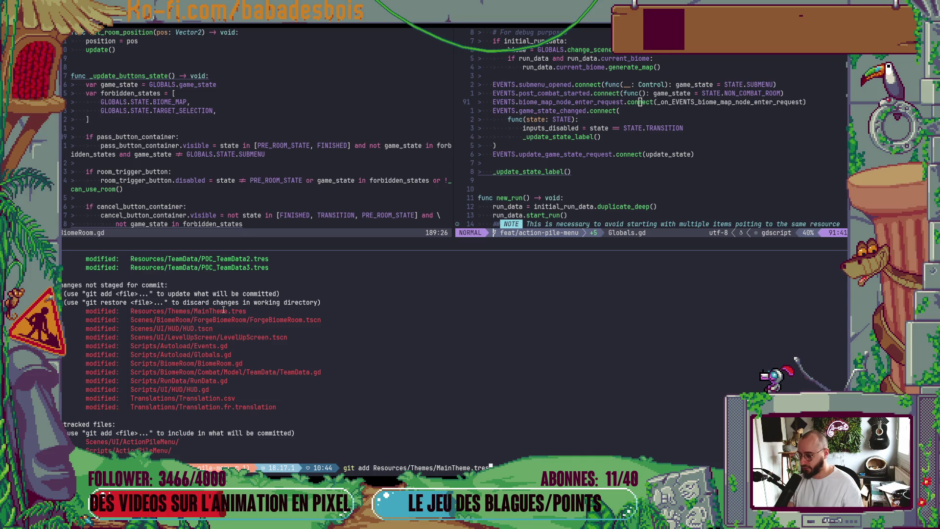
key("Return")
type("git add")
double_click(216, 311)
middle_click(216, 310)
key("Return")
Stage Scenes/UI/HUD/HUD.tscn and LevelUpScreen.tscn with git add
type("gi")
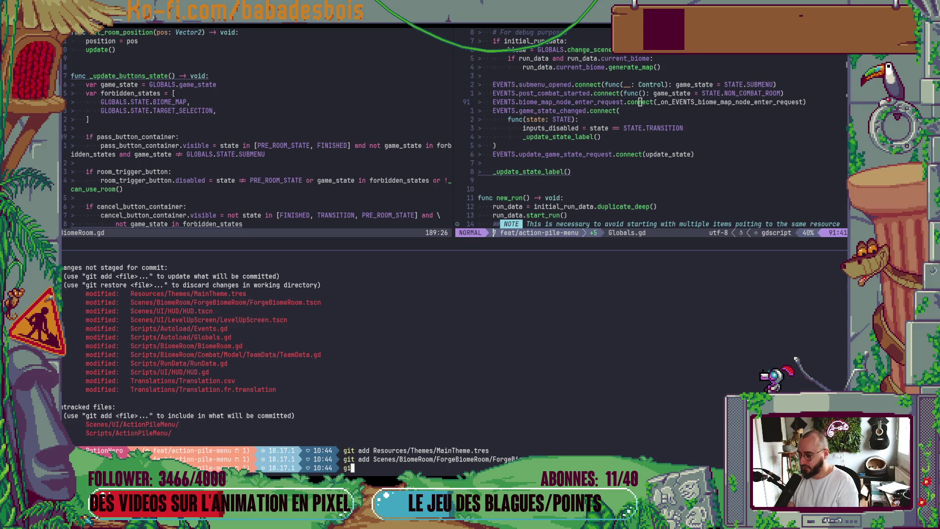
type("t diff")
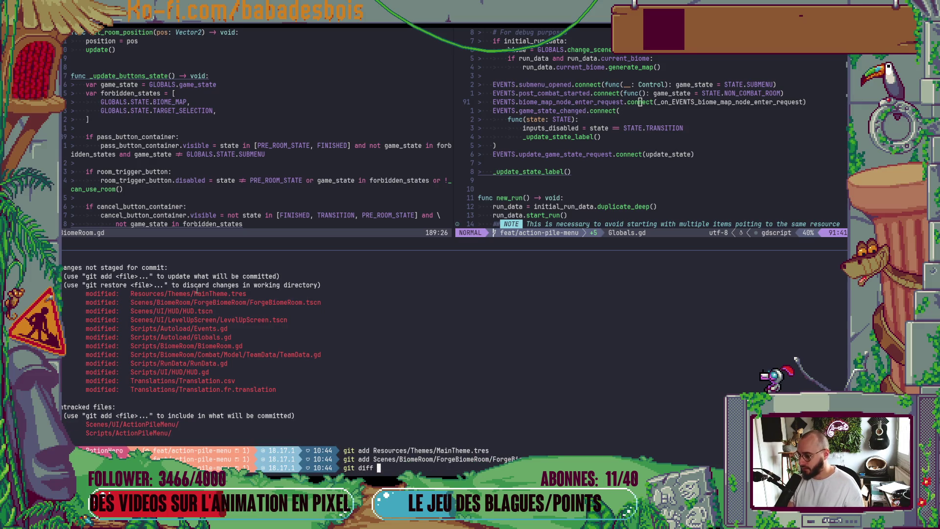
key("BackSpace")
key("BackSpace")
key("BackSpace")
type("add")
double_click(166, 312)
middle_click(166, 312)
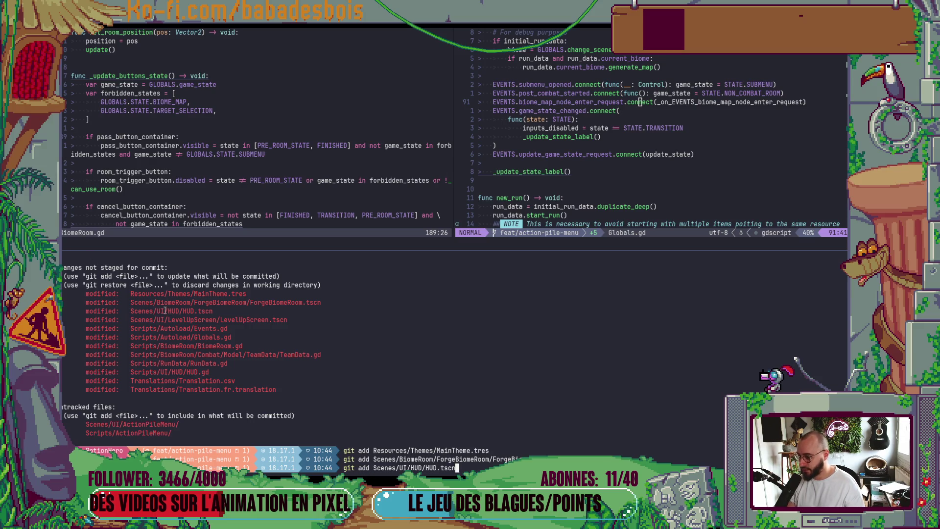
key("Return")
type("git add")
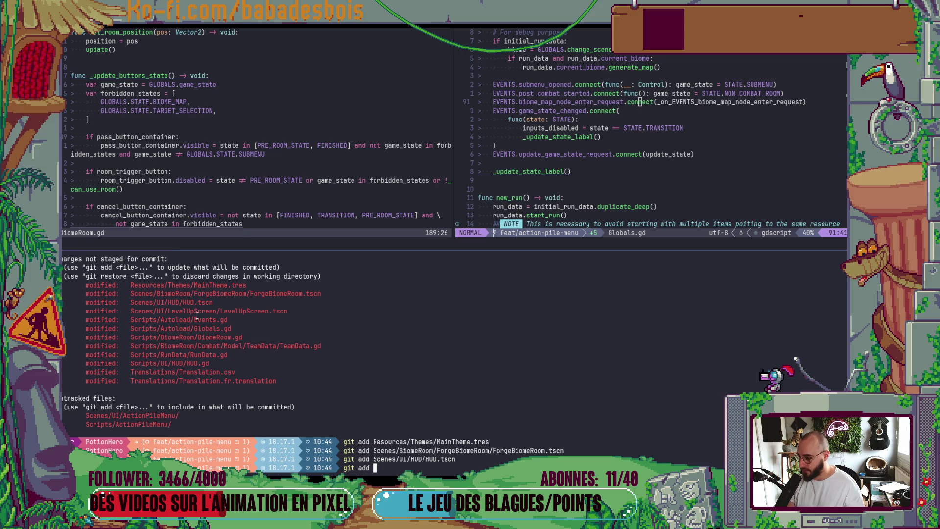
double_click(203, 311)
middle_click(203, 312)
key("Return")
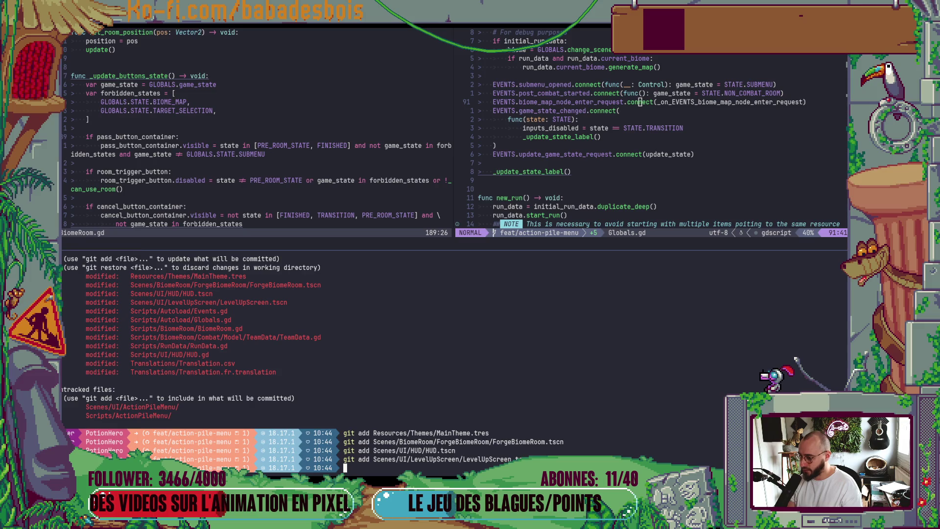
Stage all remaining files with 'git add .' and launch commitizen with cz
type("git add .")
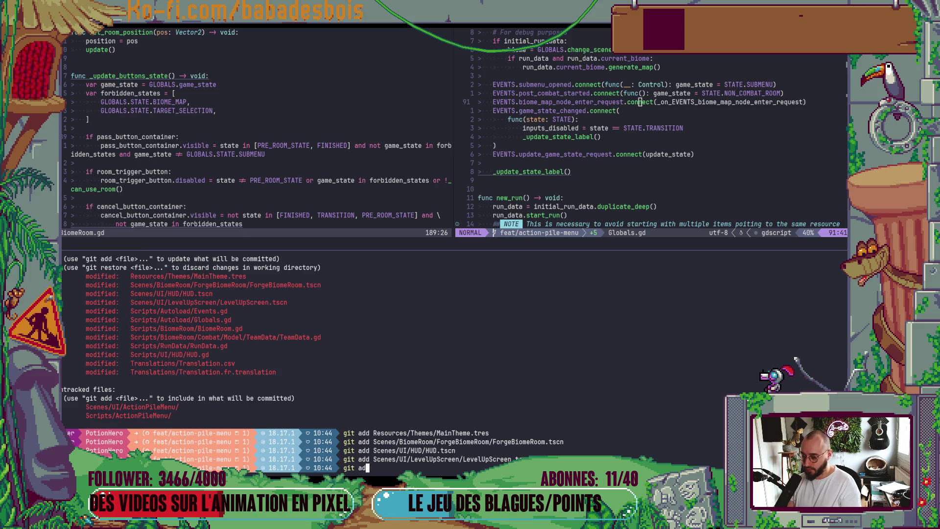
key("Return")
type("gi")
key("BackSpace")
key("BackSpace")
type("cz")
key("Return")
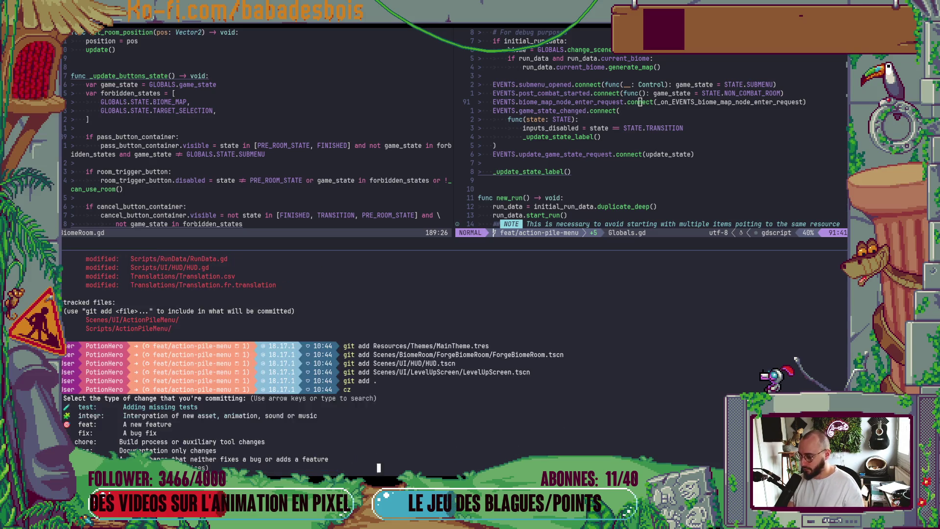
Browse the commit types, accept fix, then abort the prompt with Ctrl+C
key("Down")
key("Up")
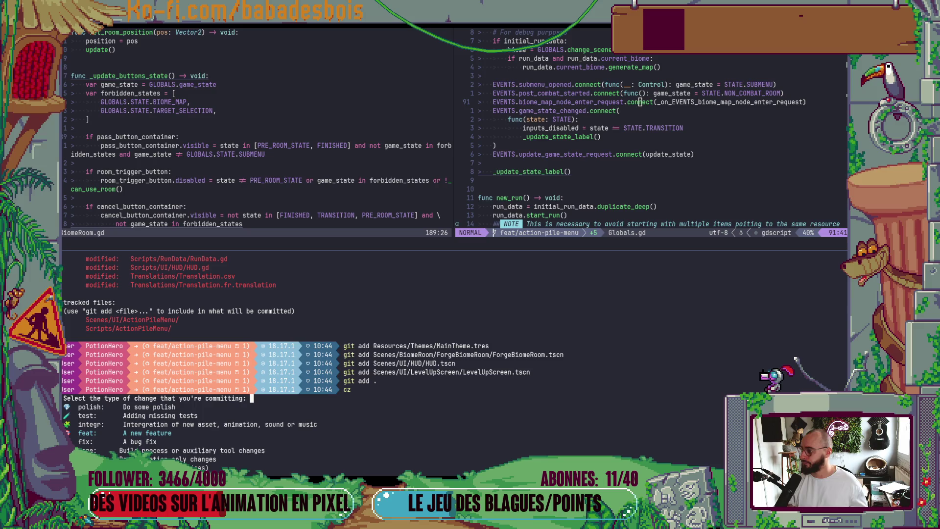
key("Down")
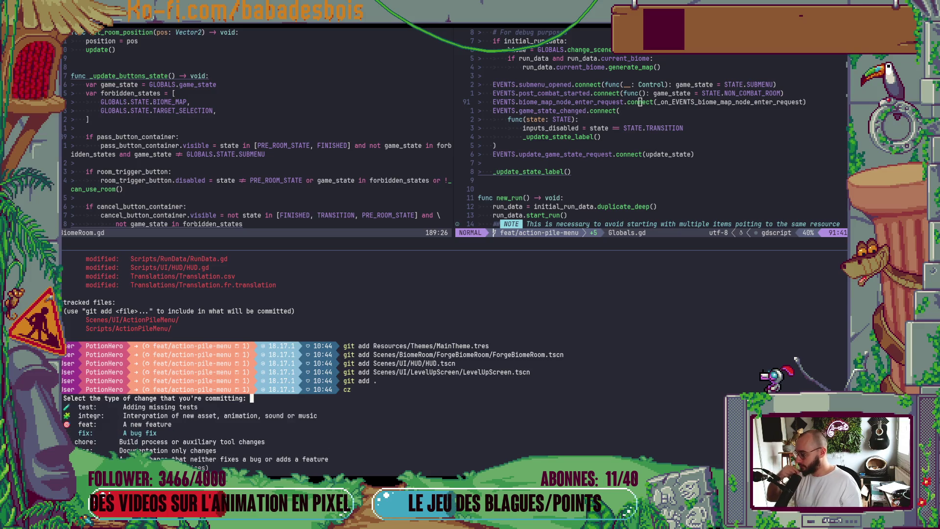
key("Down")
key("Down")
key("Down")
key("Up")
key("Up")
key("Up")
key("Return")
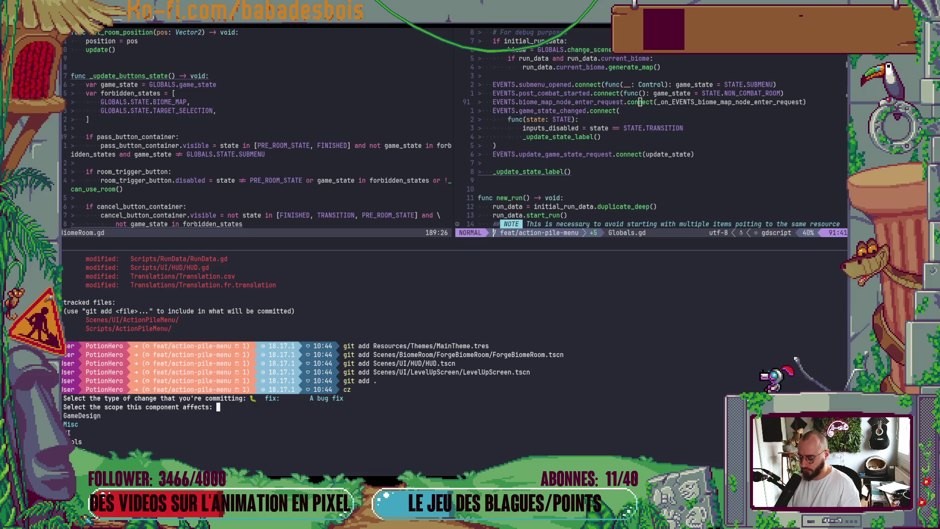
key("ctrl+c")
Rerun cz and commit as type feat, scope UI, description 'Pile Action Menu'
type("cz")
key("Return")
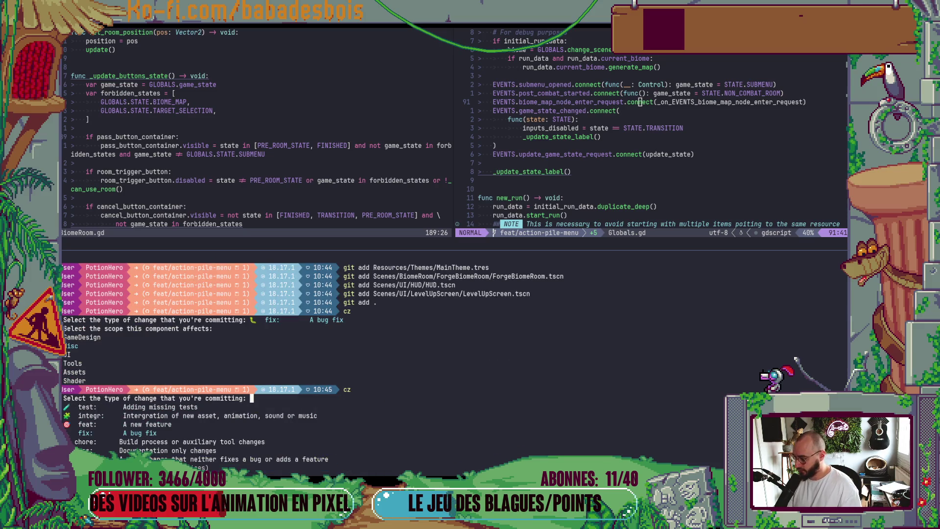
type("feat")
key("Return")
type("ui")
key("Return")
type("Pile Action Menu")
key("Return")
key("Return")
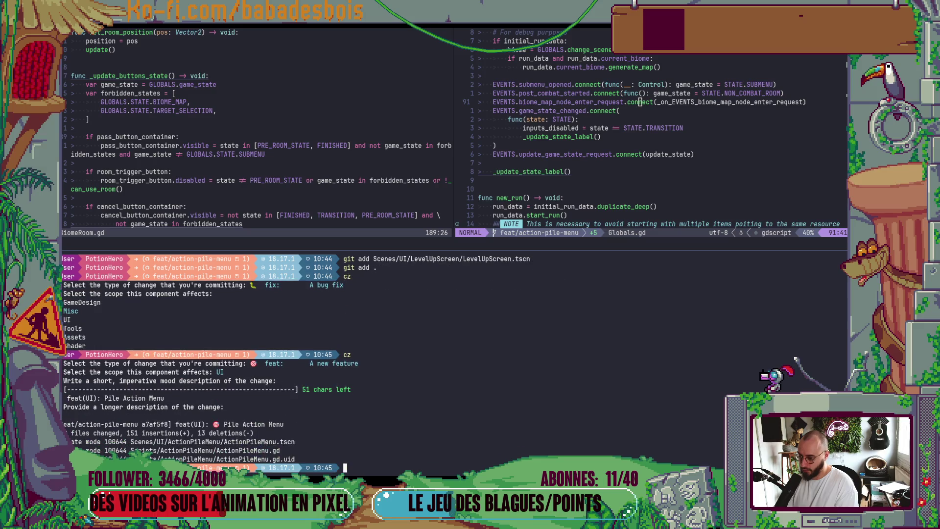
key("alt+Tab")
key("alt+Tab")
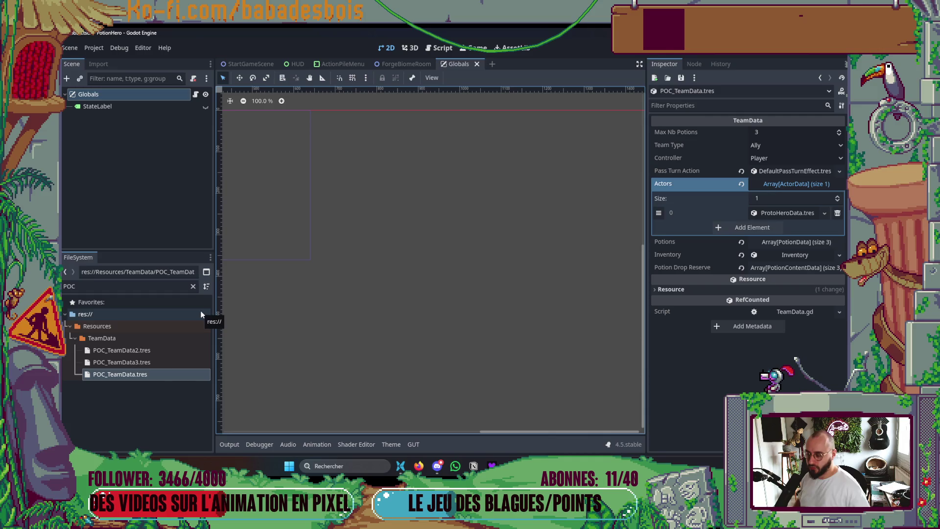
Switch to the ActionPileMenu scene tab after a brief look at the HUD scene
left_click(335, 64)
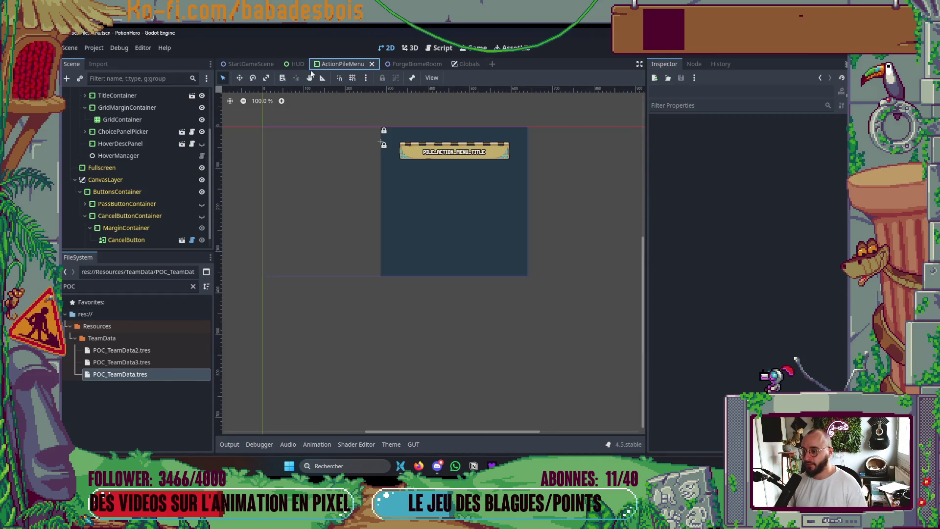
left_click(295, 68)
left_click(347, 64)
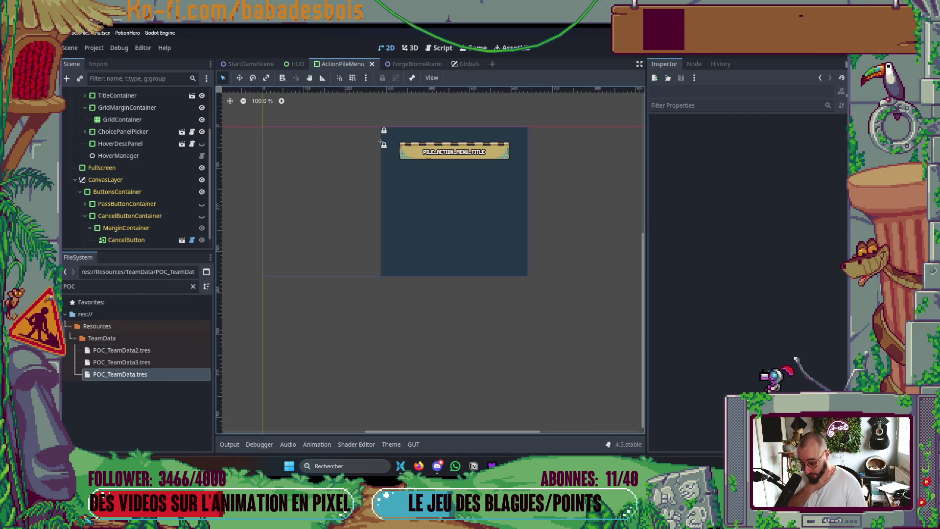
mouse_move(528, 466)
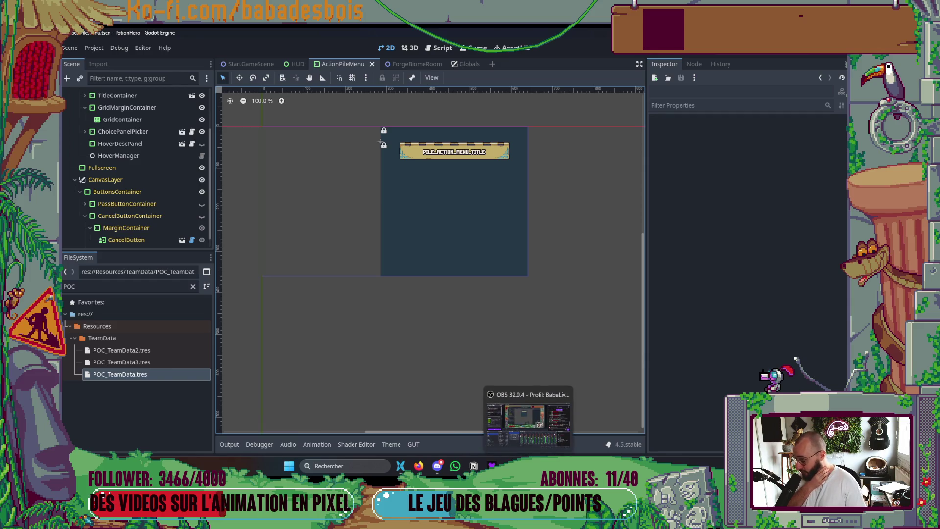
Set Notion task 305, the menu-scene refactor, to 'En cours' and return to Godot
mouse_move(566, 465)
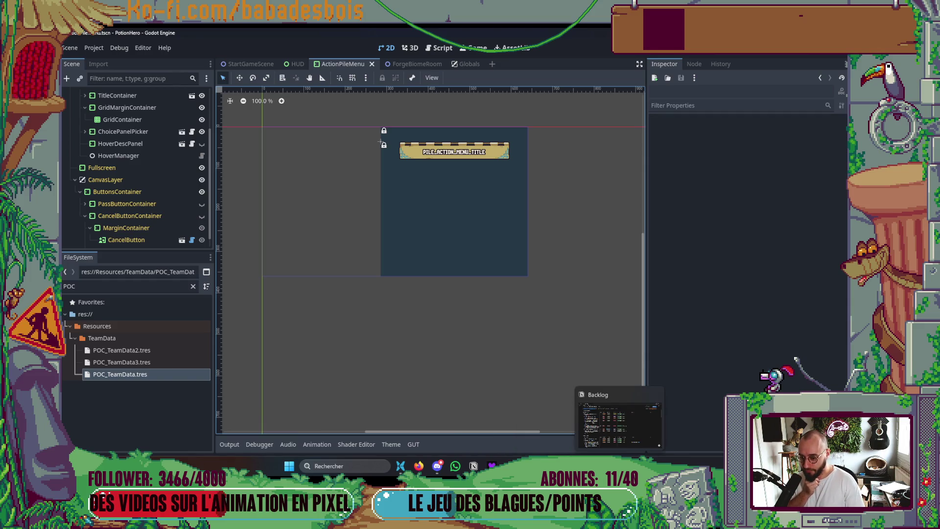
left_click(580, 436)
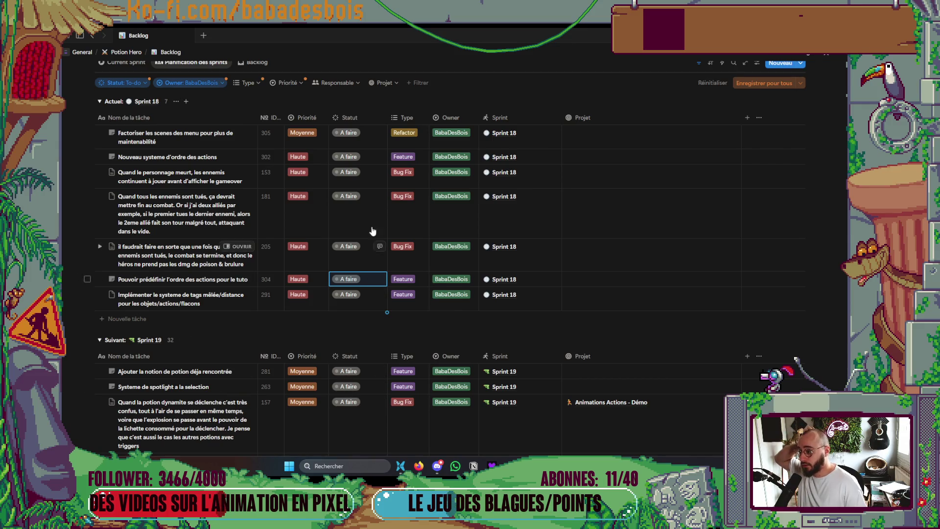
left_click(351, 133)
left_click(363, 193)
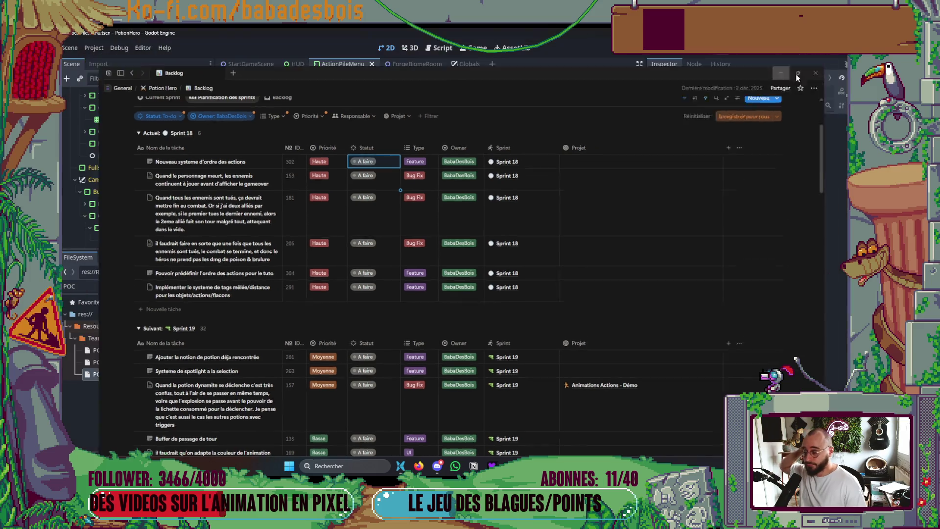
key("alt+Tab")
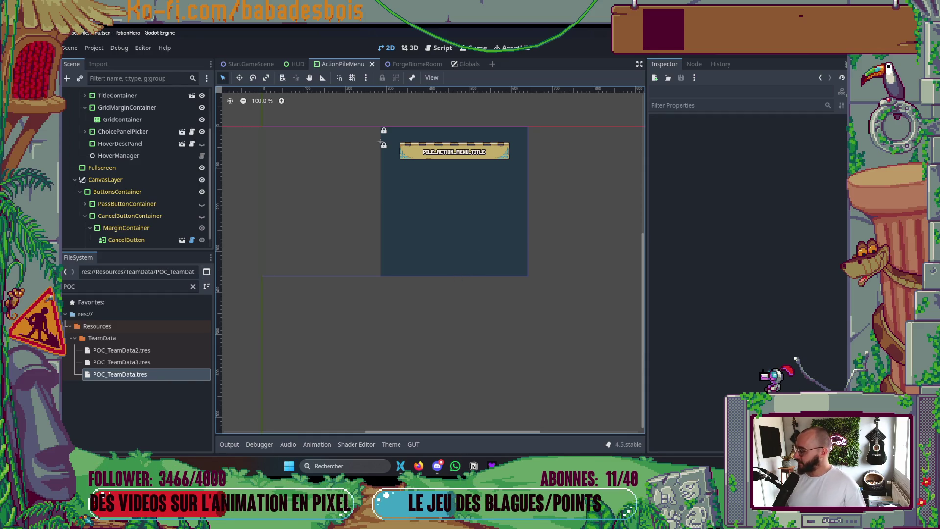
Change ActionScreen's node type from MarginContainer to VBoxContainer using the 'vbox' search
left_click_drag(544, 295, 548, 309)
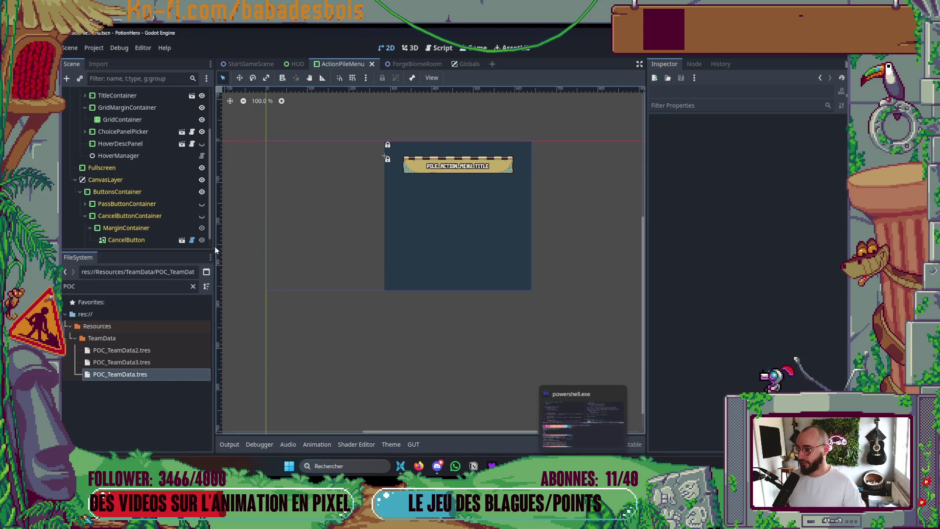
scroll(131, 189, "up", 3)
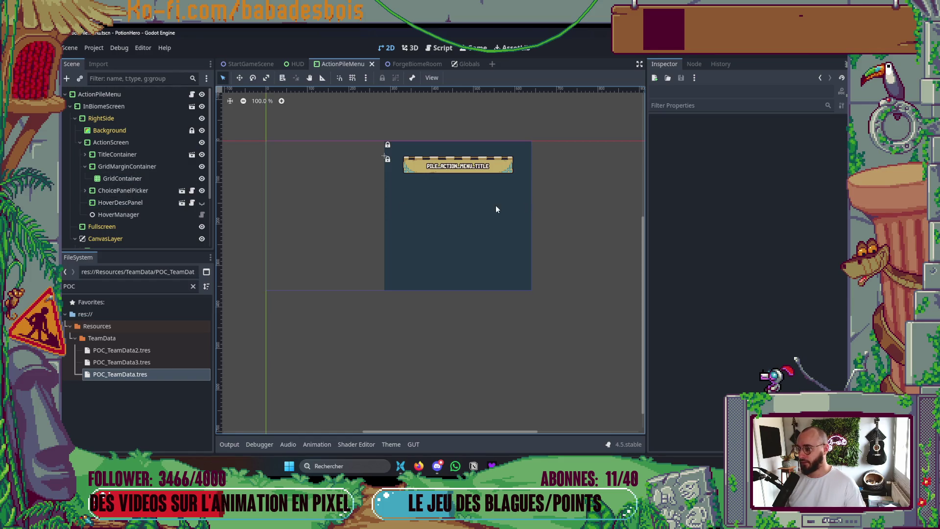
scroll(490, 190, "up", 2)
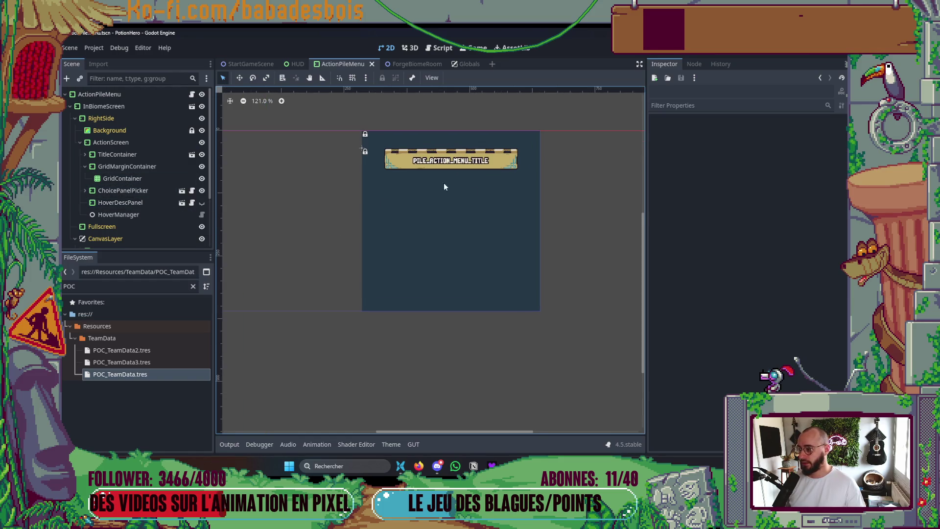
left_click(98, 144)
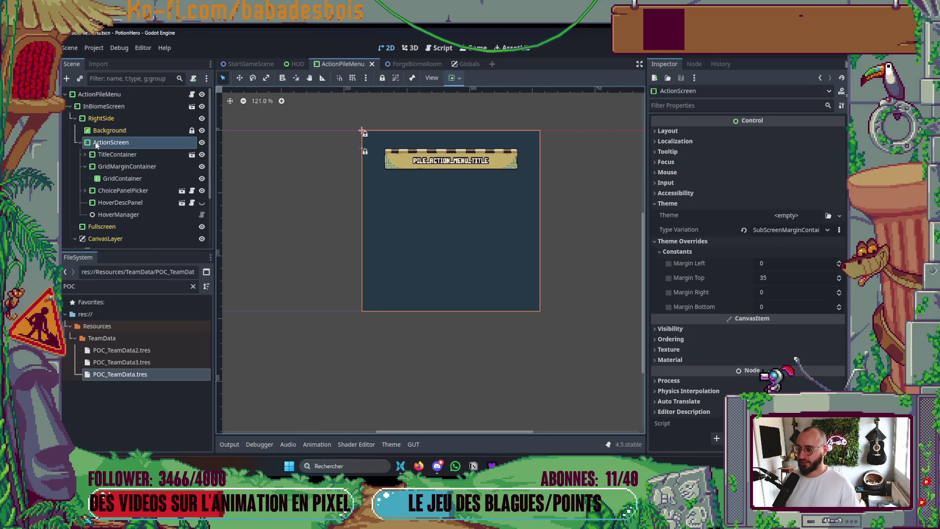
right_click(96, 143)
left_click(153, 267)
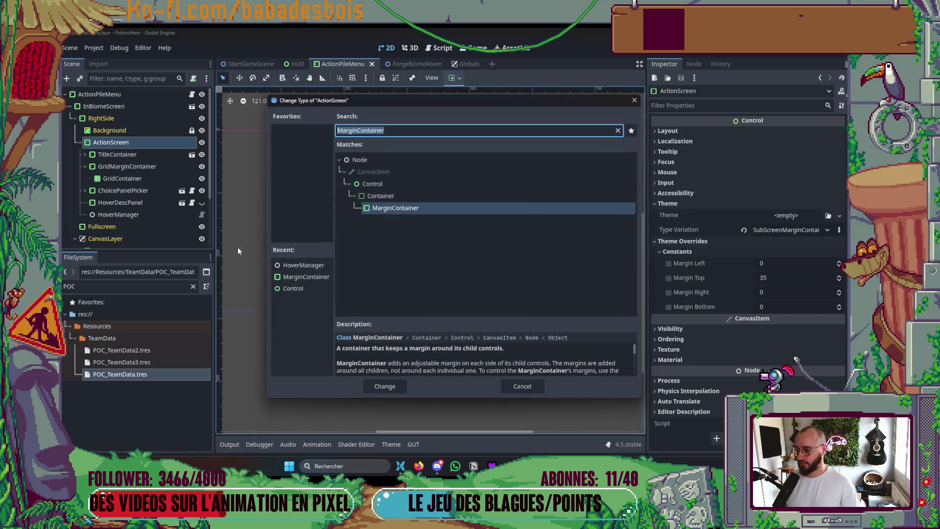
type("vbox")
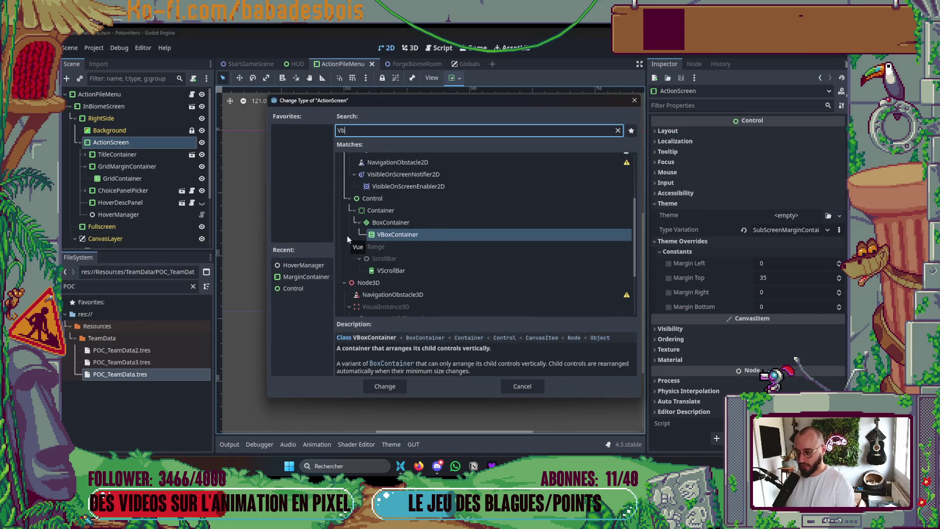
key("Return")
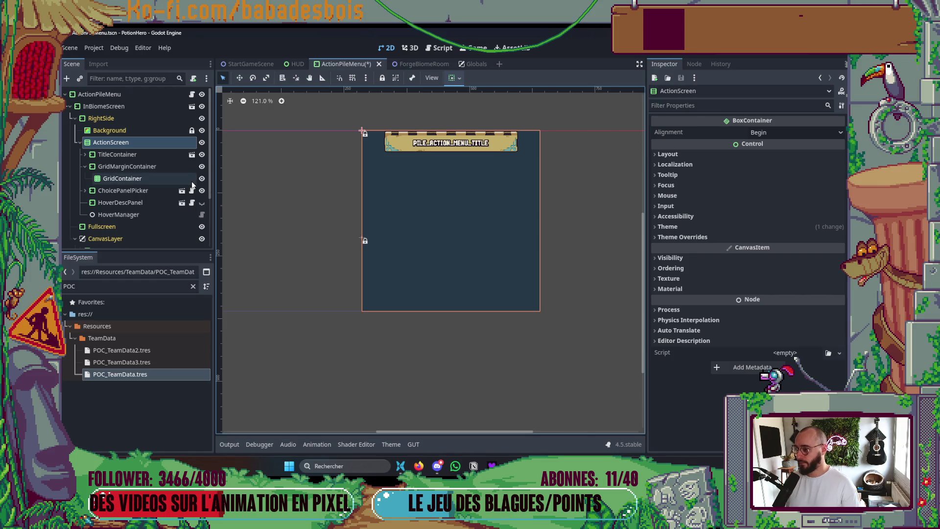
Undo the type change and add a VBoxContainer child to ActionScreen, placed above TitleContainer
key("ctrl+z")
right_click(106, 143)
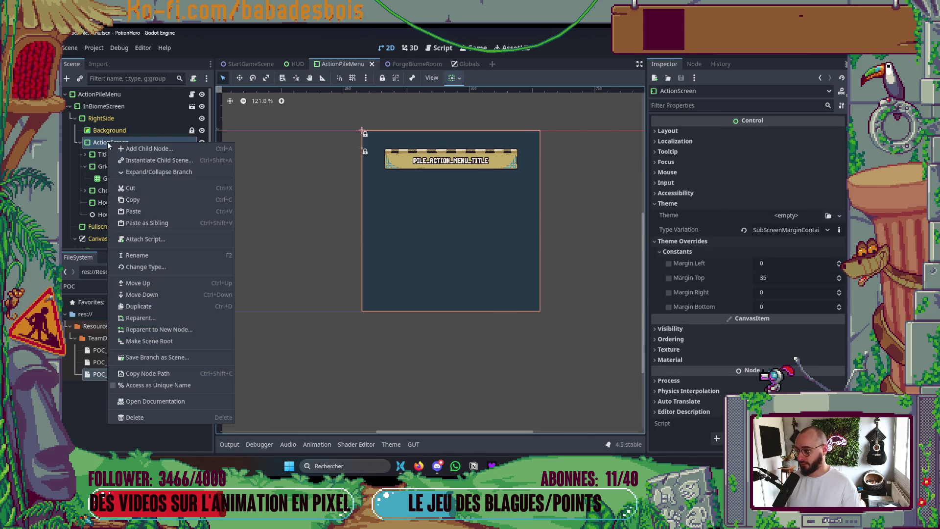
left_click(121, 147)
double_click(348, 235)
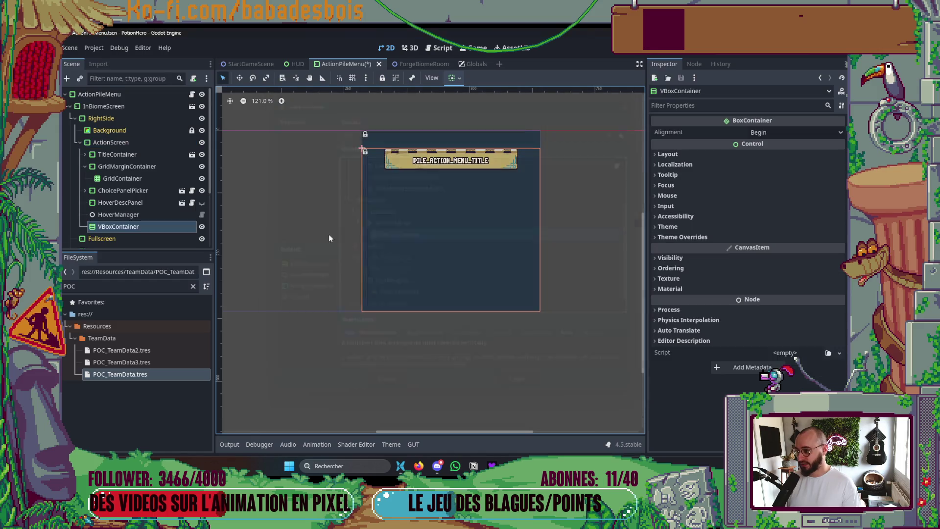
mouse_move(131, 228)
left_mouse_down()
mouse_move(138, 150)
mouse_move(143, 166)
mouse_move(152, 155)
left_mouse_up()
left_click(137, 167)
left_click(146, 156)
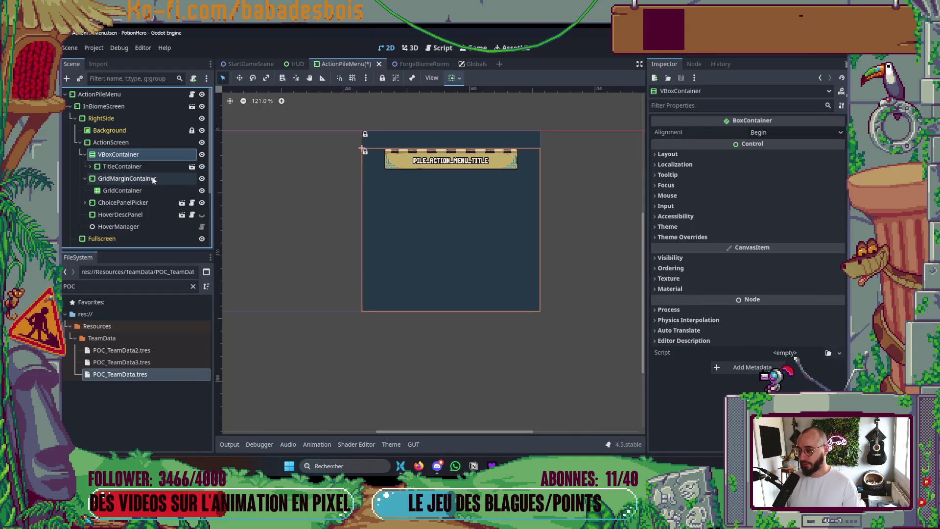
Move GridMarginContainer into the VBoxContainer, enable its bottom margin override at 0, and save
left_click(147, 180)
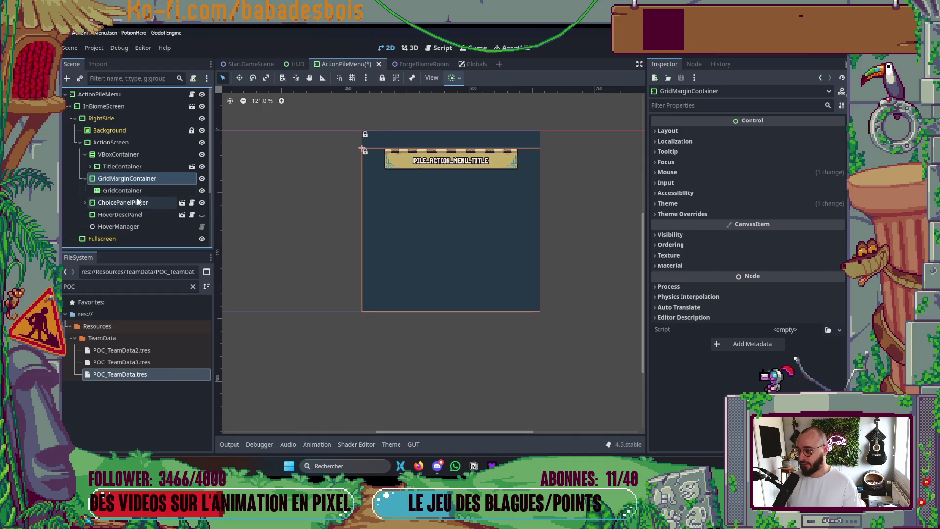
left_click_drag(137, 181, 147, 162)
left_click(717, 215)
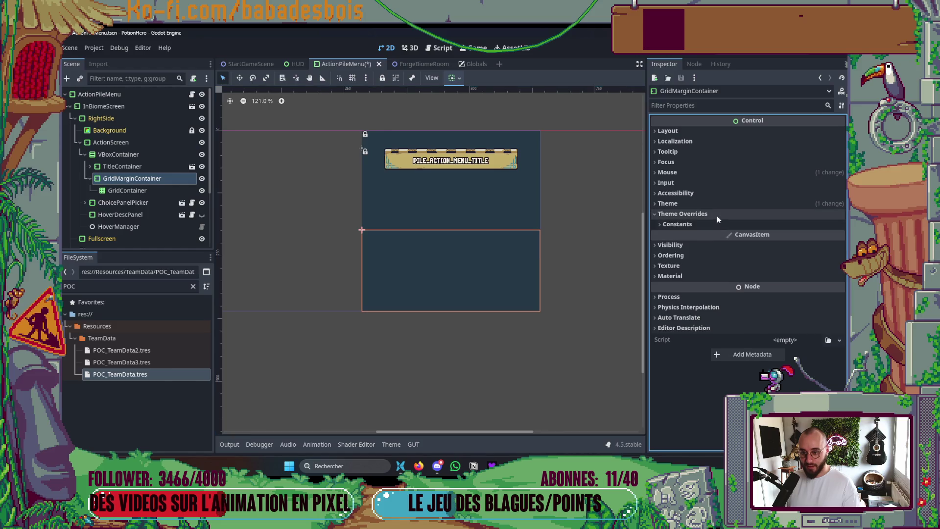
left_click(689, 225)
left_click(668, 279)
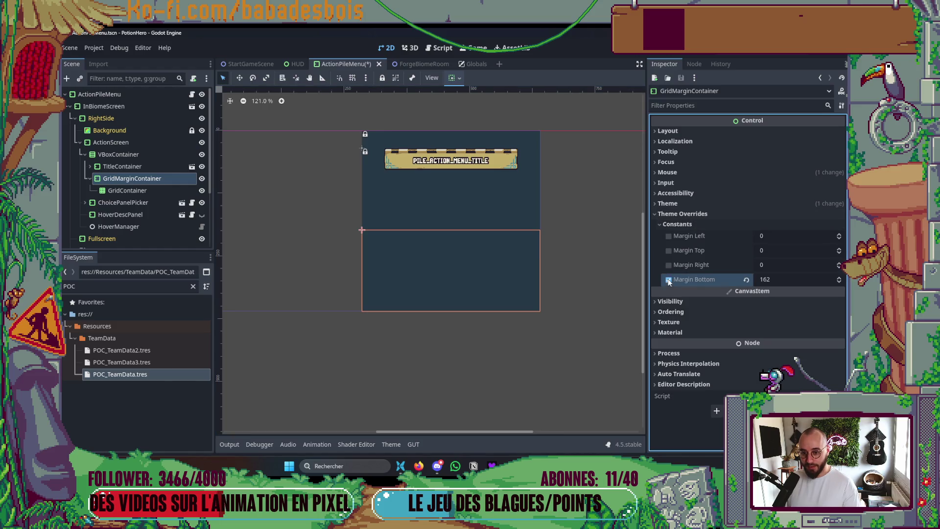
left_click_drag(811, 279, 764, 279)
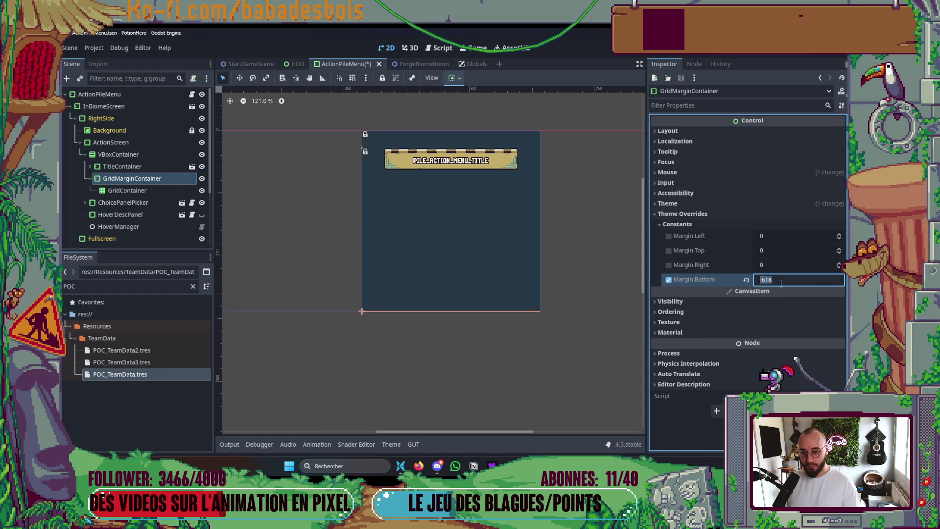
key("ctrl+s")
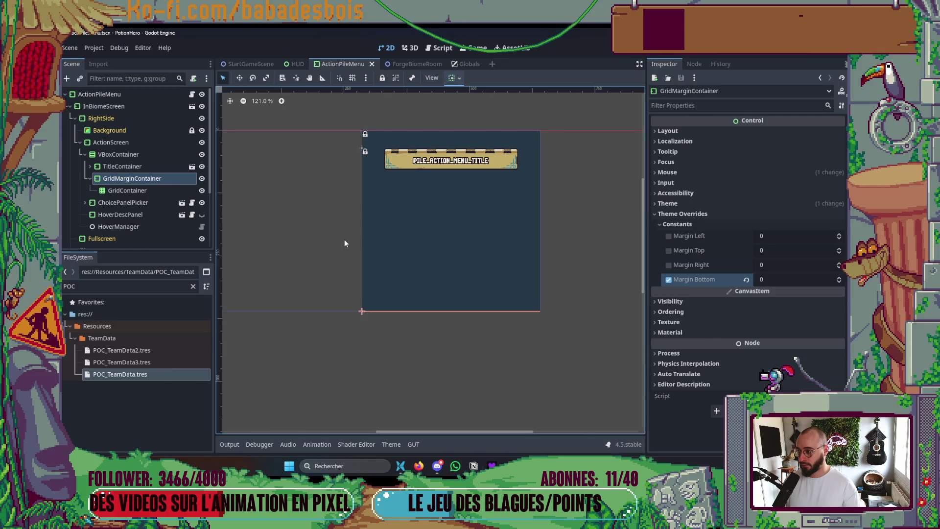
Align GridMarginContainer to the top with vertical Expand on, and save the scene
left_click(131, 166)
left_click(146, 179)
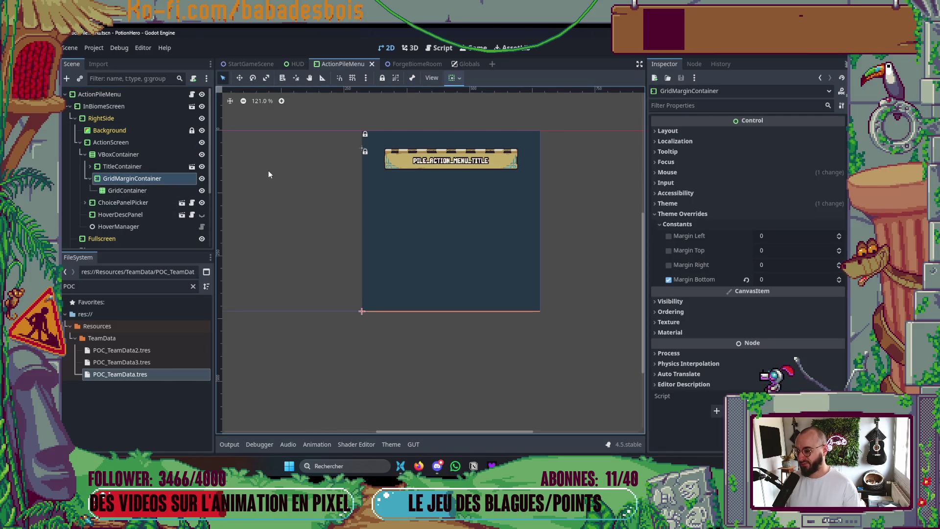
left_click(454, 79)
left_click(460, 158)
left_click(498, 175)
left_click(566, 263)
key("ctrl+s")
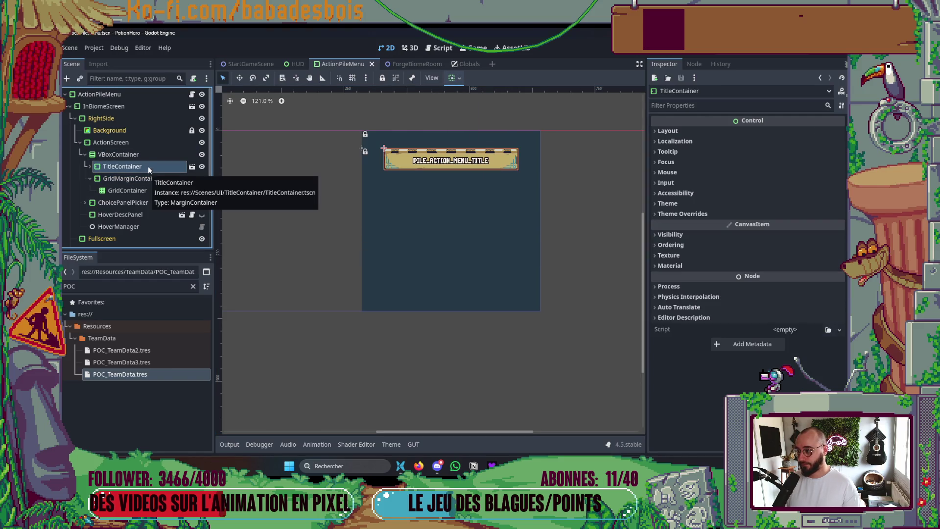
left_click(148, 158)
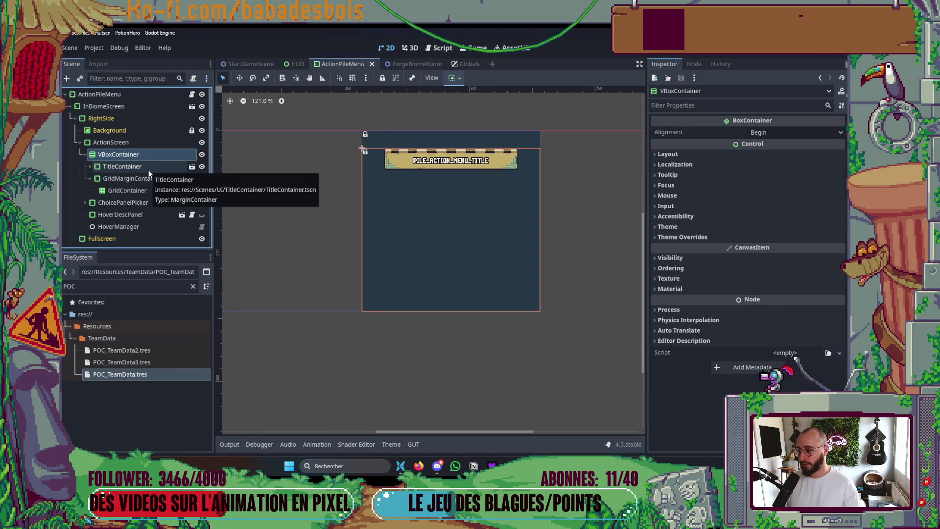
left_click(148, 178)
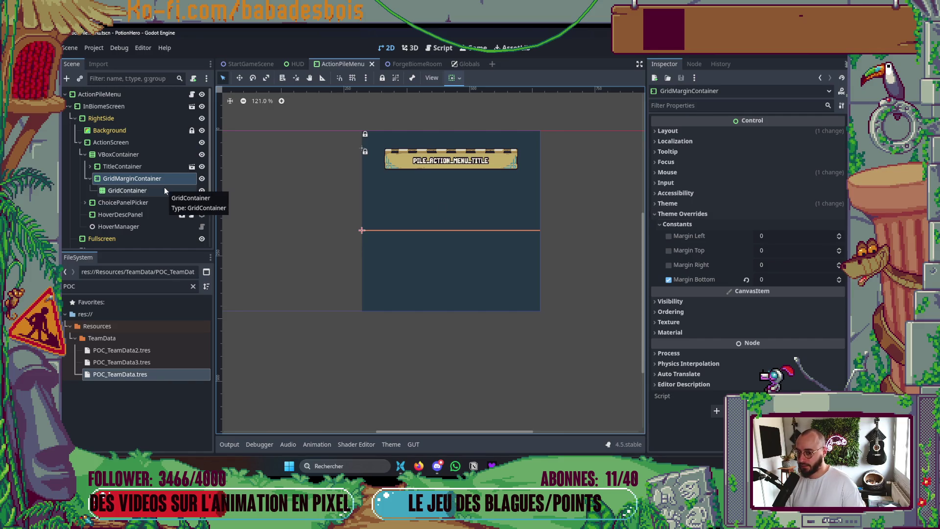
left_click(134, 166)
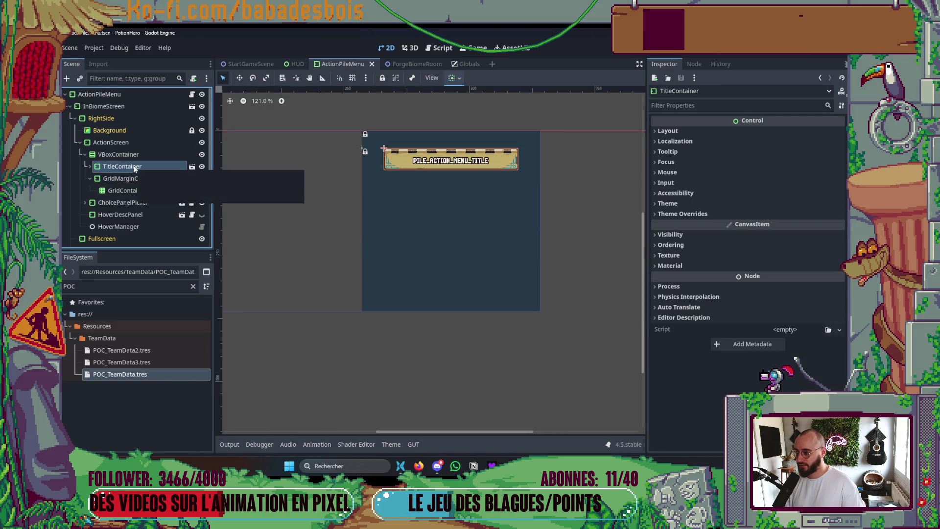
left_click(133, 156)
left_click(746, 236)
left_click(743, 246)
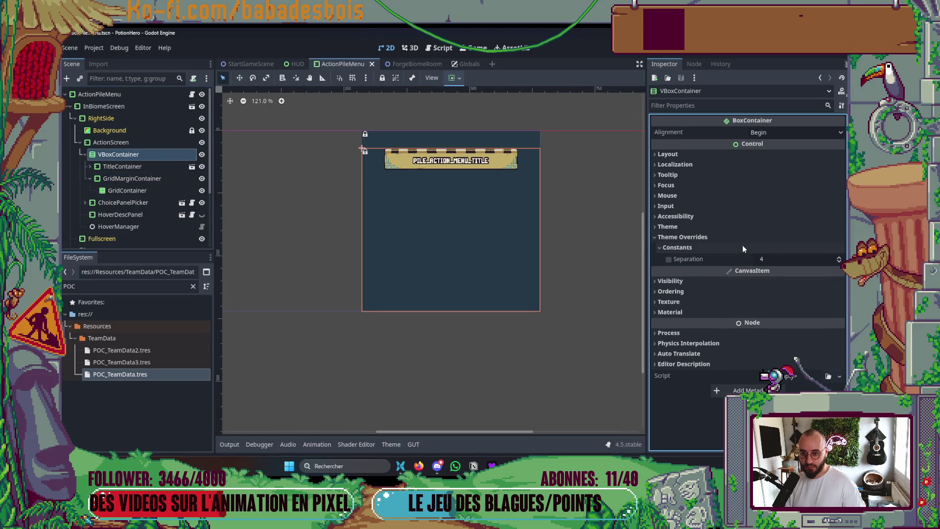
left_click(138, 179)
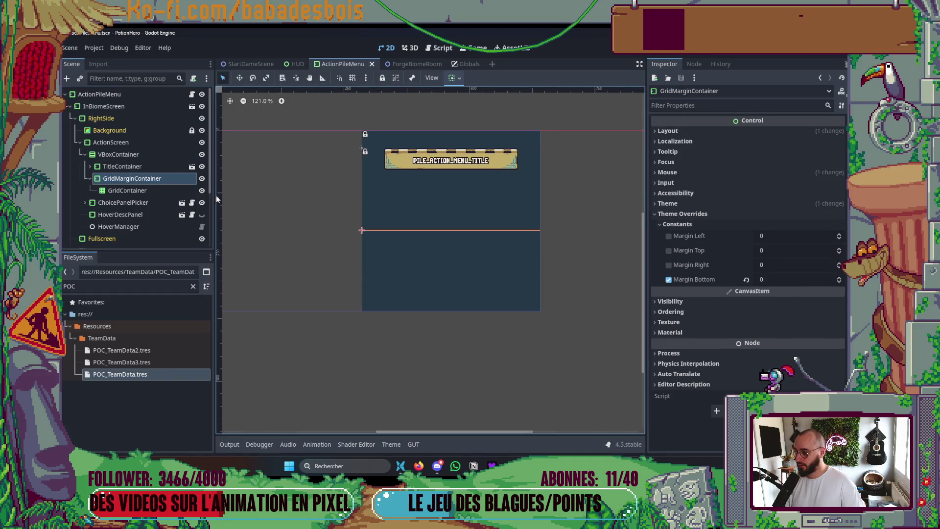
left_click(140, 215)
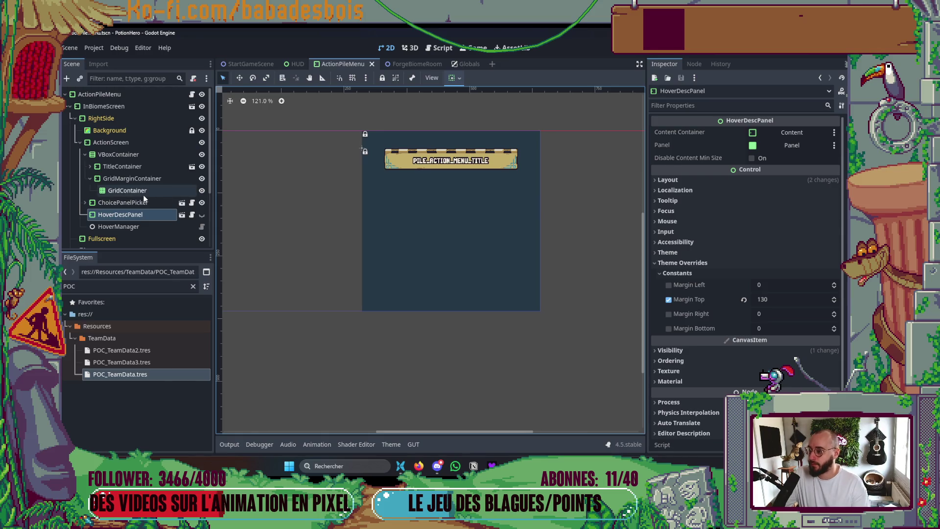
left_click(140, 179)
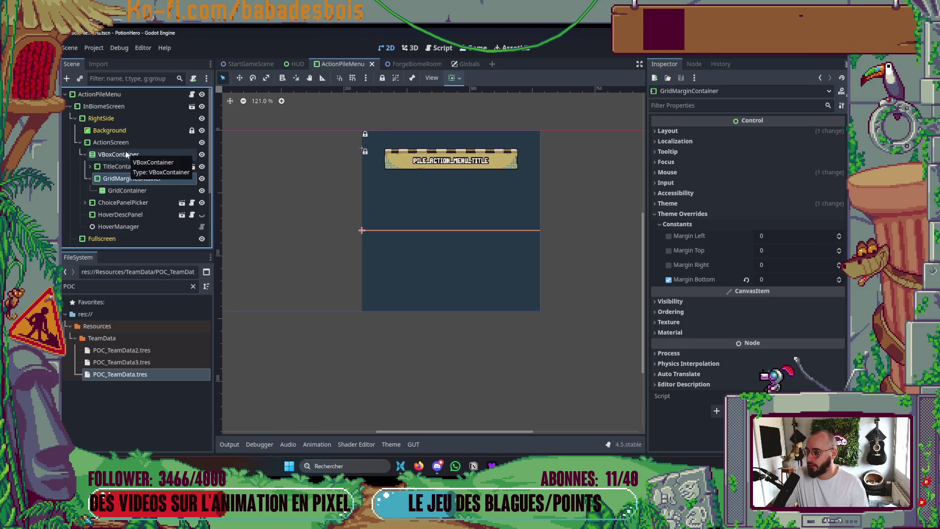
left_click(125, 166)
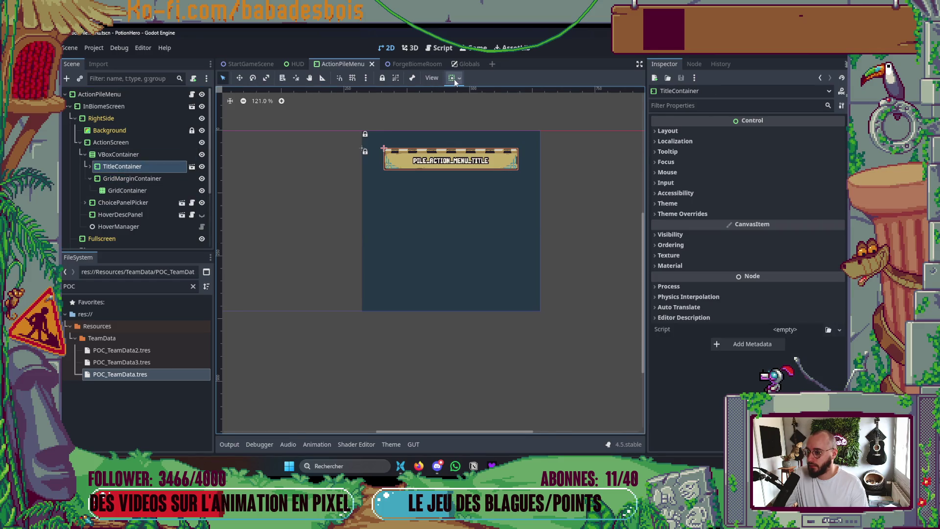
Align TitleContainer to the top vertically
left_click(453, 78)
left_click(458, 158)
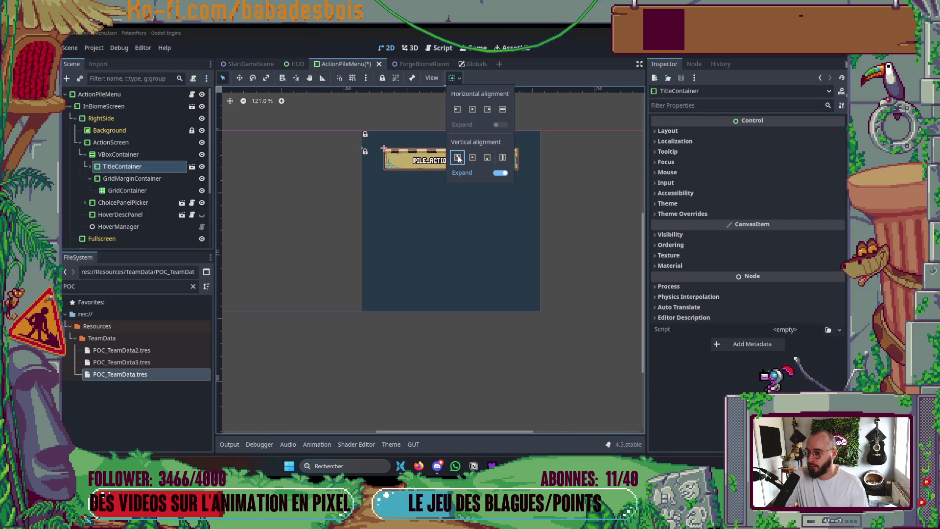
left_click(571, 207)
Set GridMarginContainer's stretch ratio to 20, then enable the VBoxContainer's separation override
left_click(142, 178)
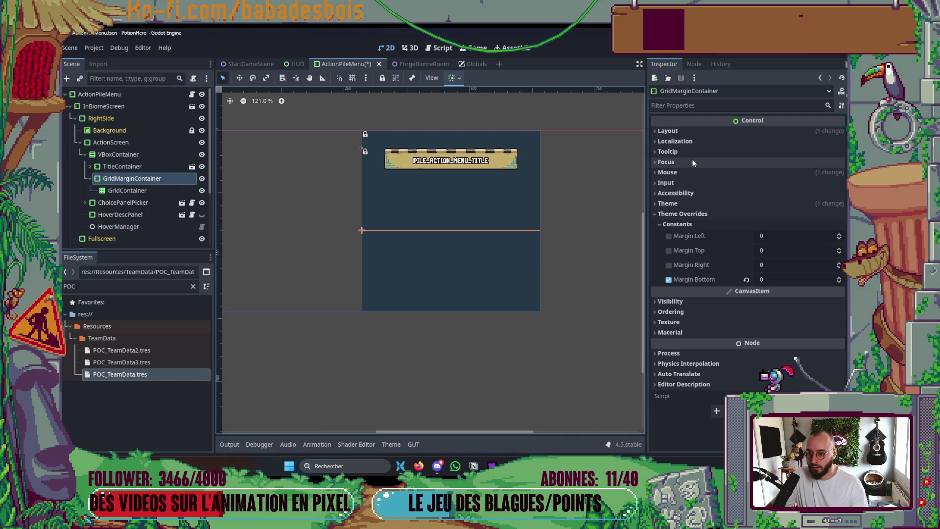
left_click(681, 130)
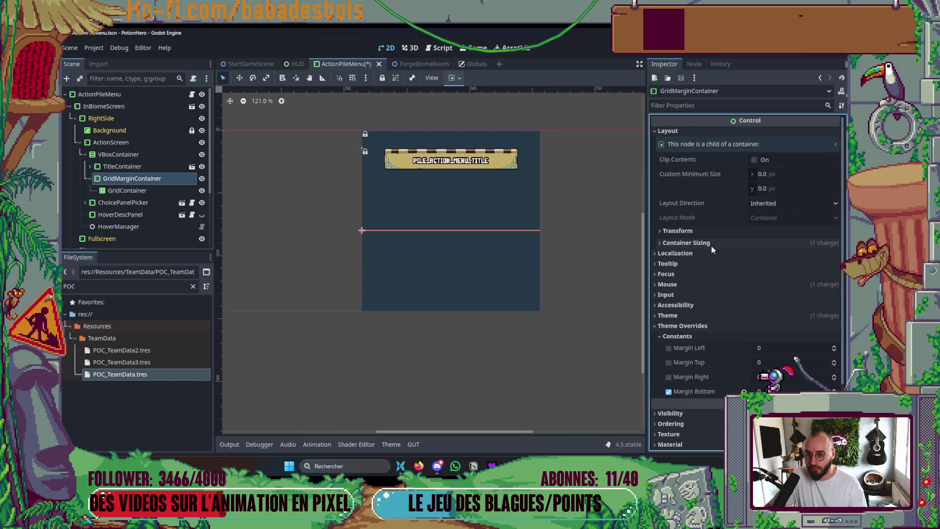
left_click(710, 243)
left_click_drag(763, 302, 816, 297)
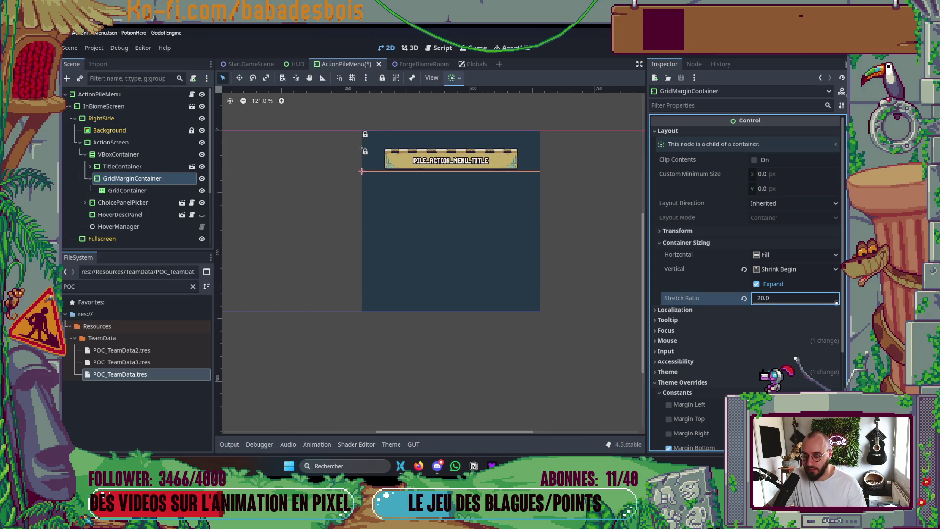
left_click(539, 268)
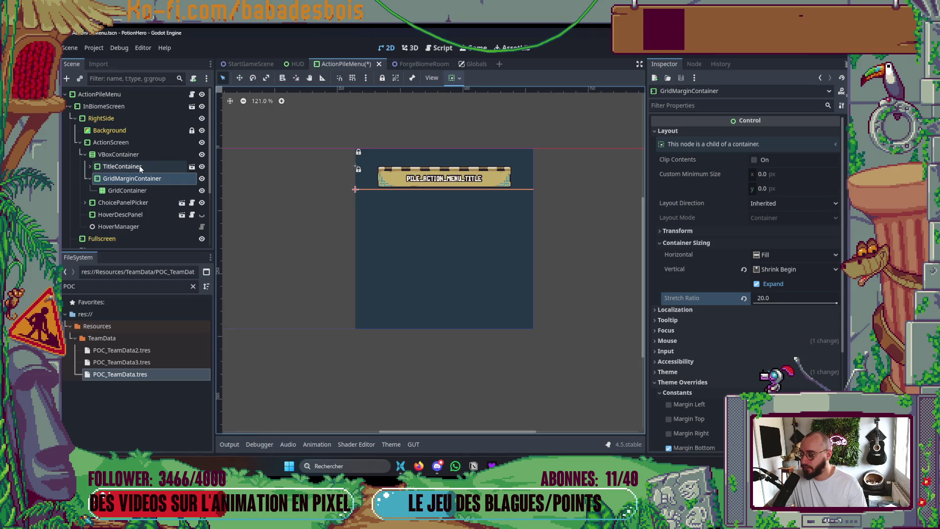
left_click(122, 154)
left_click(759, 259)
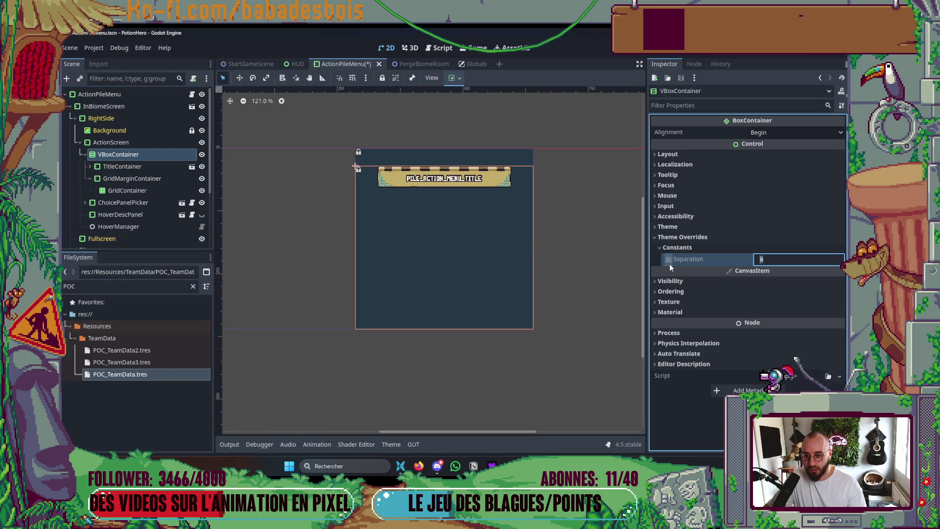
Set the VBoxContainer separation to 30 and review TitleContainer and GridMarginContainer
left_click(796, 262)
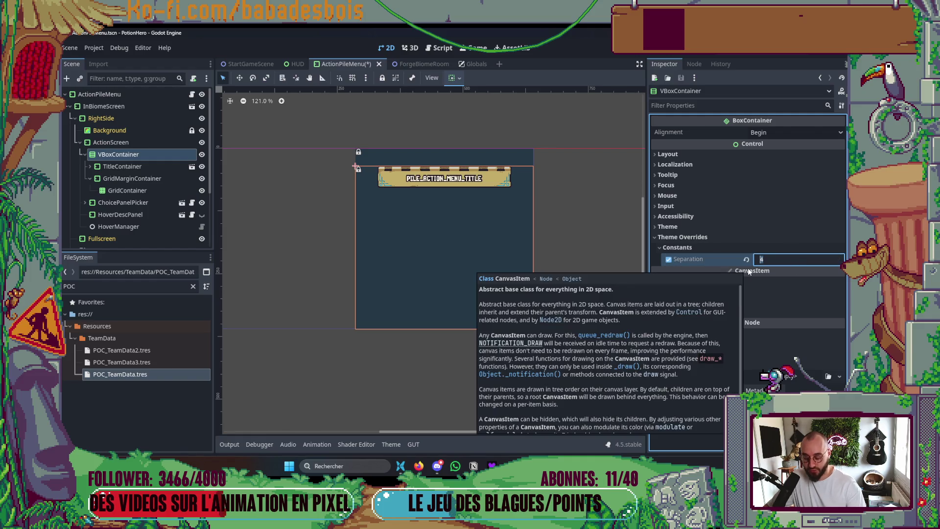
type("30")
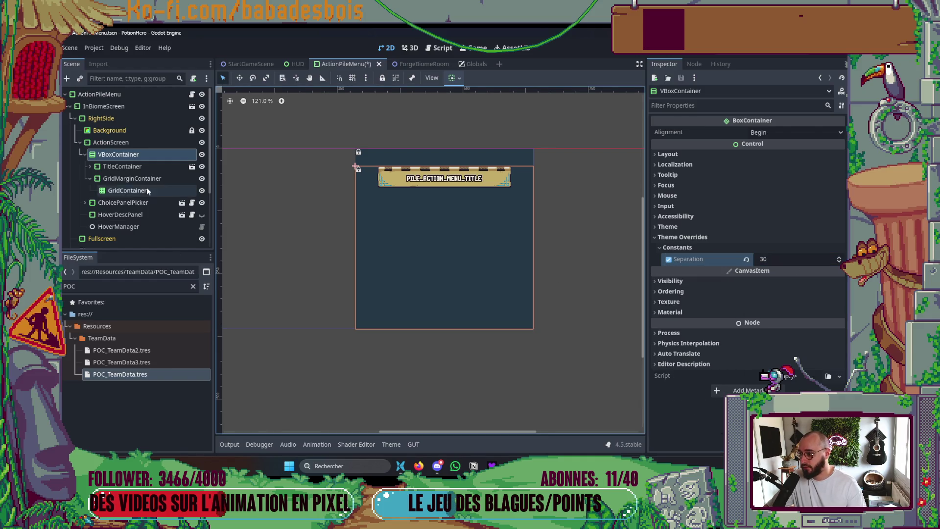
left_click(140, 179)
left_click(134, 170)
left_click(131, 182)
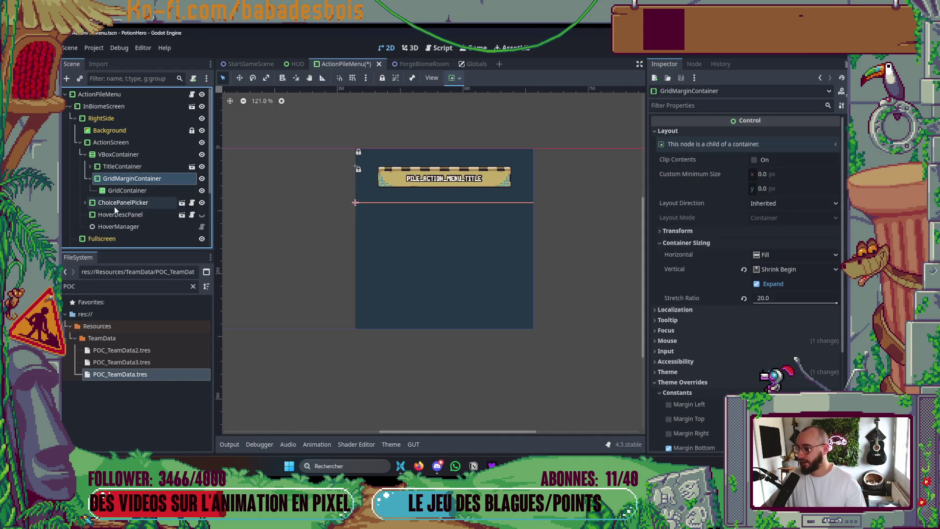
left_click(137, 216)
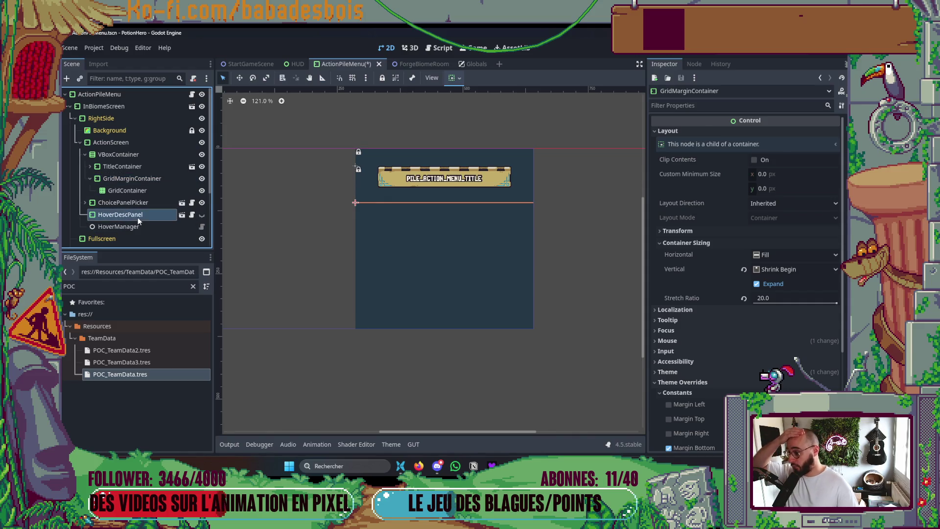
Move HoverDescPanel under GridMarginContainer, clear its top margin override, and save
mouse_move(134, 215)
left_mouse_down()
mouse_move(141, 154)
mouse_move(141, 199)
left_mouse_up()
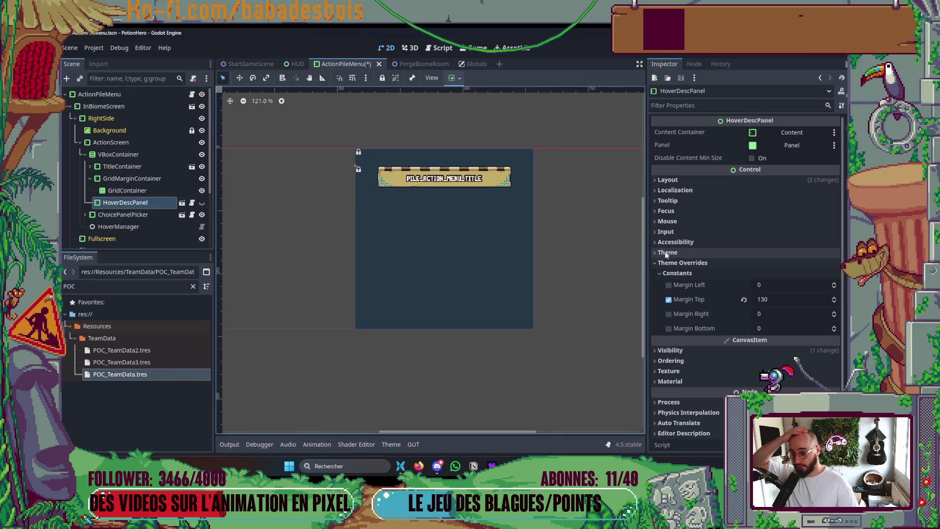
left_click(669, 300)
key("ctrl+s")
Show HoverDescPanel and enable its vertical Expand with a higher stretch ratio
left_click(201, 203)
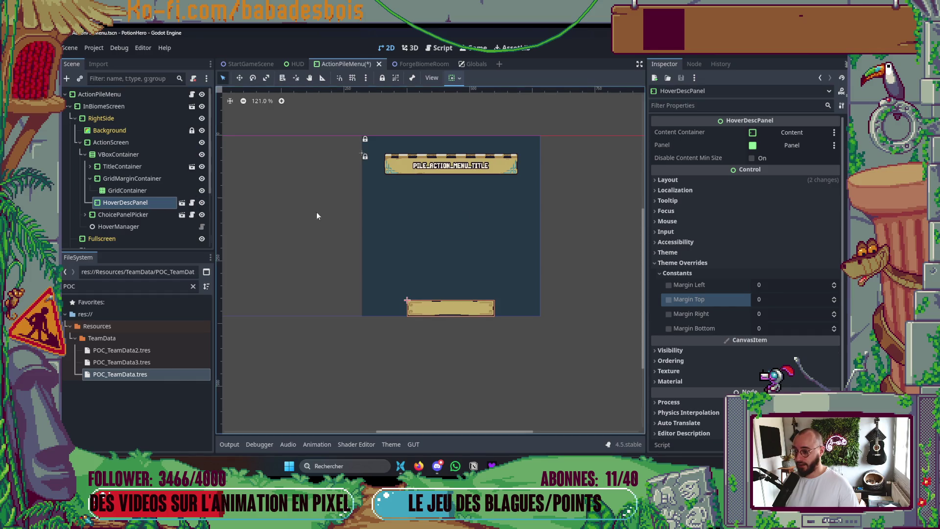
left_click(690, 273)
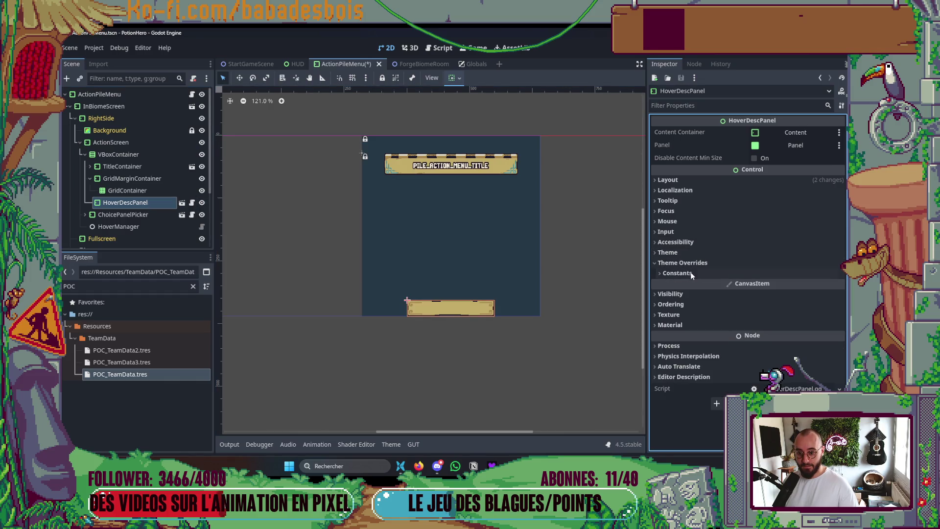
left_click(691, 181)
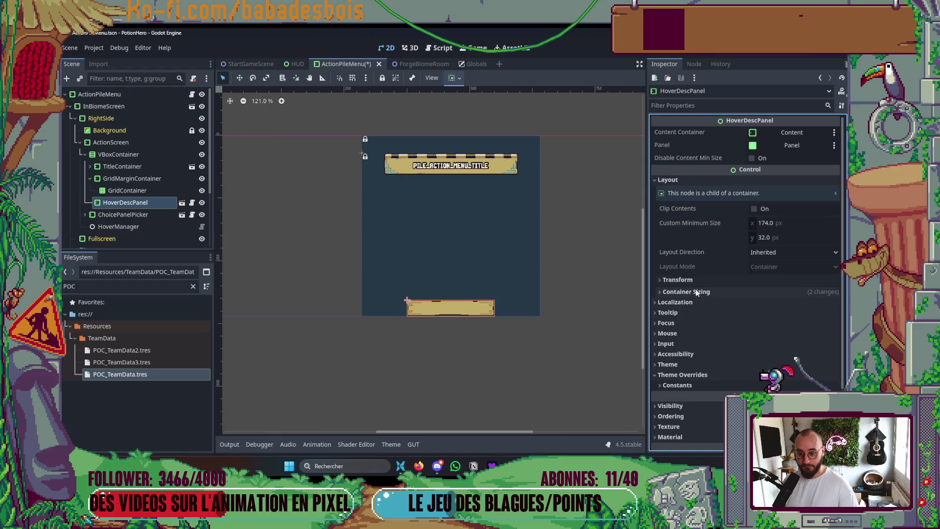
left_click(744, 291)
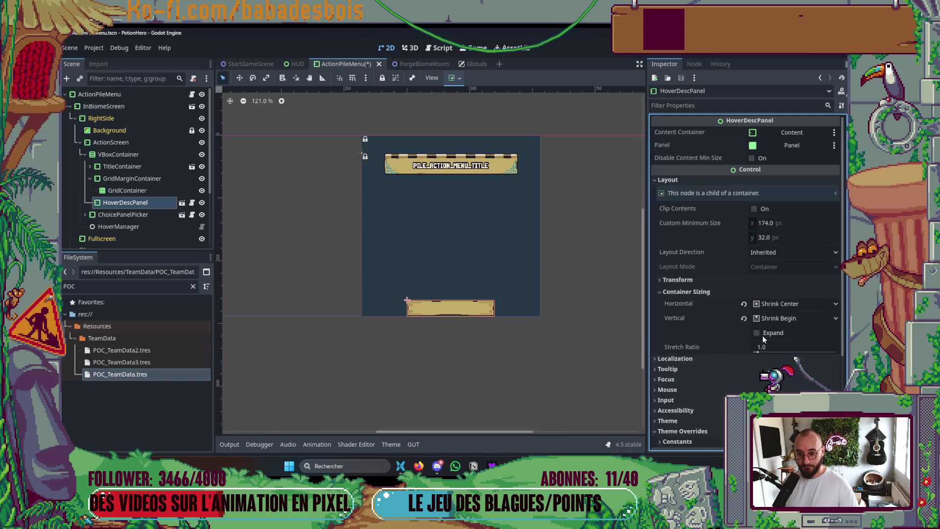
left_click(459, 80)
left_click(497, 173)
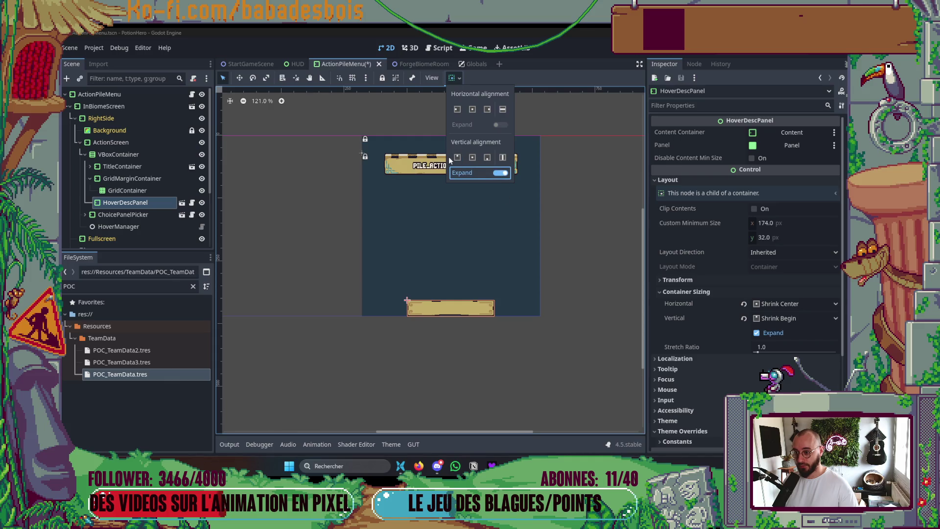
left_click_drag(758, 351, 801, 353)
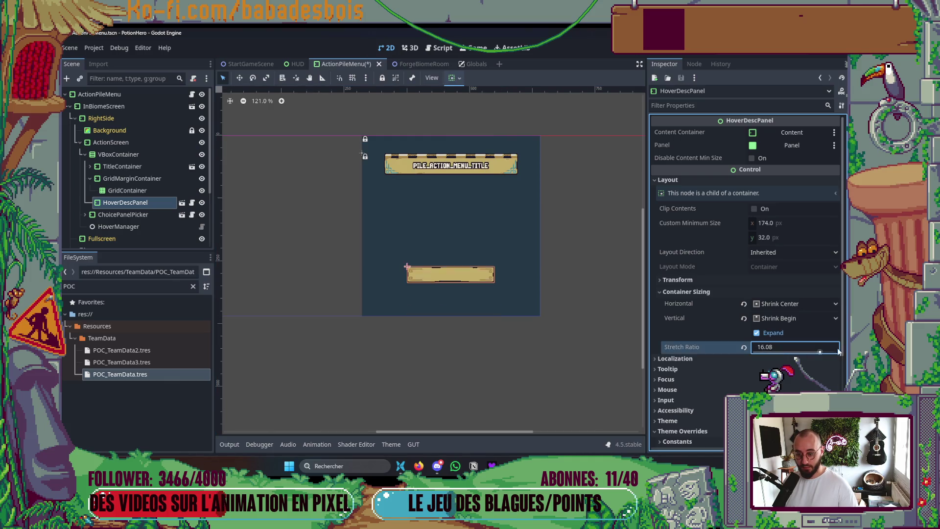
Review GridMarginContainer's sizing and HoverDescPanel's constant theme overrides
left_click(123, 180)
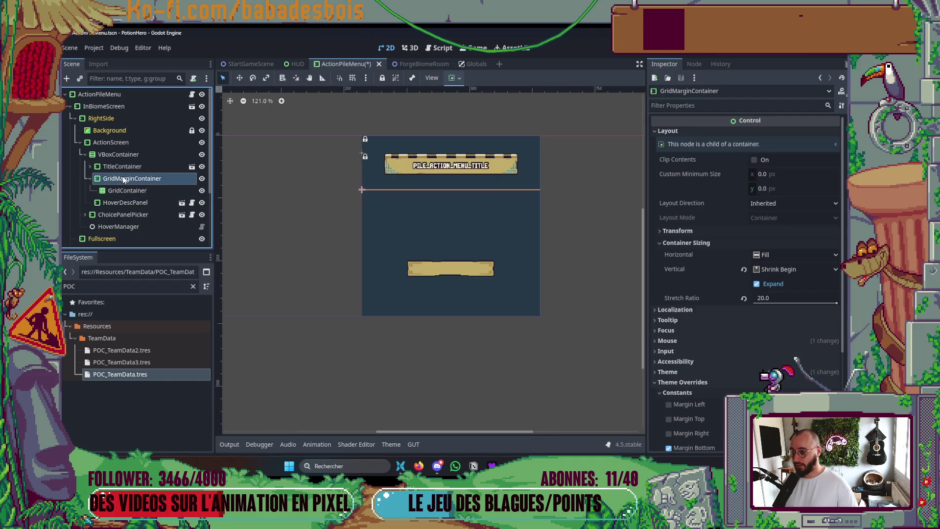
left_click(127, 204)
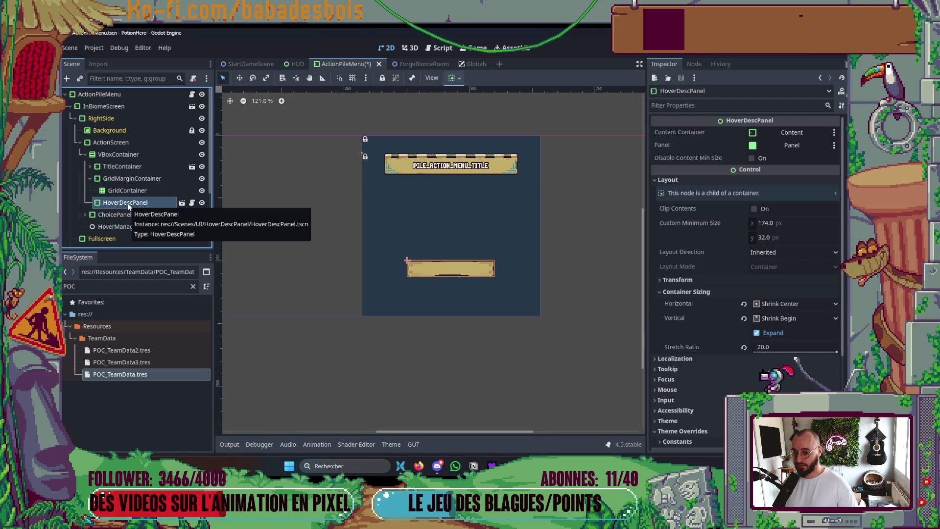
scroll(744, 353, "down", 3)
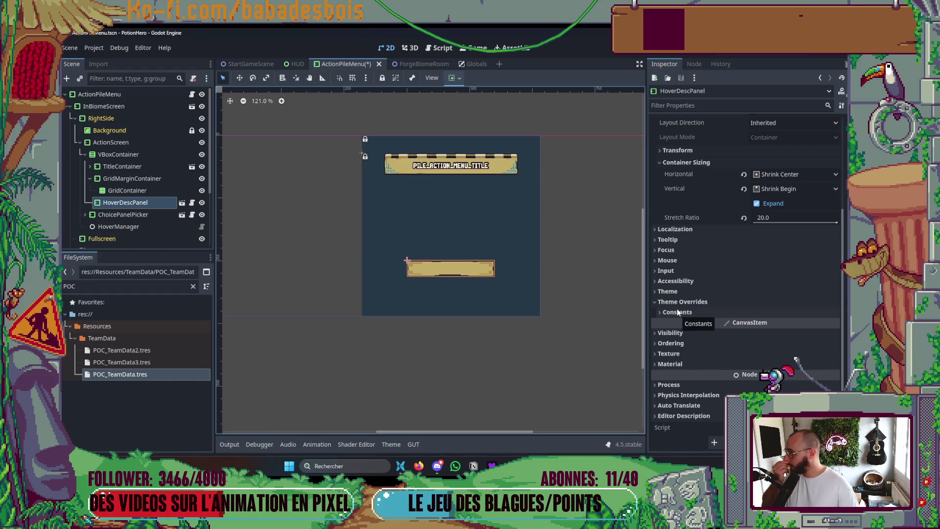
mouse_move(674, 322)
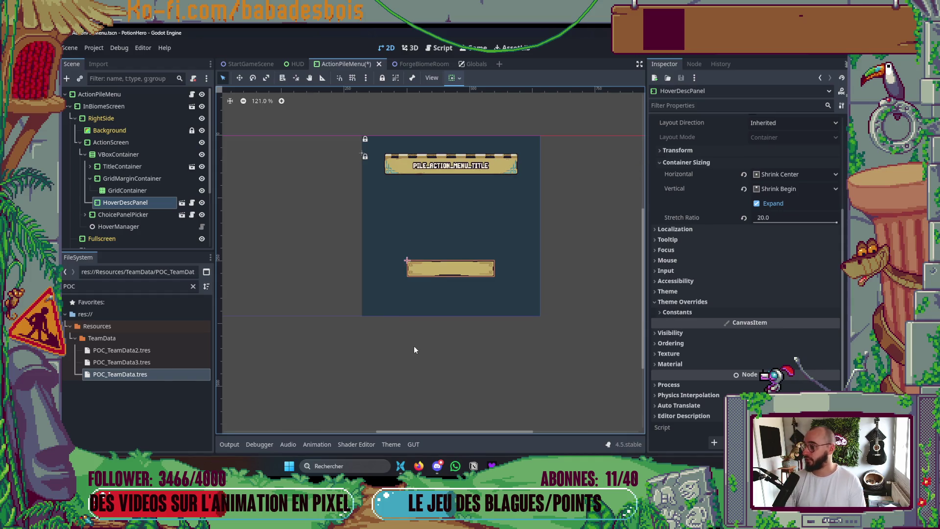
scroll(699, 311, "up", 1)
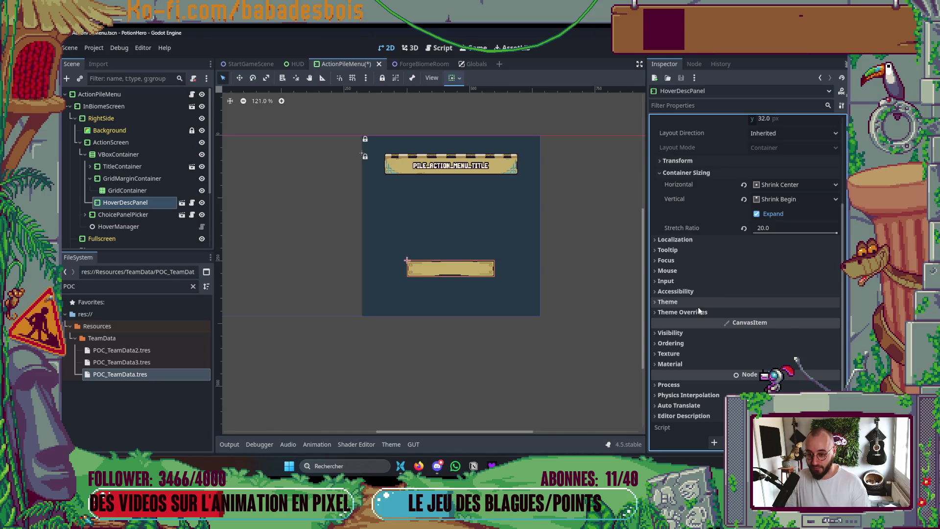
left_click(695, 322)
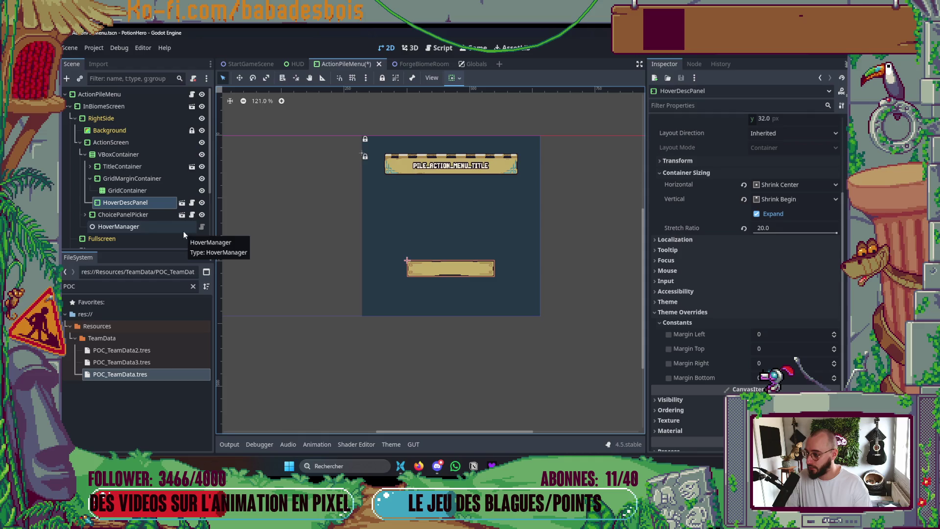
Reset GridMarginContainer's stretch ratio to 1.0
left_click(90, 179)
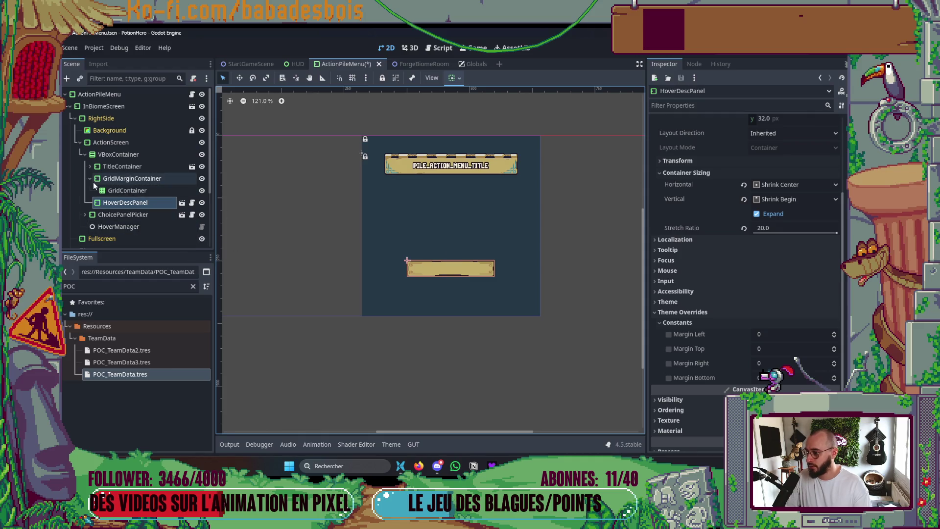
left_click(125, 155)
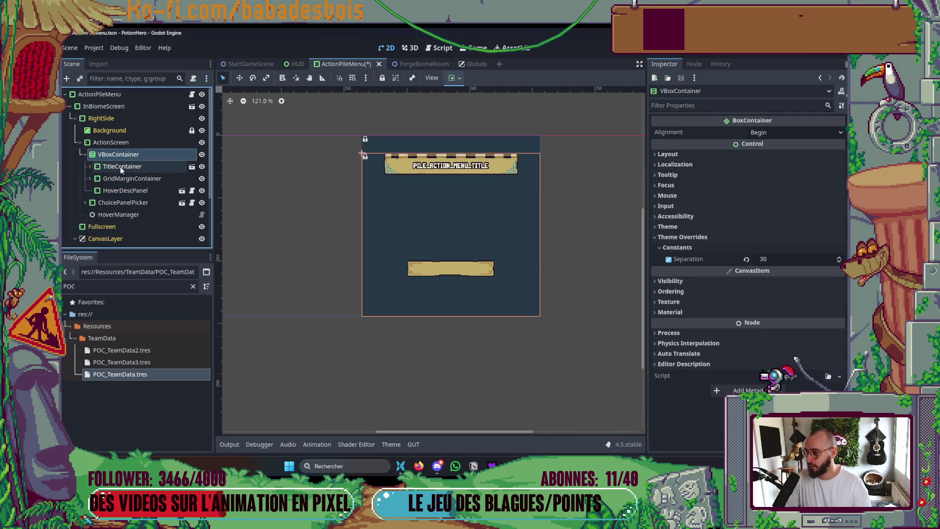
left_click(120, 191)
left_click(123, 178)
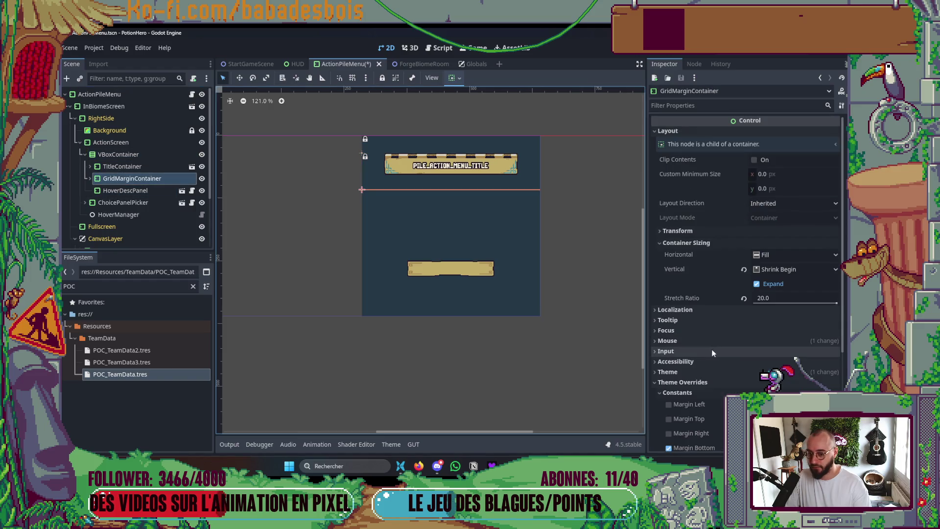
left_click(788, 298)
type("1")
key("Return")
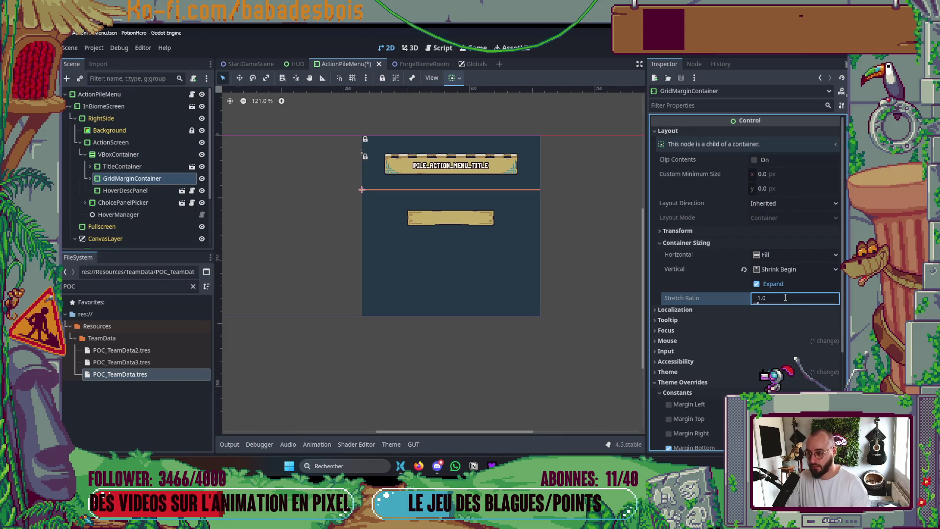
Toggle HoverDescPanel's visibility on and off to compare the layout
left_click(137, 165)
left_click(131, 180)
left_click(129, 191)
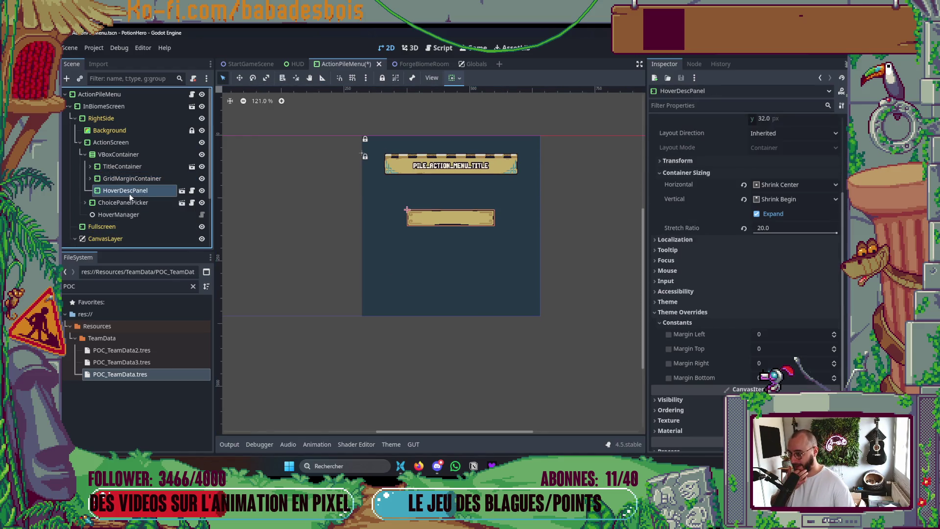
left_click(202, 190)
left_click(172, 176)
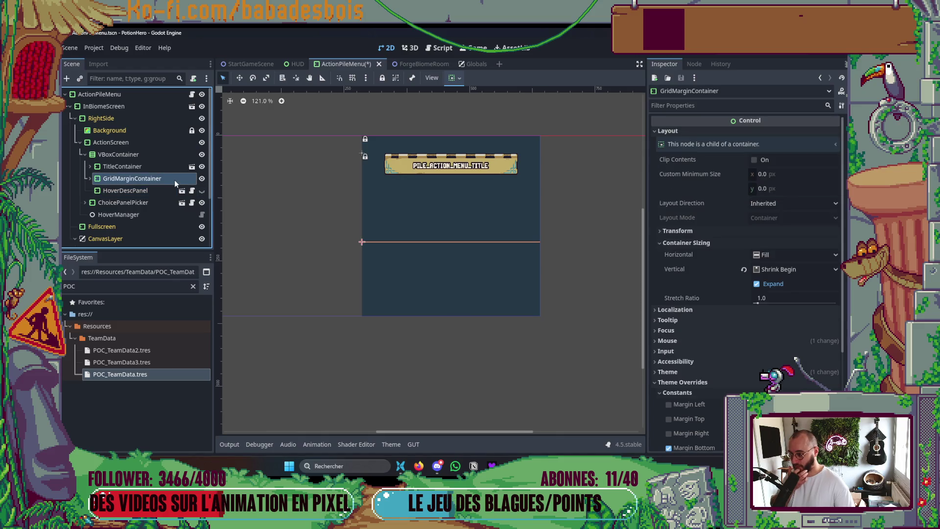
left_click(204, 189)
left_click(203, 189)
left_click(203, 189)
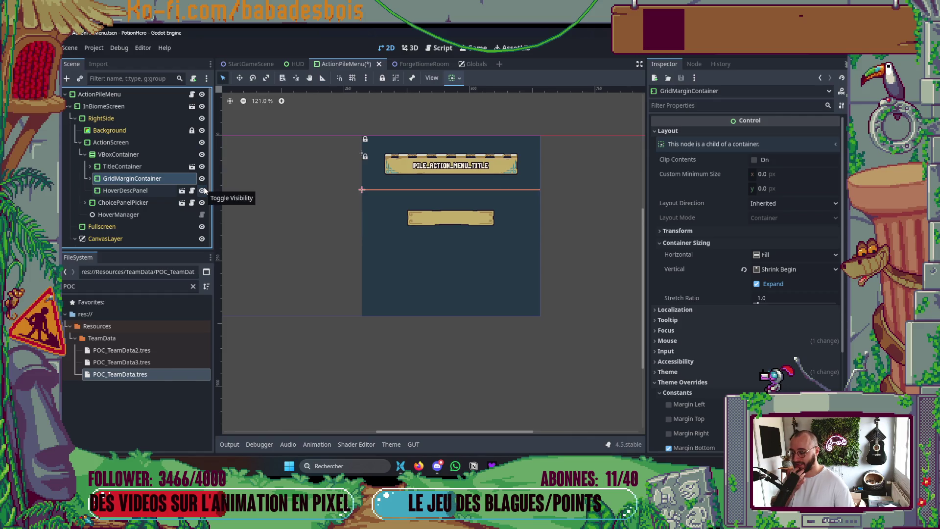
Set HoverDescPanel's stretch ratio to 1.0 and compare it with GridMarginContainer
left_click(161, 190)
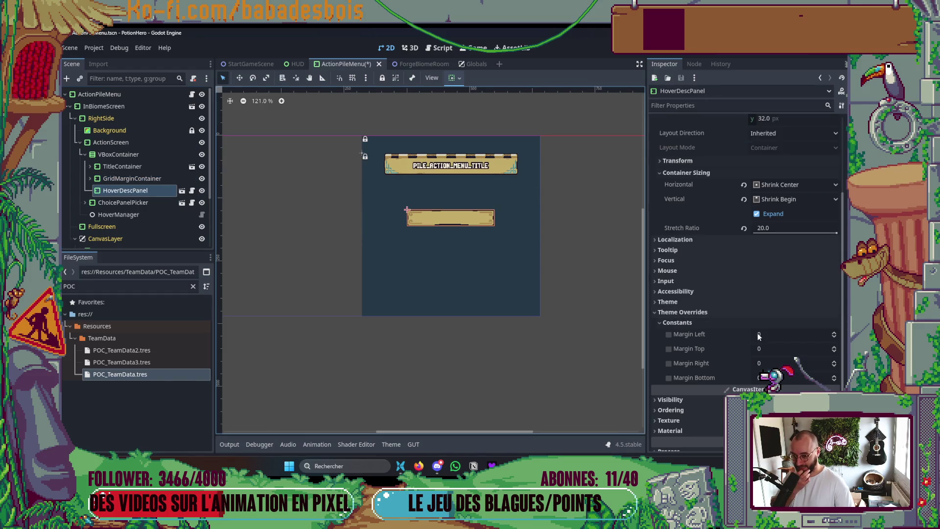
left_click(782, 227)
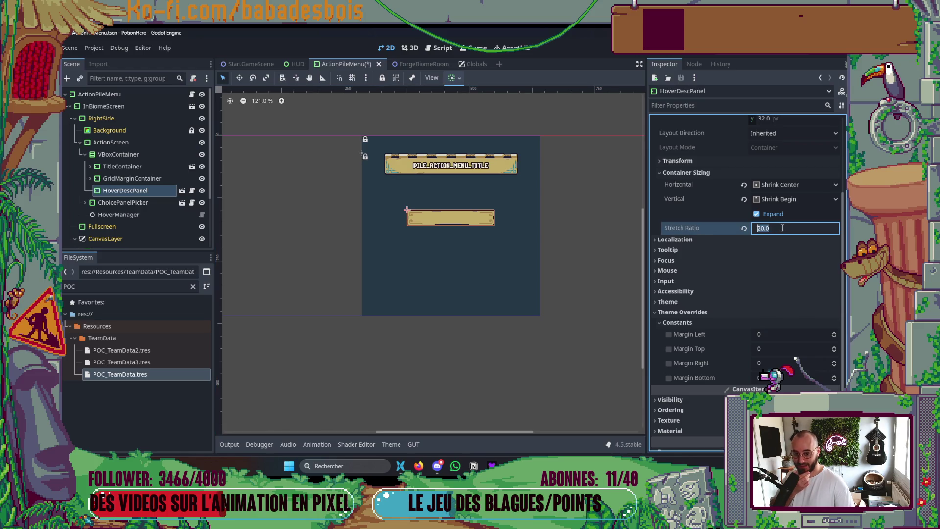
type("1.0")
left_click(135, 177)
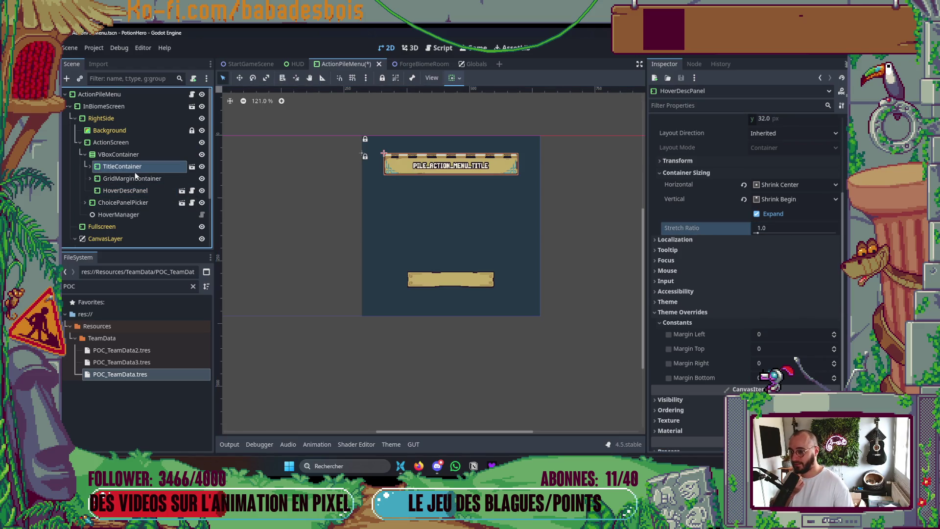
left_click(139, 192)
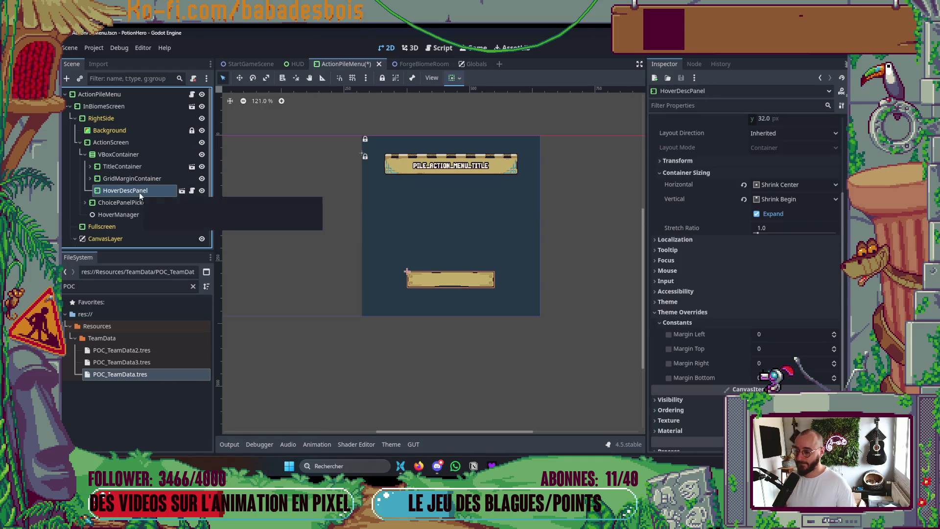
left_click(137, 156)
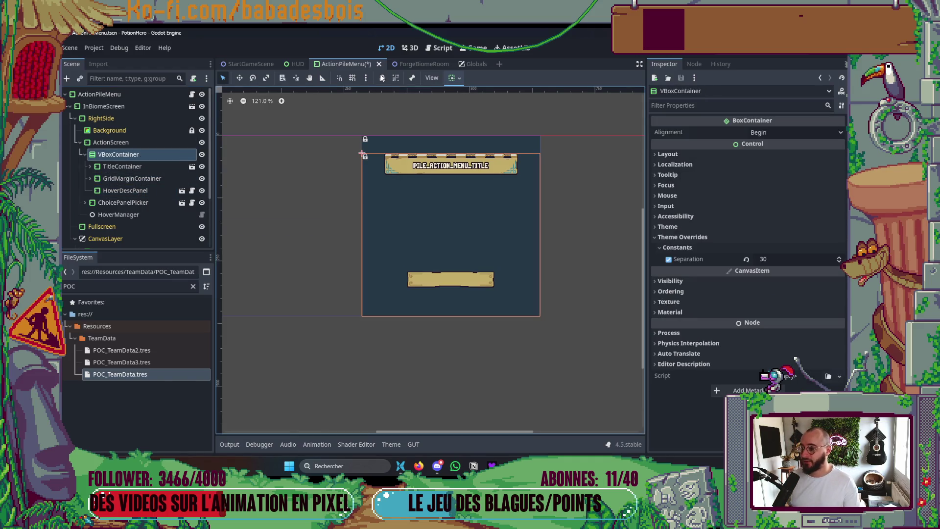
Align the VBoxContainer vertically to Begin so it fits its content at the top
left_click(455, 78)
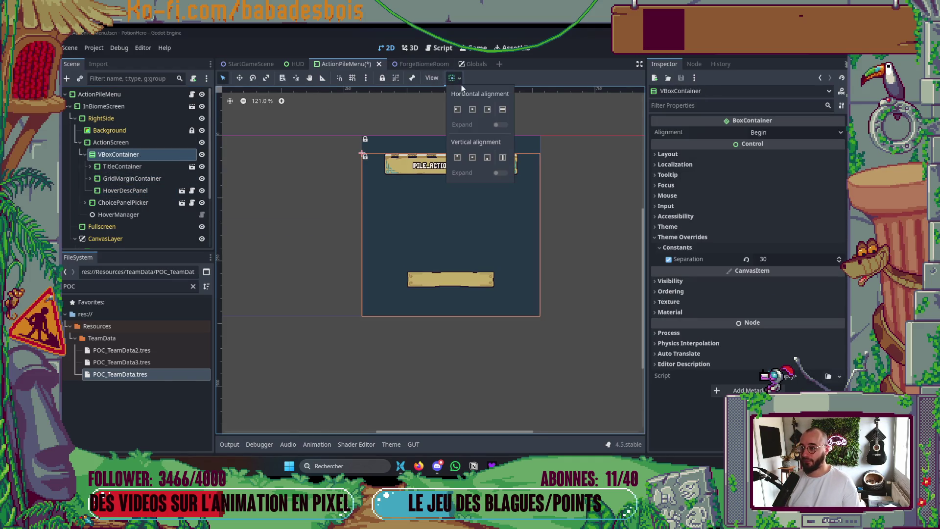
left_click(457, 157)
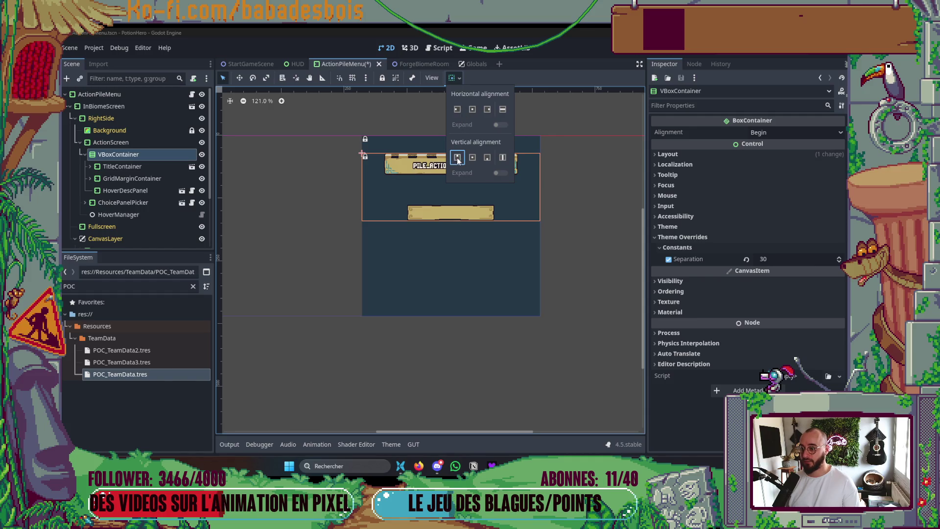
left_click(135, 168)
left_click(137, 178)
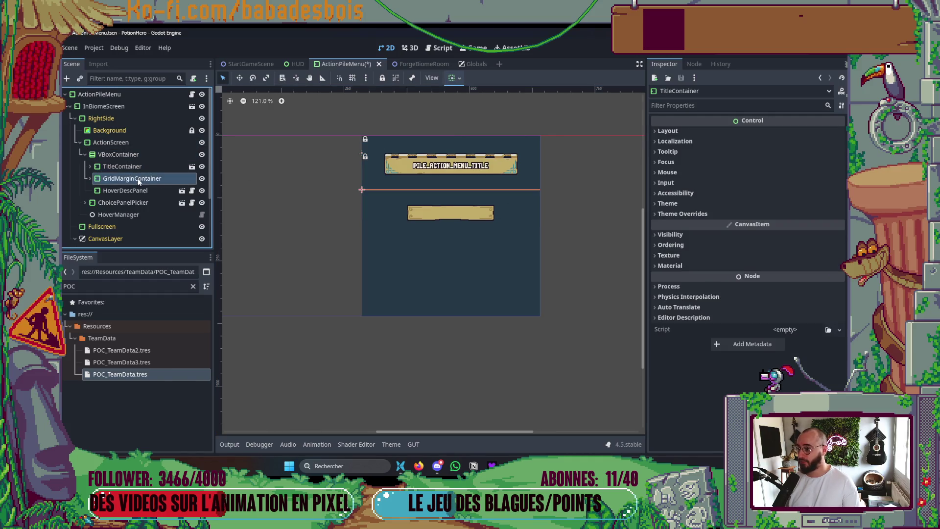
Hide HoverDescPanel on the canvas and save the ActionPileMenu scene
left_click(202, 190)
left_click(201, 191)
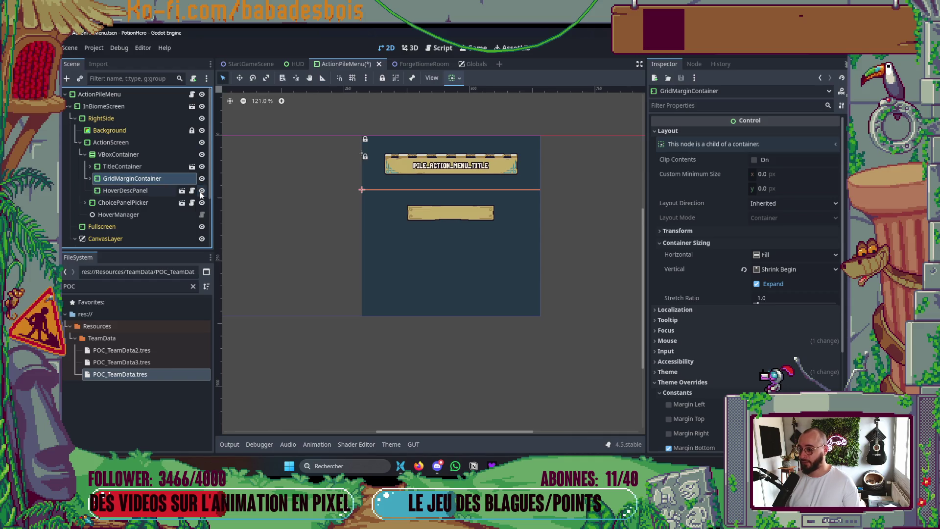
left_click(201, 191)
left_click(140, 143)
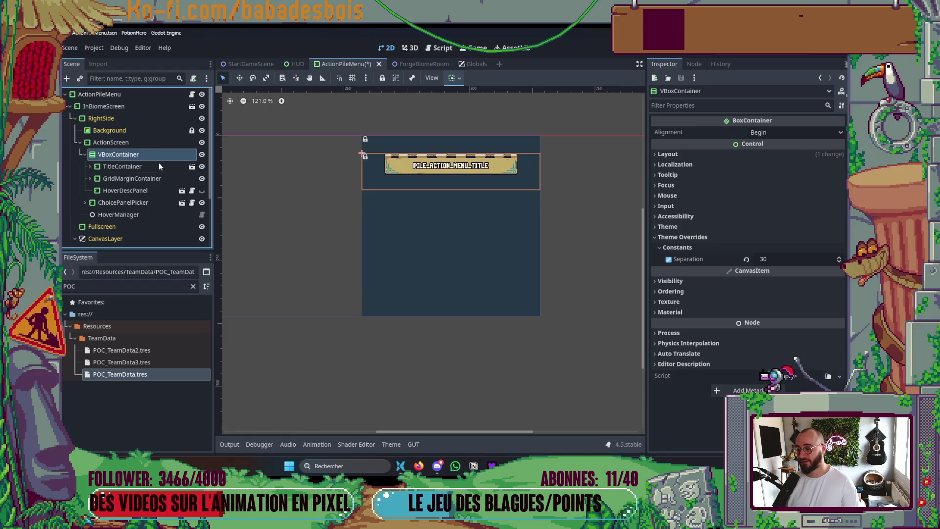
left_click(137, 178)
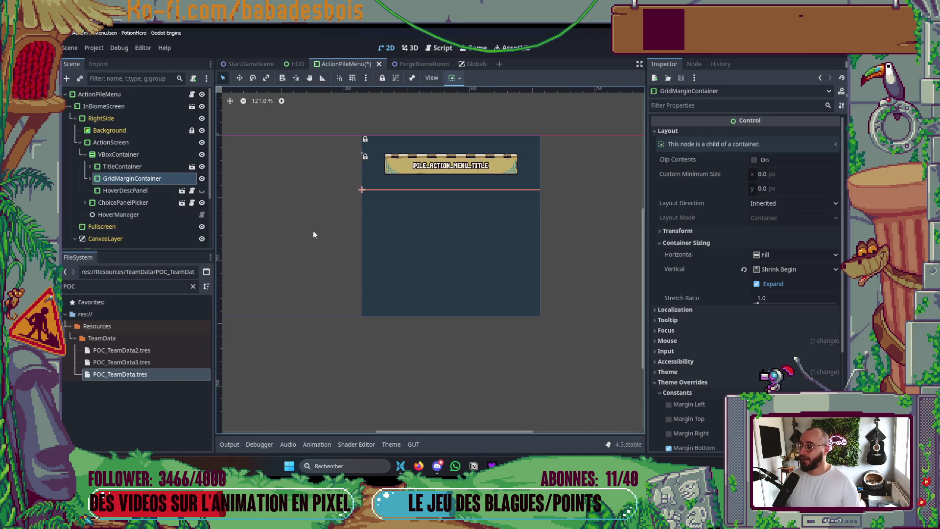
scroll(305, 241, "up", 2)
key("ctrl+s")
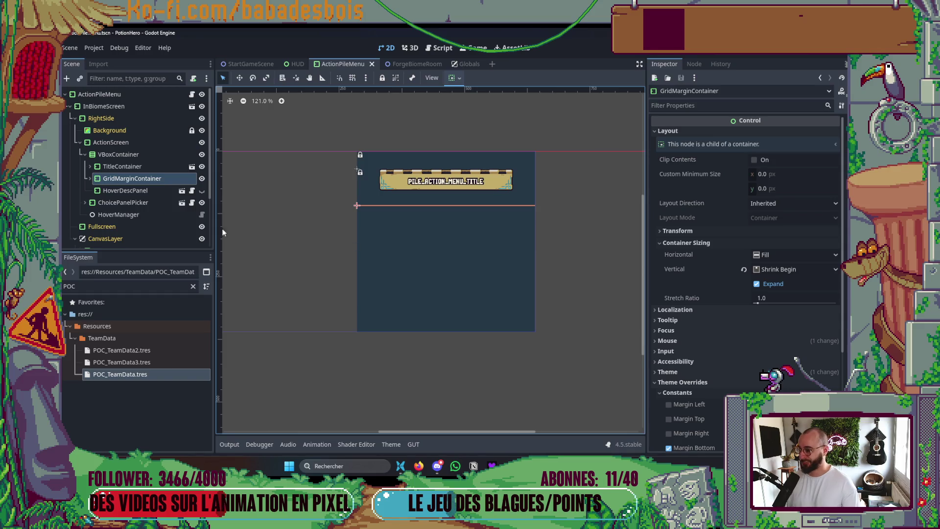
Run the game with F5 to test the menu
left_click(118, 155)
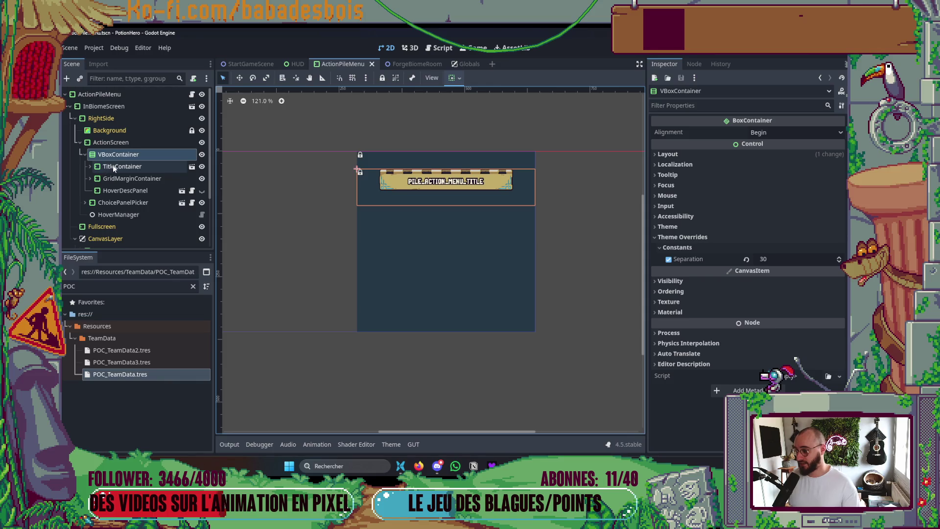
left_click(118, 202)
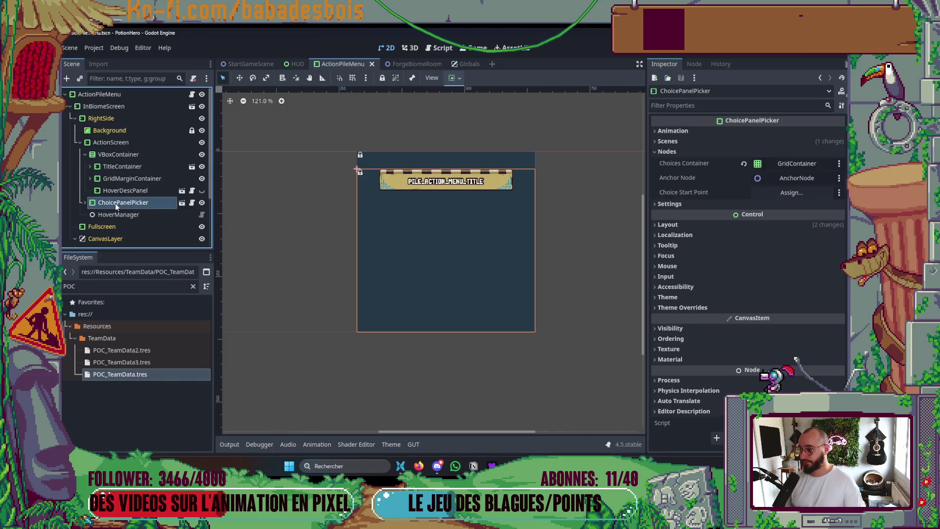
key("F5")
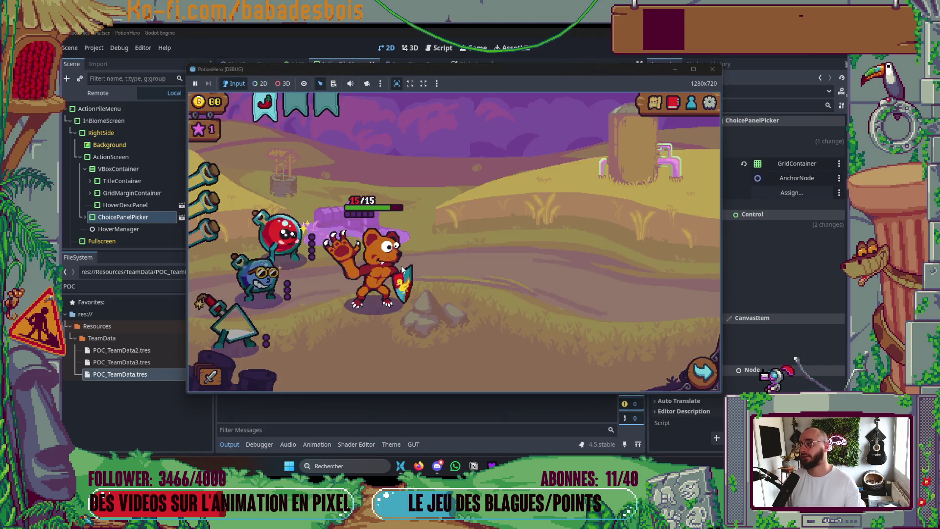
Open the action pile panel in-game, then enable HoverDescPanel's Margin Top override at 20
left_click(219, 380)
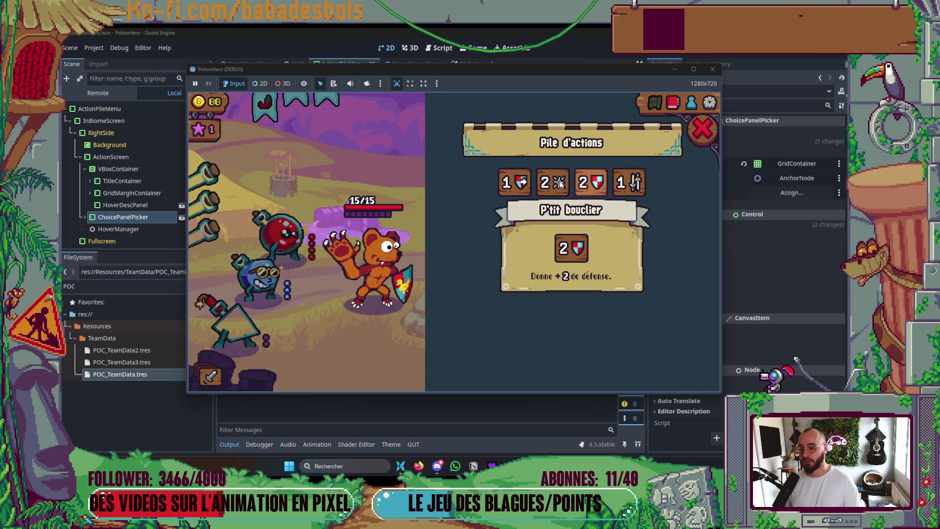
mouse_move(519, 183)
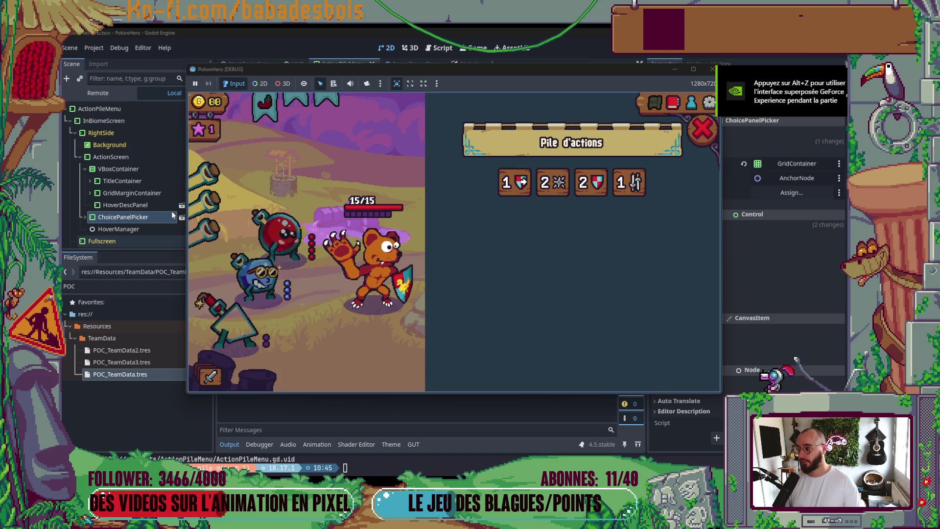
left_click(157, 203)
left_click(684, 349)
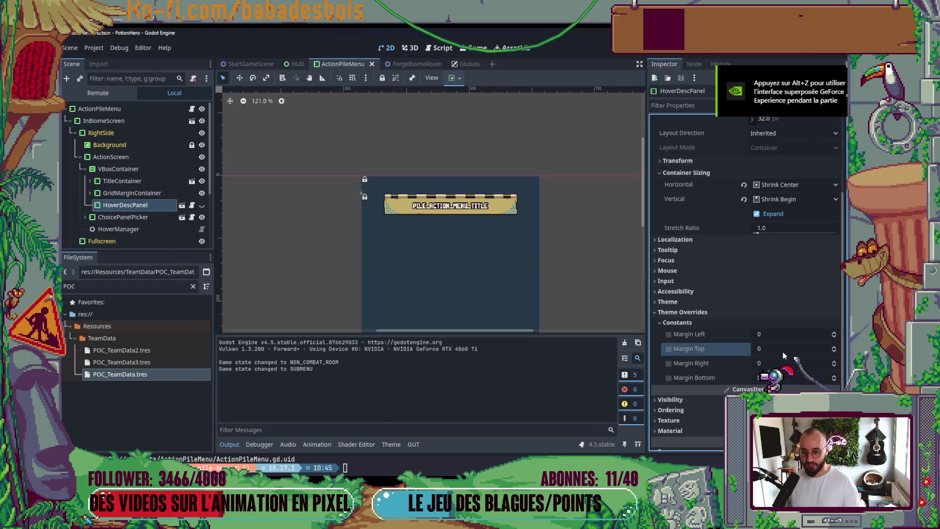
left_click(669, 349)
left_click(783, 346)
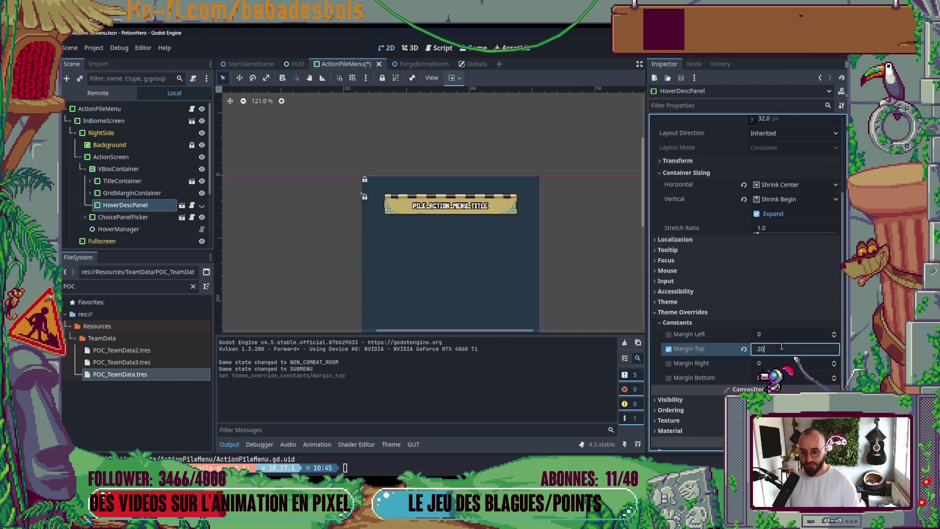
key("Return")
Try top margins of 15 and then 10, checking the description card in the running game
mouse_move(621, 185)
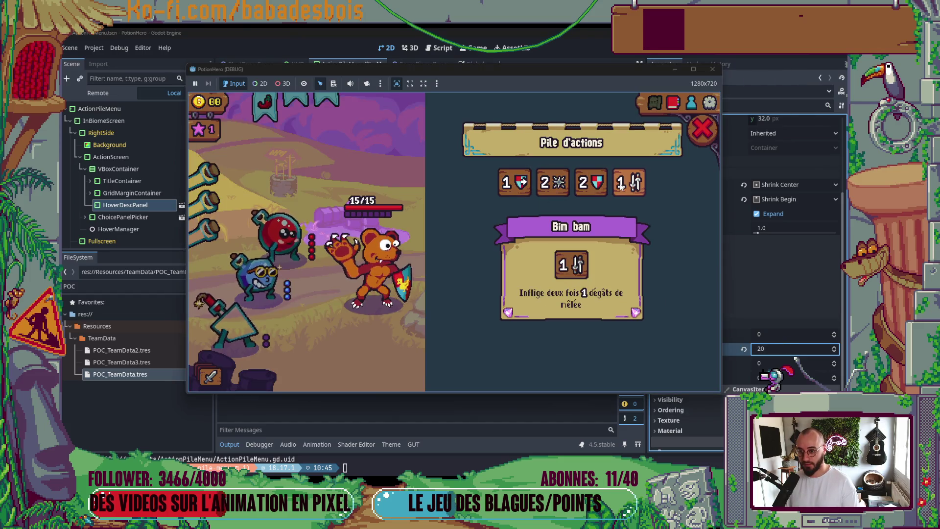
left_click(784, 354)
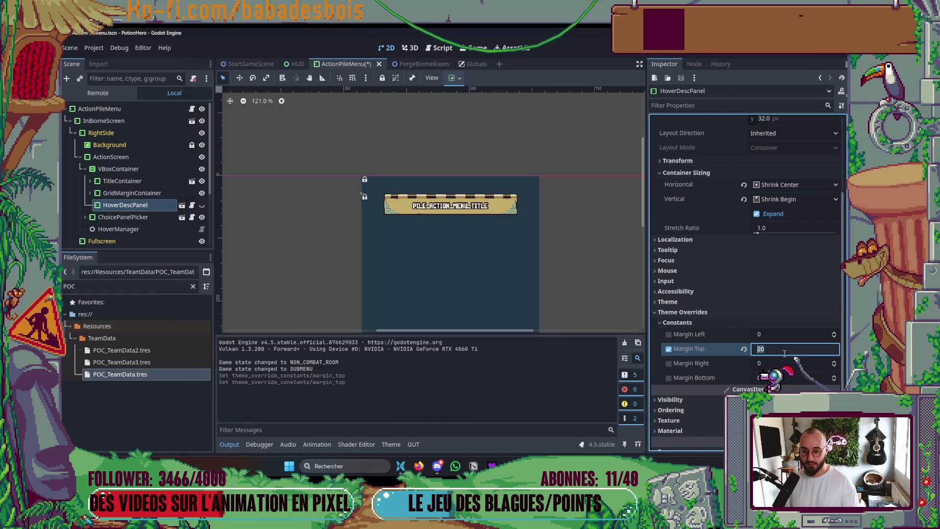
type("15")
key("Return")
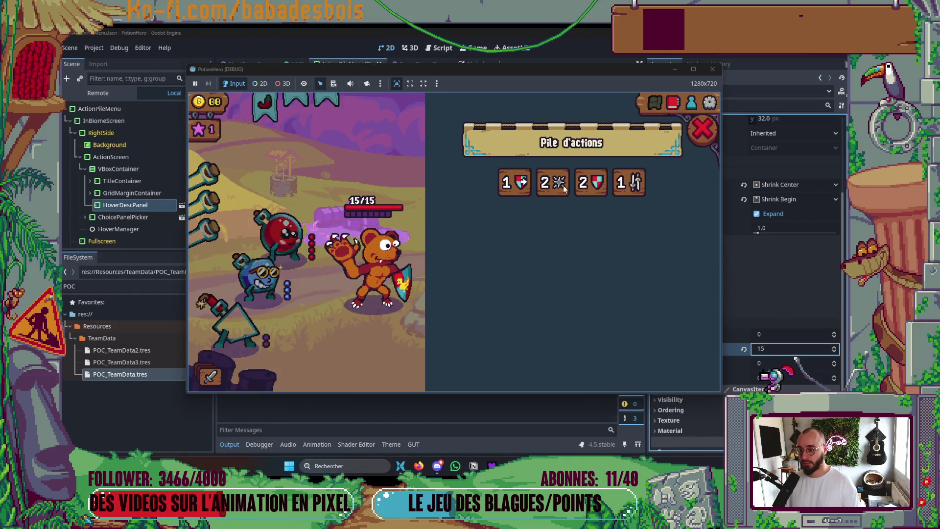
mouse_move(517, 182)
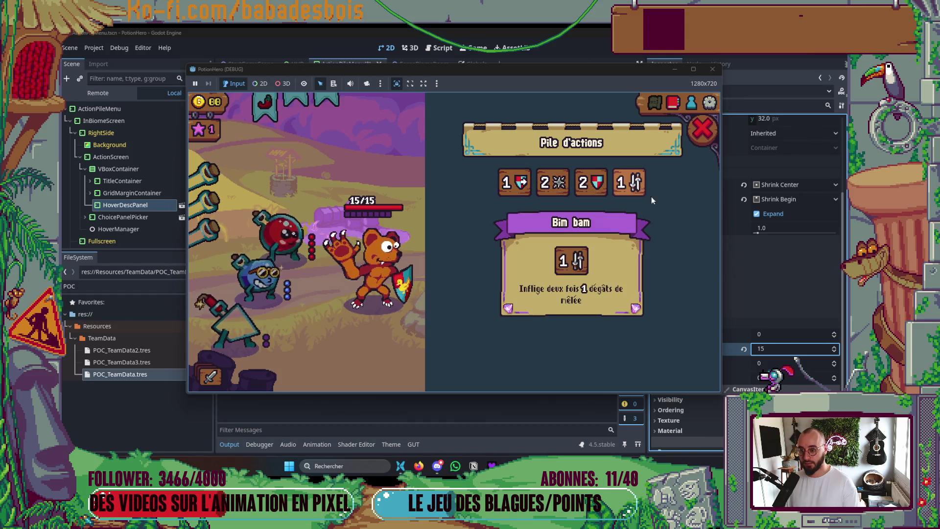
left_click(774, 347)
type("10")
key("Return")
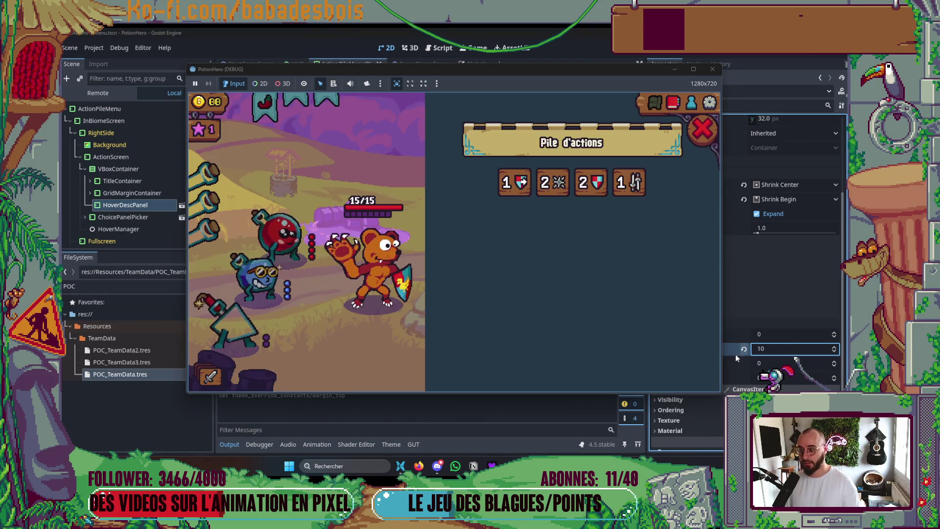
mouse_move(586, 182)
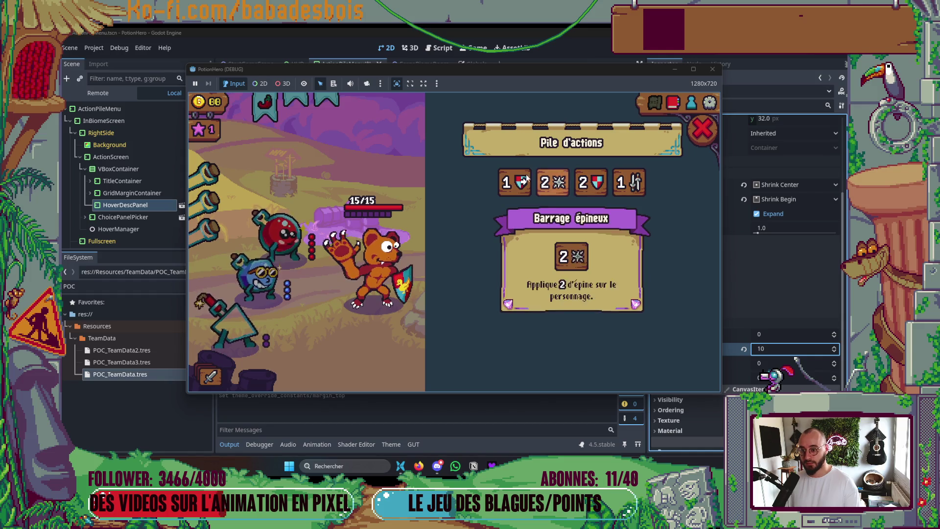
left_click(292, 209)
left_click(118, 169)
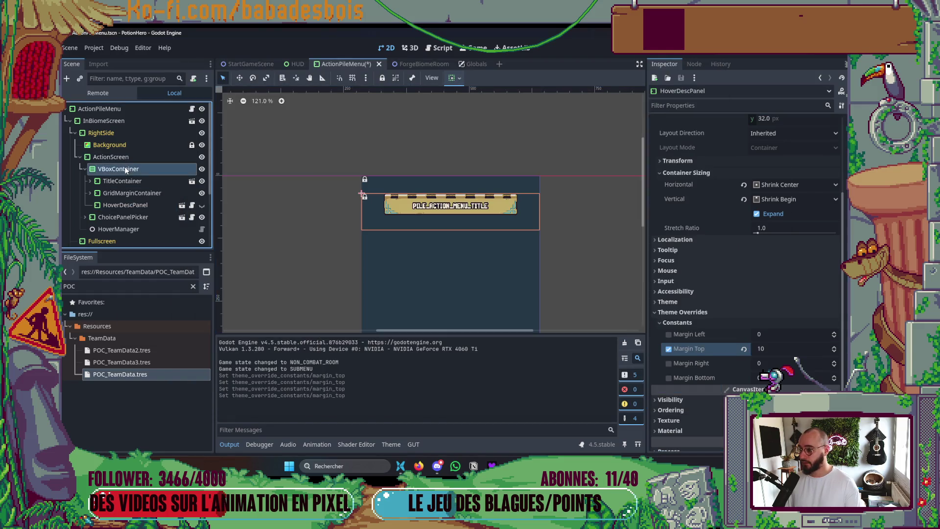
Set the VBoxContainer separation to 40 and run the game to check spacing
left_click(789, 259)
type("0")
key("Return")
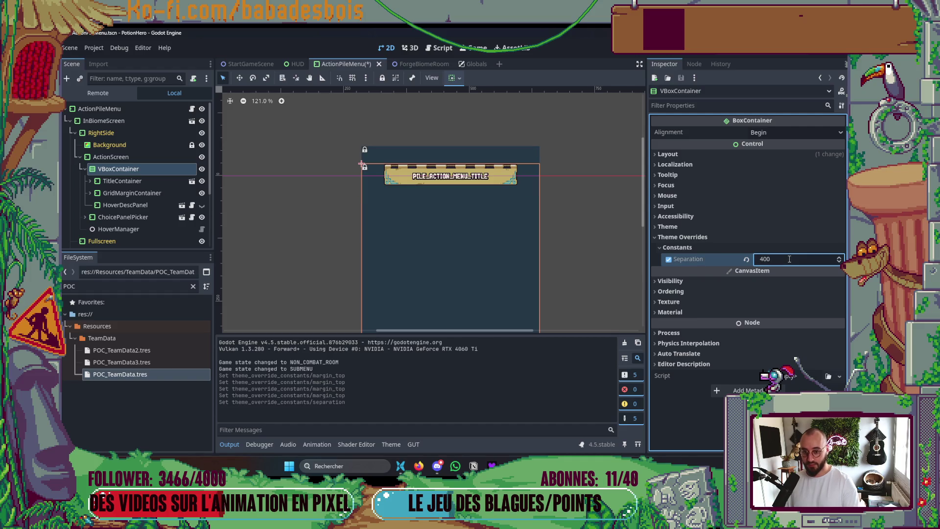
left_click(794, 259)
type("40")
key("Return")
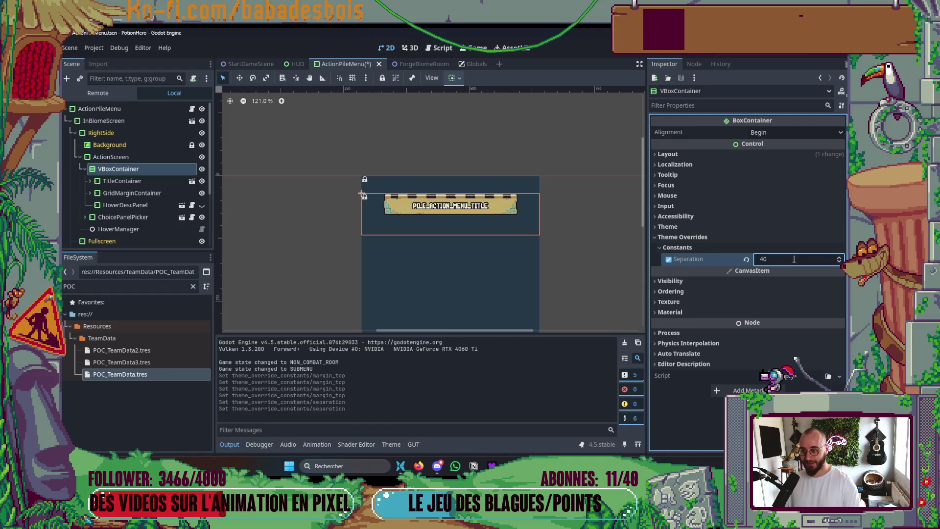
key("F5")
mouse_move(636, 191)
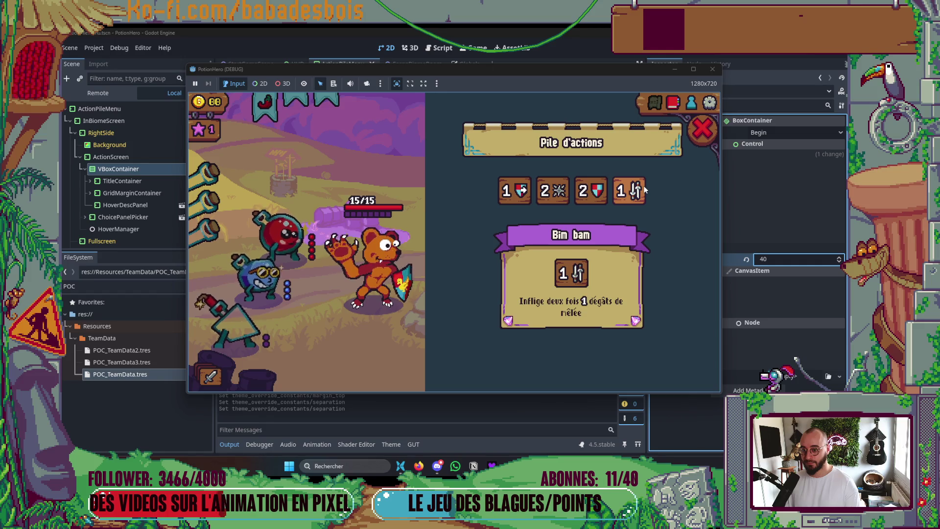
Change HoverDescPanel's top margin to 12
key("alt+Tab")
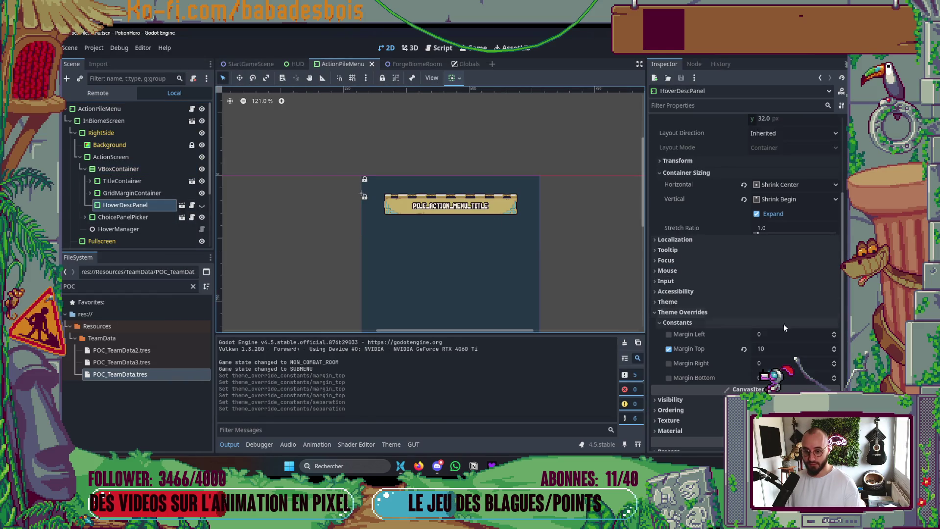
left_click(777, 349)
type("12")
key("alt+Tab")
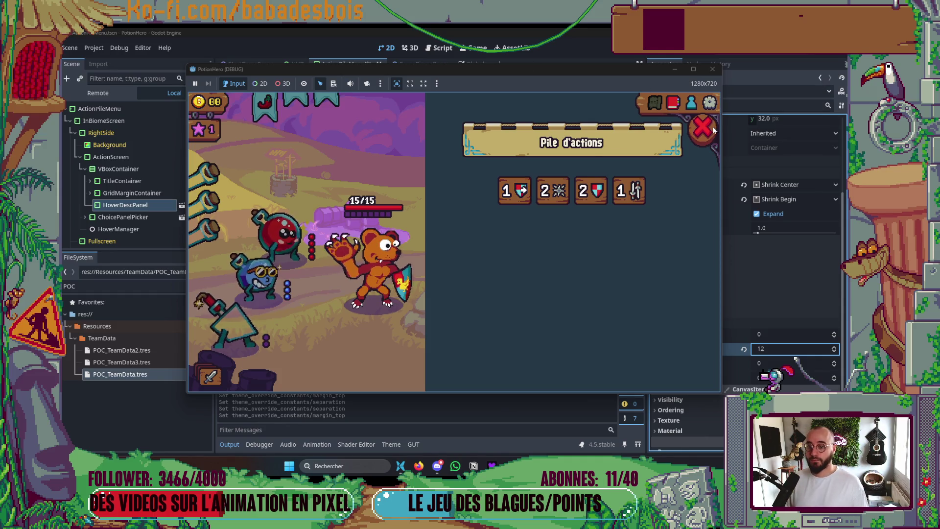
Stop the running game and save ActionPileMenu
left_click(713, 70)
scroll(464, 172, "down", 2)
key("ctrl+s")
Clear GridMarginContainer's RoomActionGridMargin type variation and bottom margin override, then save
left_click(130, 179)
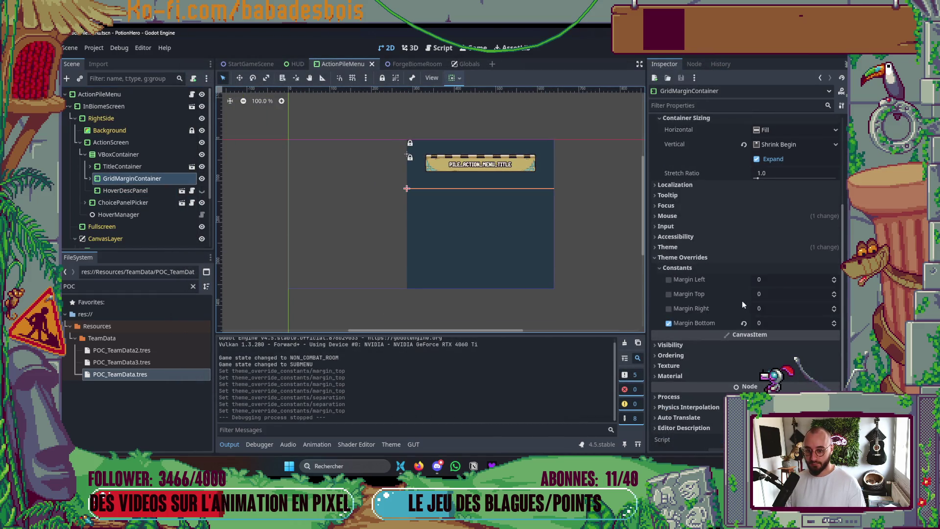
left_click(667, 246)
left_click(777, 273)
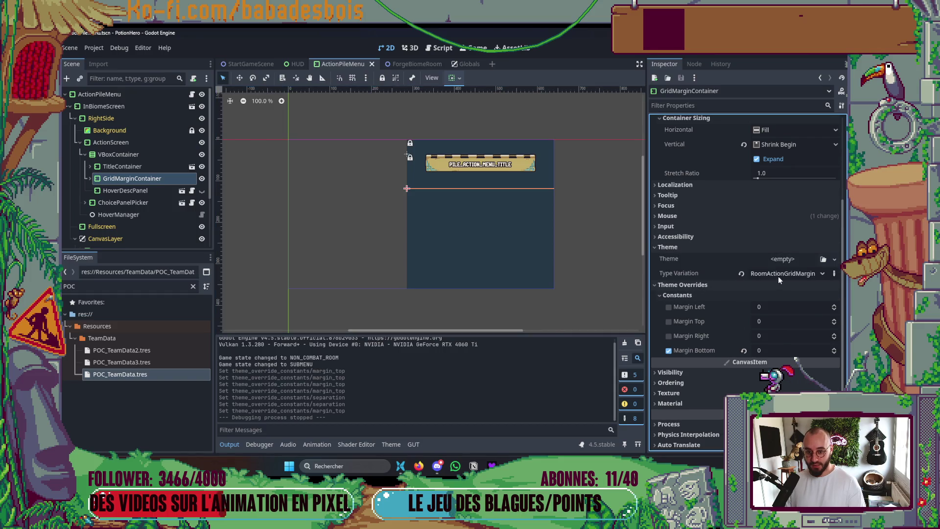
key("ctrl+s")
left_click(669, 350)
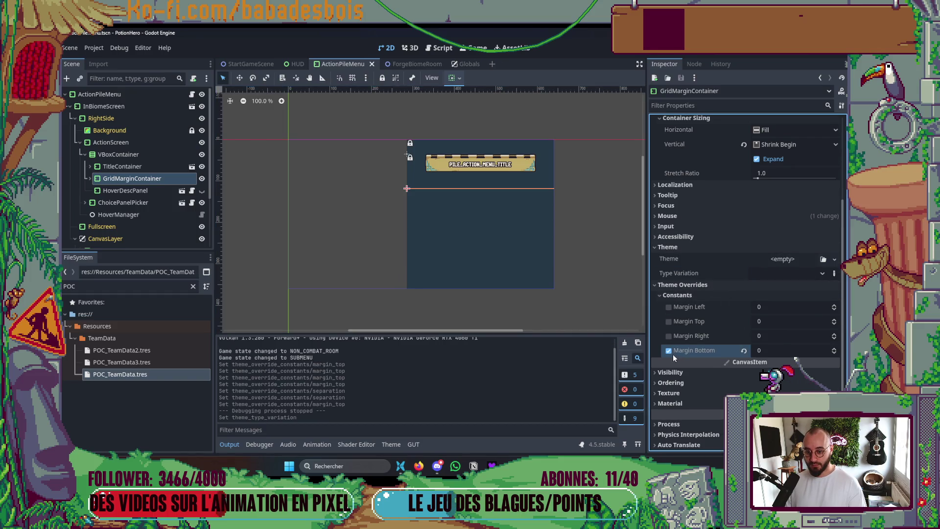
scroll(598, 287, "down", 1)
left_click(682, 285)
key("ctrl+s")
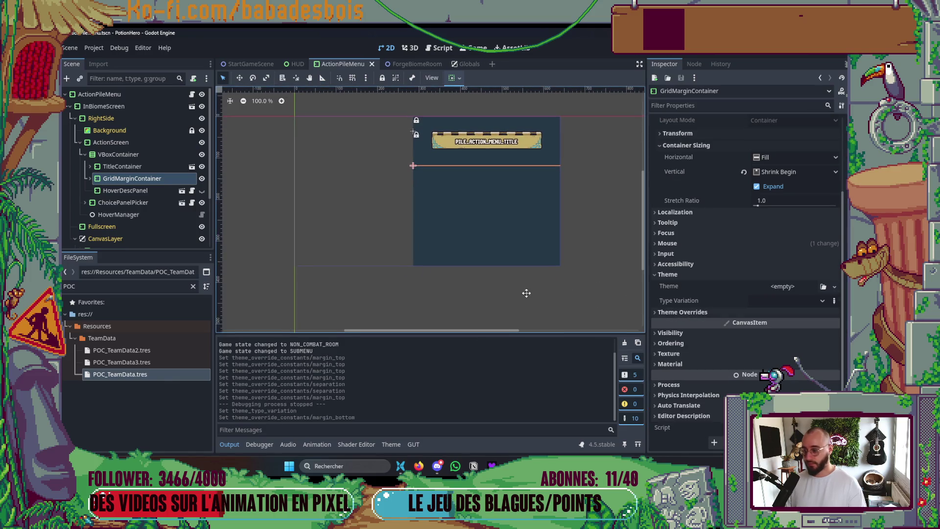
Select TitleContainer, hide the Output log, and bring up the quick scene picker
left_click(127, 169)
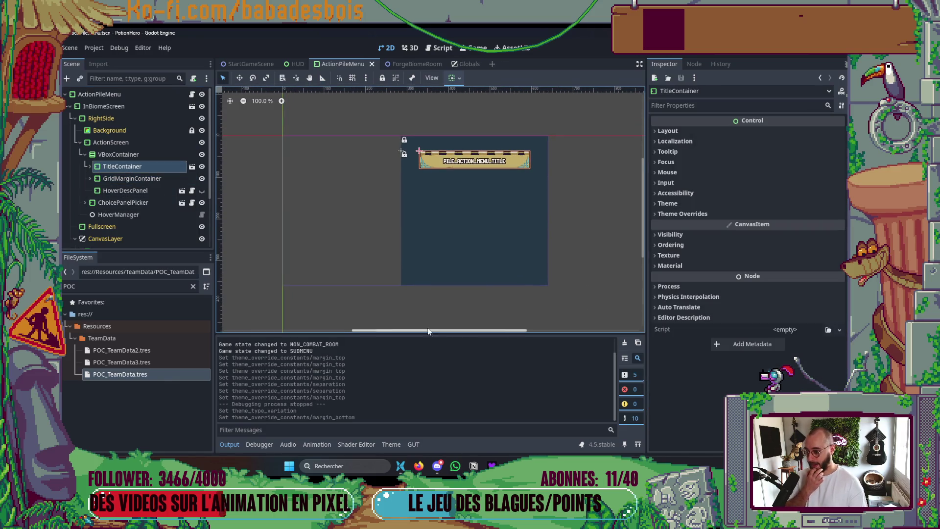
left_click(233, 447)
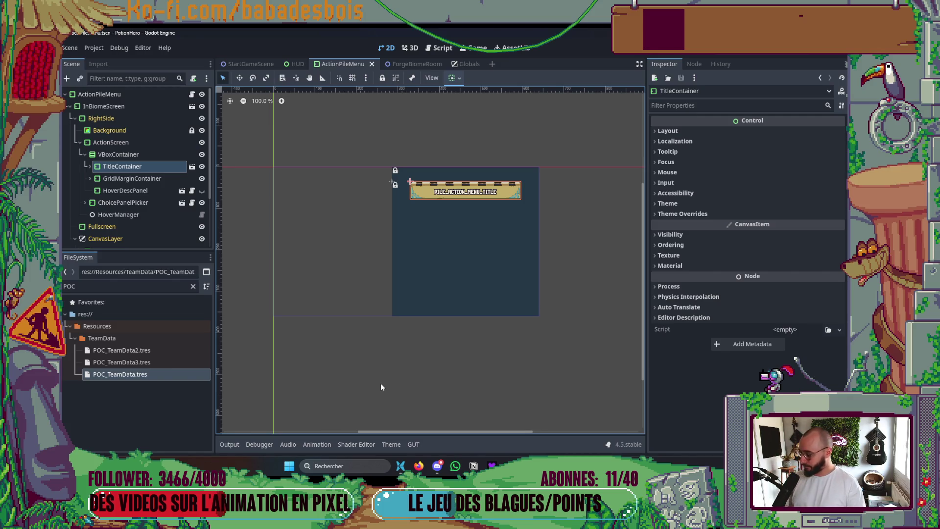
key("ctrl+shift+o")
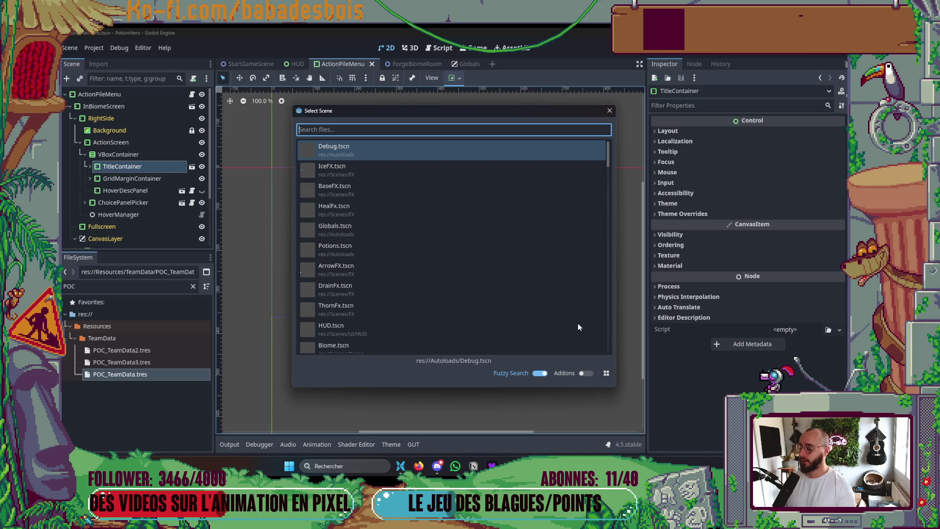
Open the ForgeBiomeRoom scene, enlarge the scene tree, and collapse the UpgradeAction branch
type("forge")
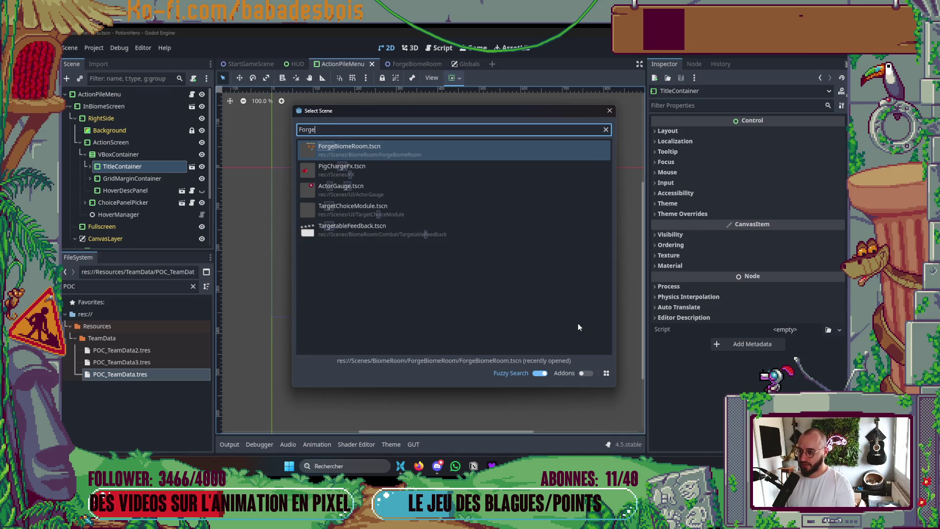
key("Return")
scroll(142, 230, "up", 3)
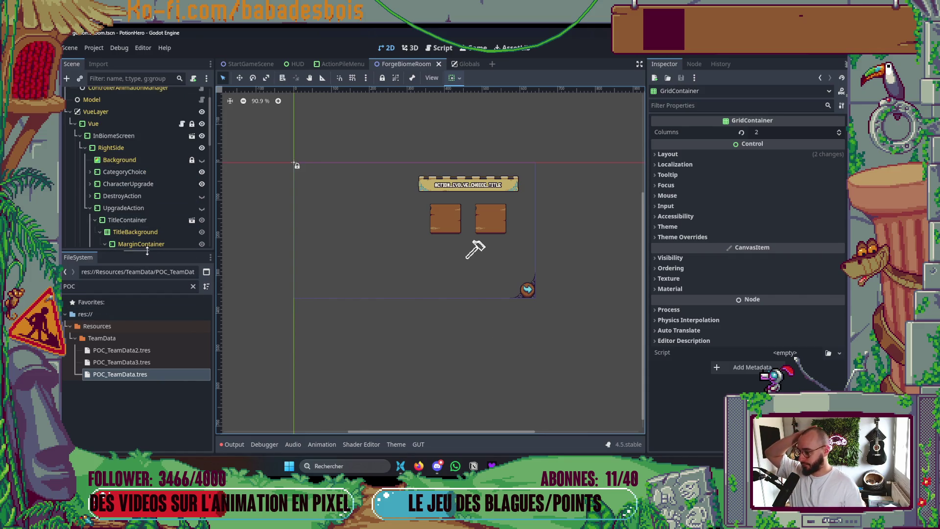
left_click_drag(147, 251, 132, 307)
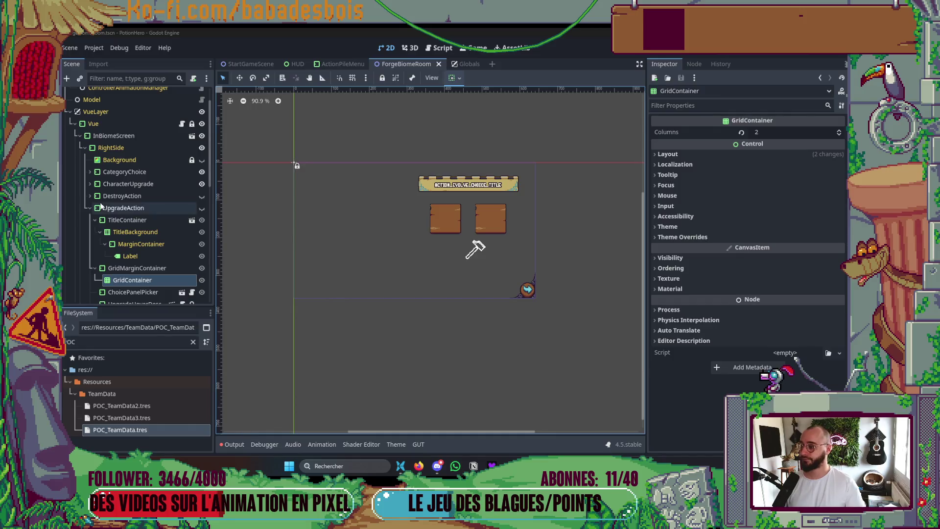
scroll(473, 271, "up", 4)
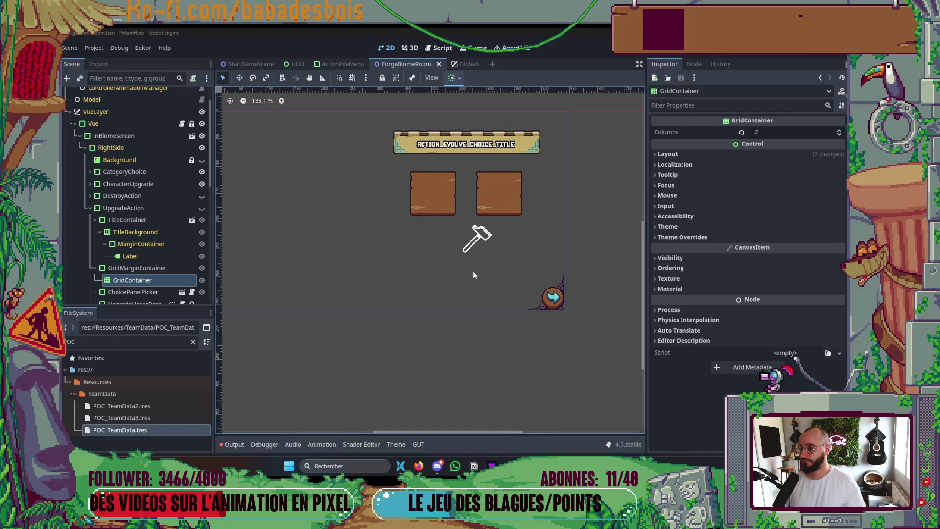
scroll(146, 280, "down", 3)
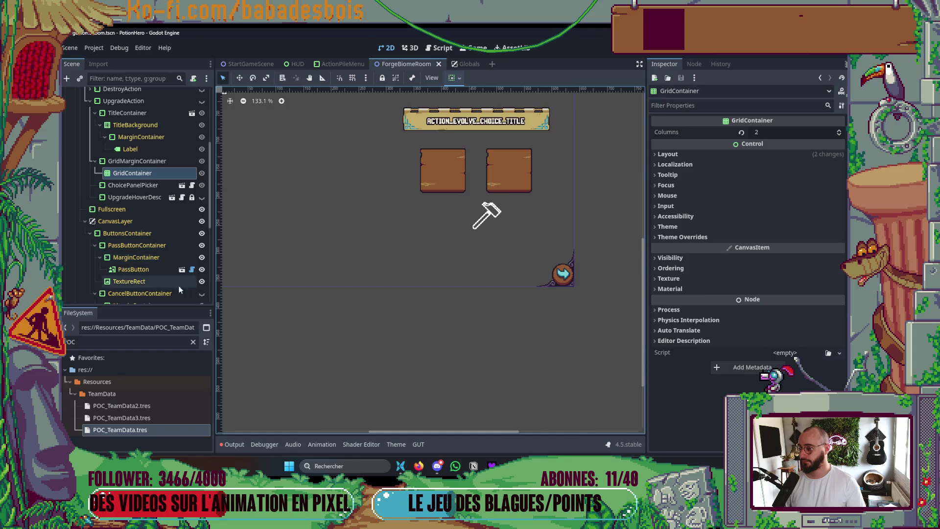
scroll(143, 222, "up", 1)
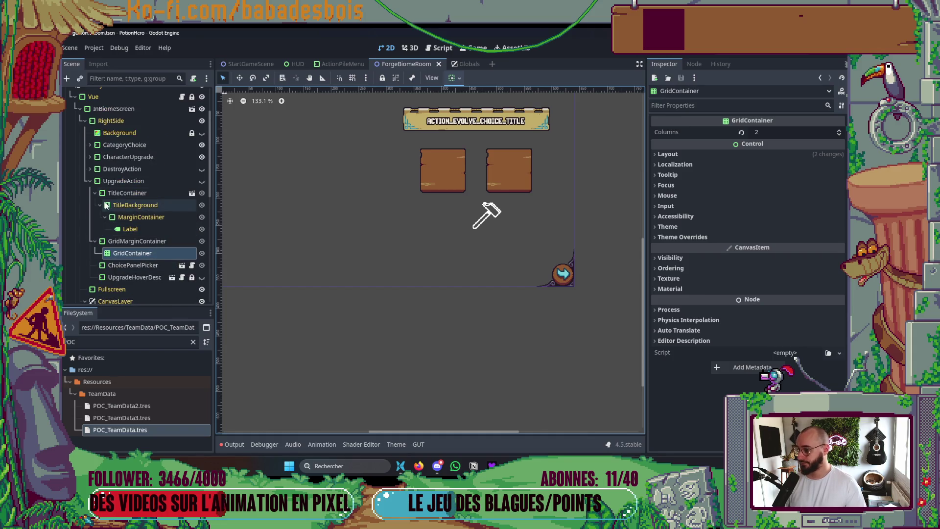
left_click(91, 181)
Expand CategoryChoice under RightSide and inspect its title Label nodes
left_click(118, 121)
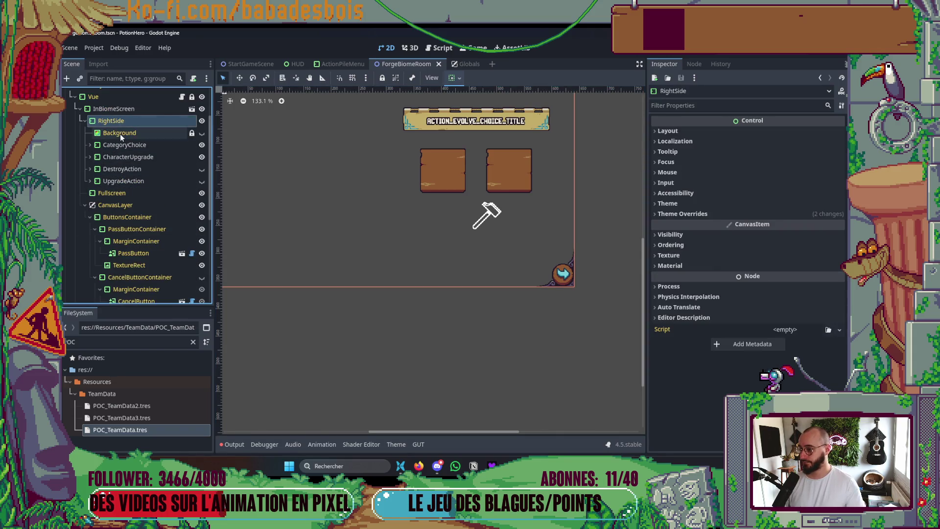
left_click(127, 144)
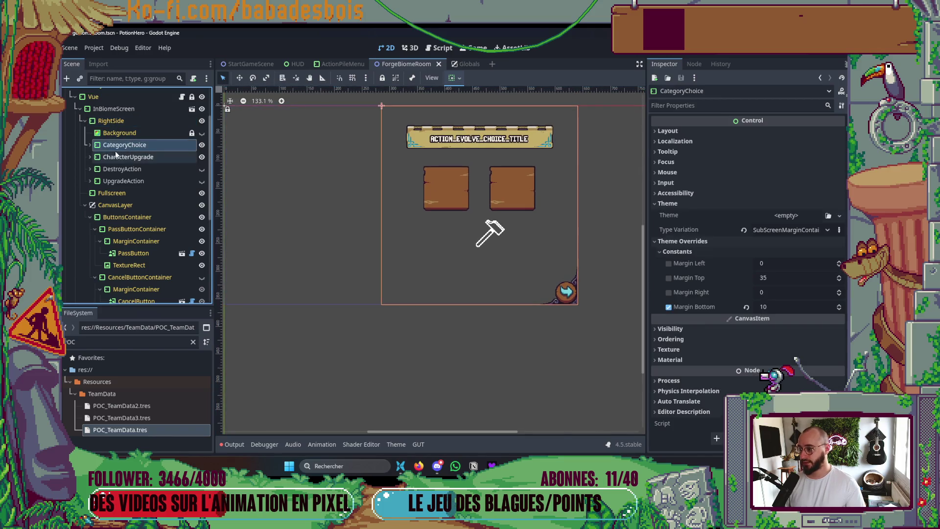
key("Right")
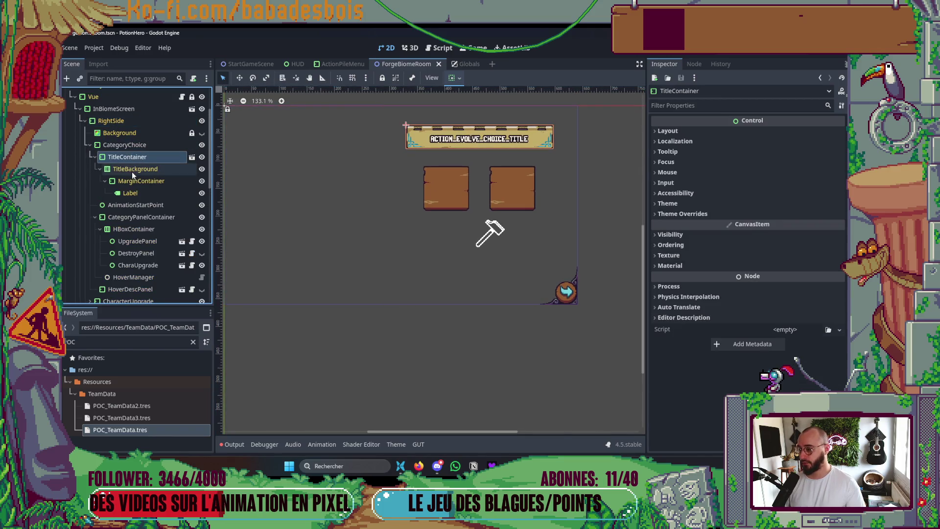
left_click(131, 169)
left_click(131, 193)
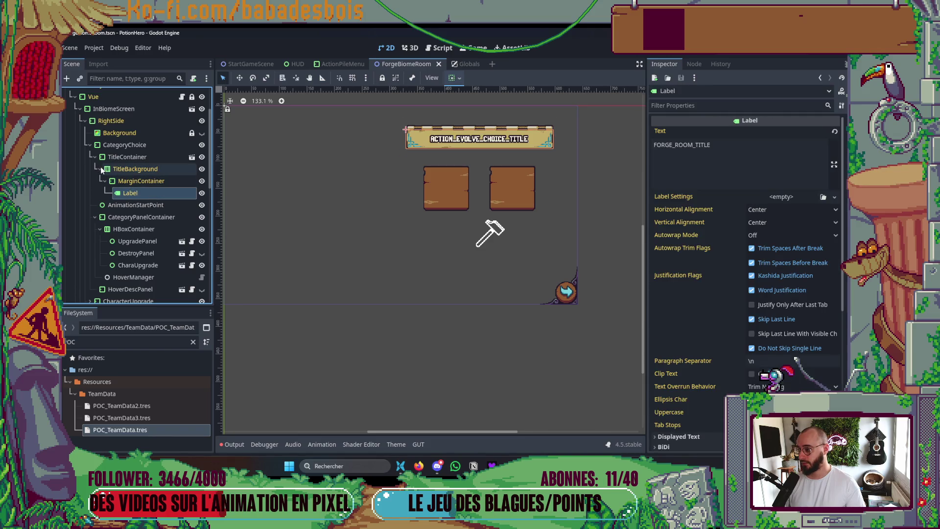
left_click(101, 169)
Review AnimationStartPoint, TitleBackground and TitleContainer, collapse branches, and bring up CategoryChoice's node actions
left_click(129, 181)
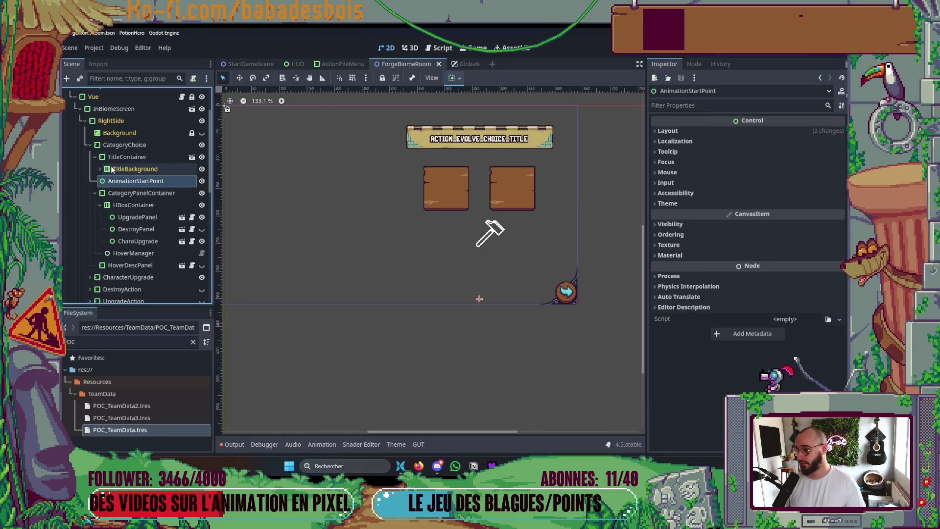
left_click(124, 169)
left_click(130, 155)
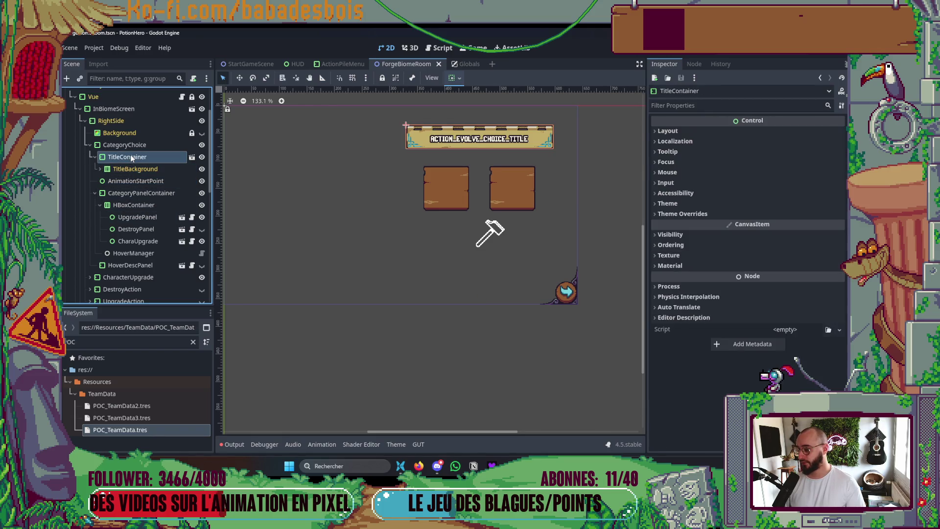
left_click(96, 193)
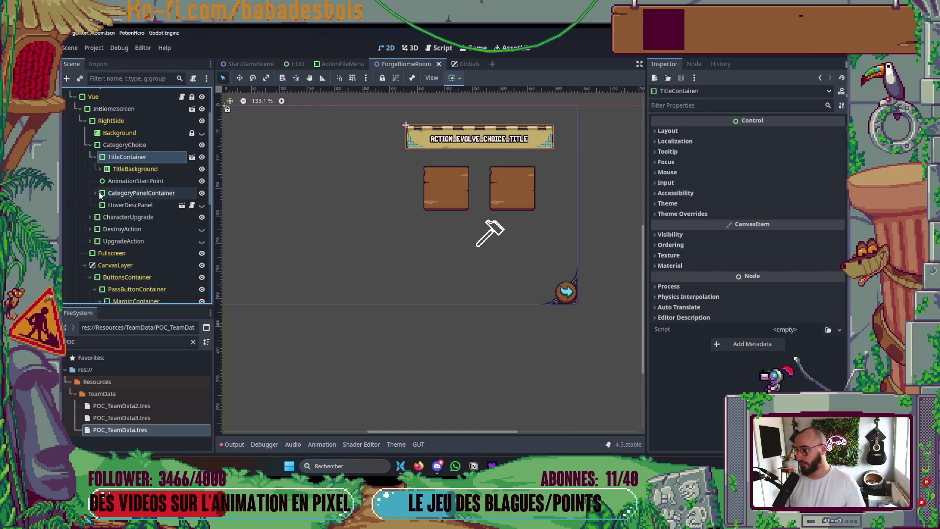
left_click(95, 157)
left_click(120, 145)
right_click(137, 144)
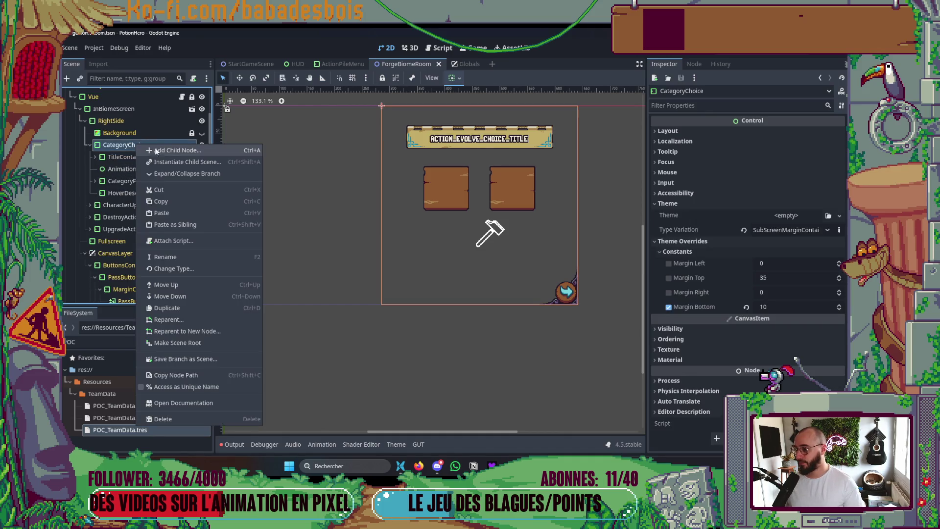
Add a VBoxContainer as CategoryChoice's first child, above TitleContainer, and save ForgeBiomeRoom
left_click(166, 153)
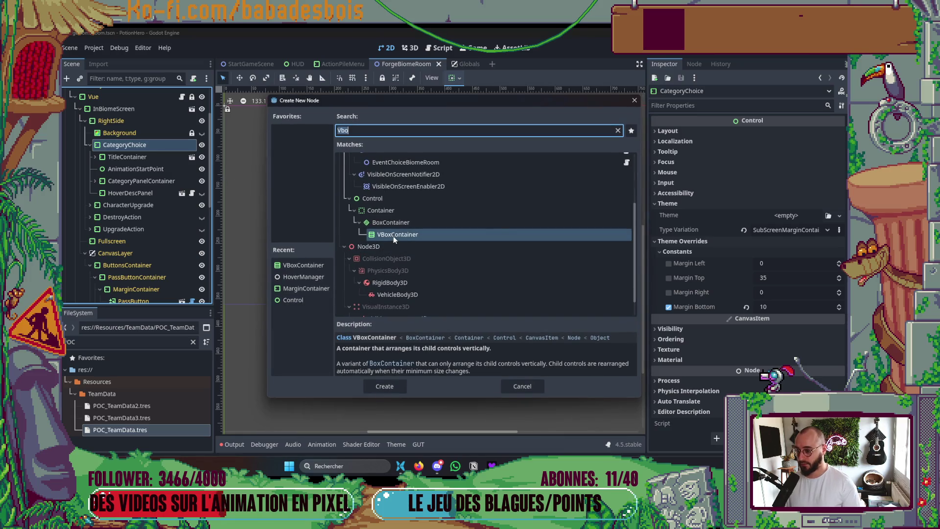
double_click(393, 236)
left_click_drag(129, 204, 128, 152)
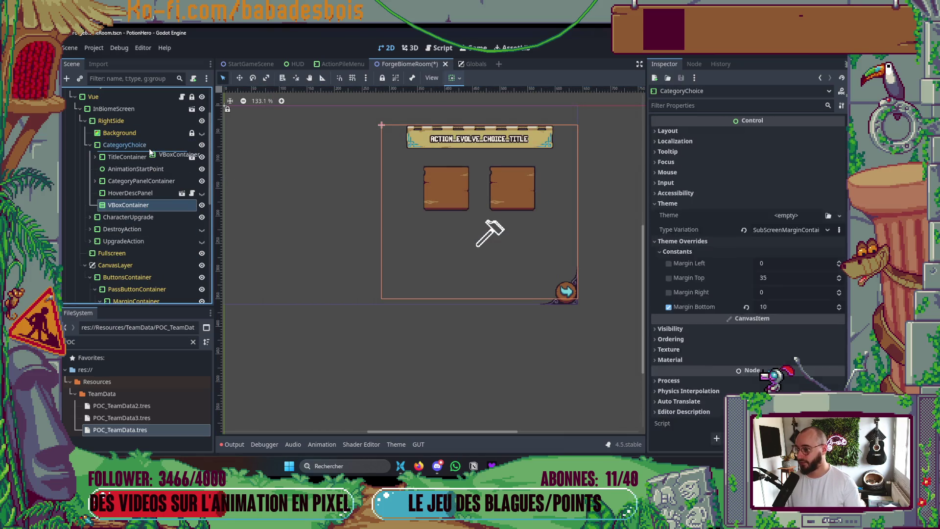
key("ctrl+s")
Select ActionPileMenu's VBoxContainer and start adding a new type in the MainTheme editor
left_click(342, 64)
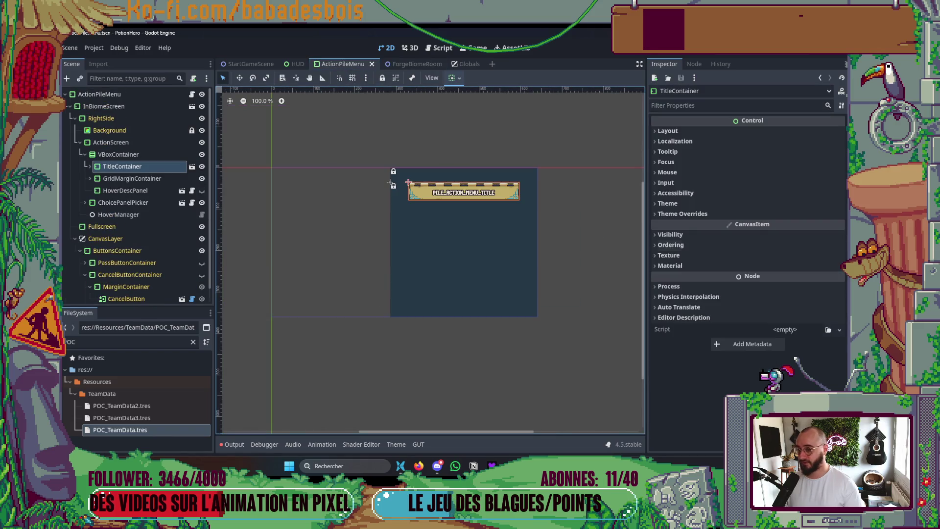
left_click(139, 155)
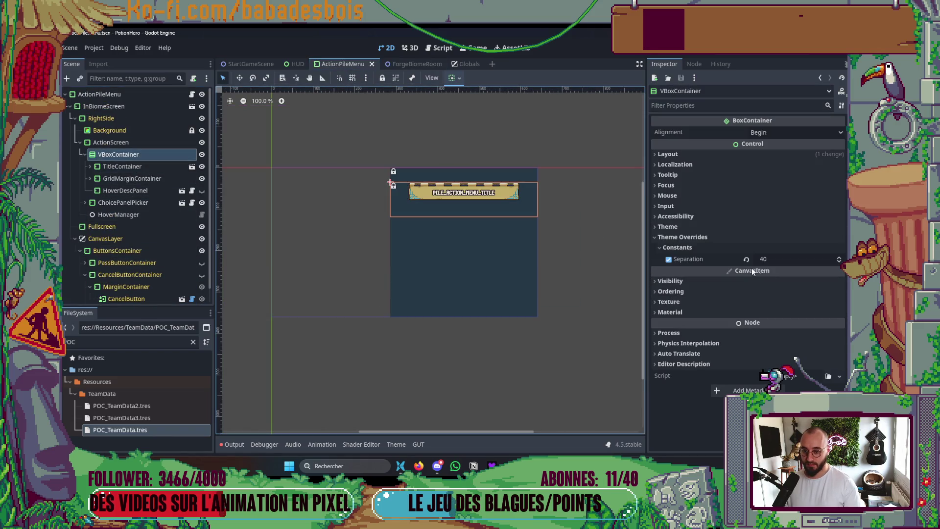
left_click(396, 444)
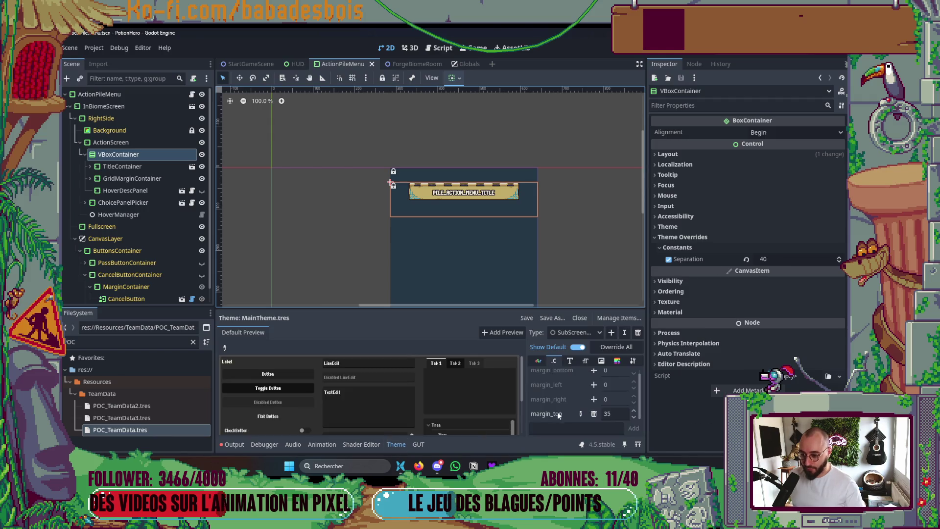
left_click(611, 333)
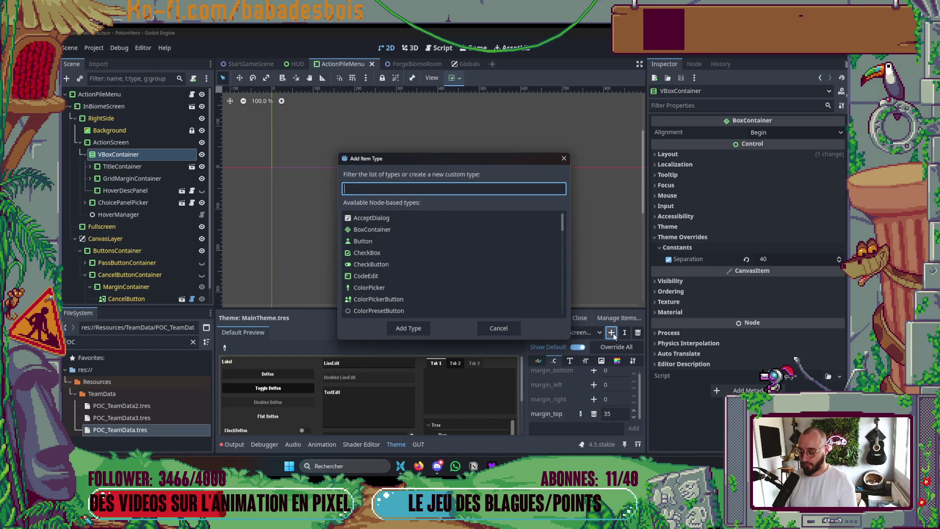
Add an ActionMenuVBox type to MainTheme with VBoxContainer as its base type
type("ActionMenuVBox")
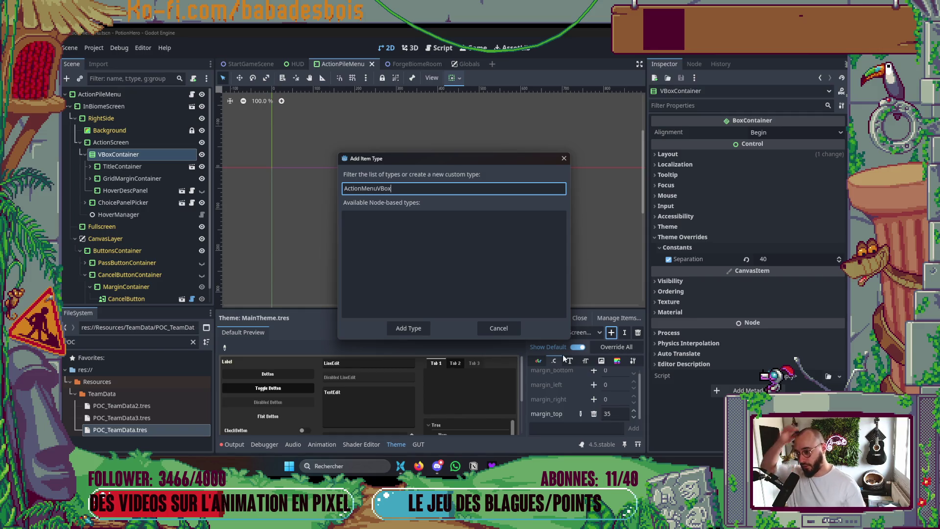
left_click(408, 328)
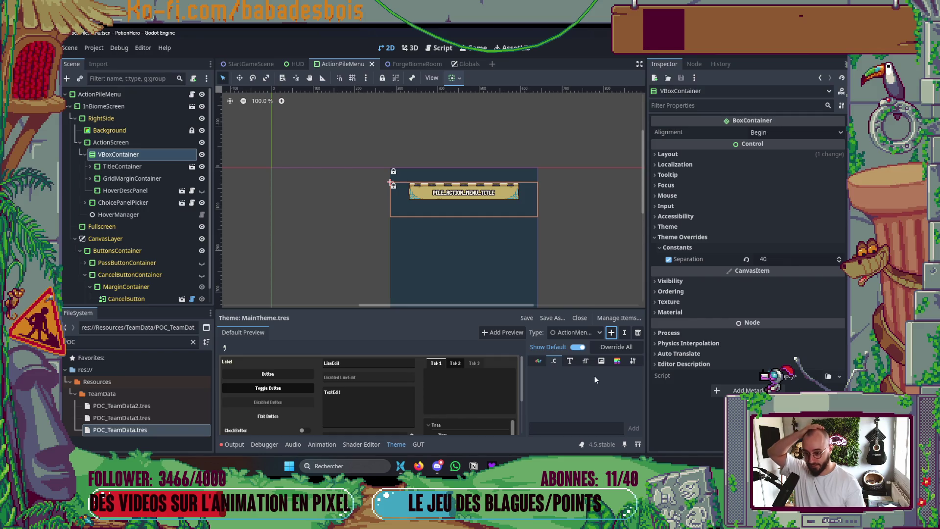
left_click(633, 361)
left_click(636, 375)
type("VBo")
left_click(374, 229)
left_click(408, 328)
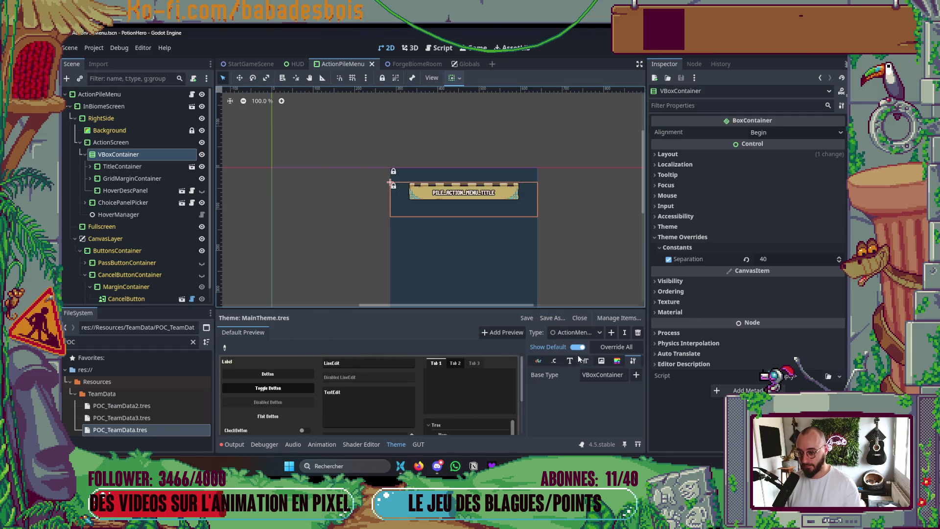
Override ActionMenuVBox's separation constant to 40
left_click(554, 361)
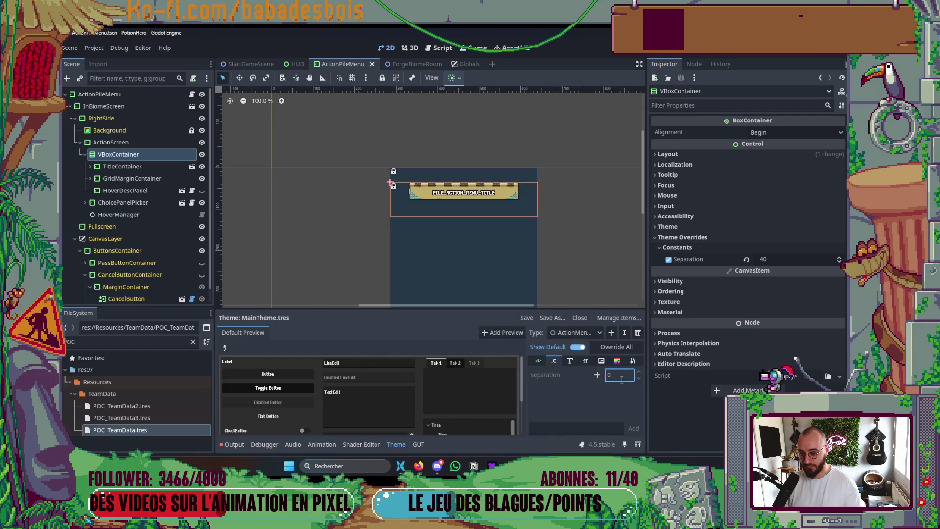
left_click(597, 376)
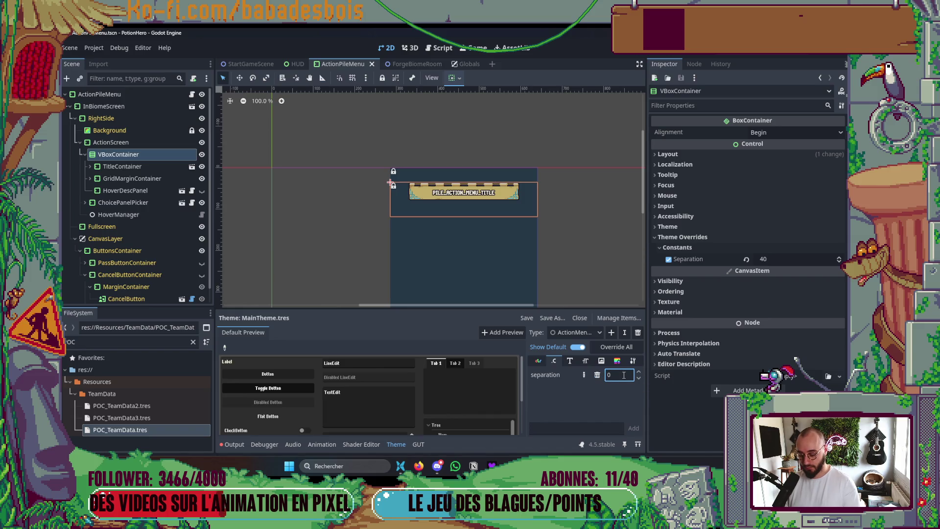
left_click(698, 229)
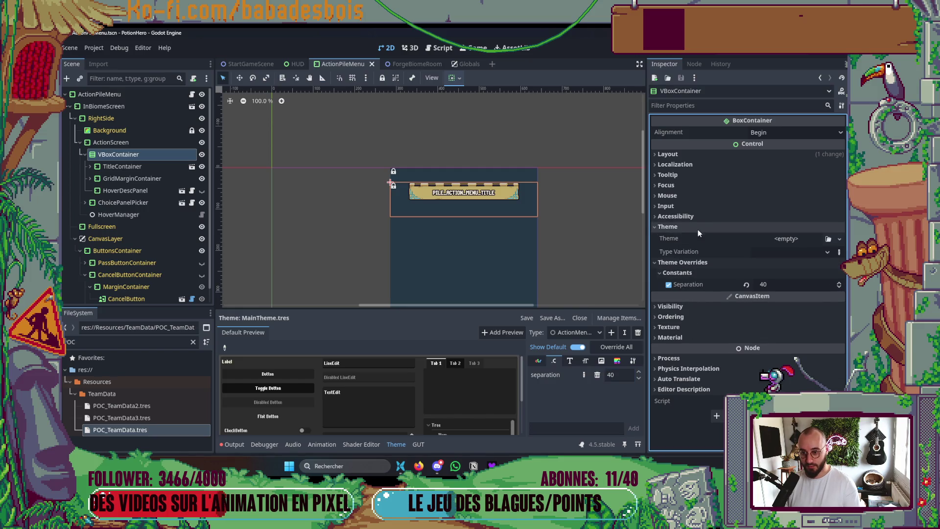
Close and reopen ActionPileMenu so ActionMenuVBox shows in the type variation list
left_click(776, 252)
left_click(773, 264)
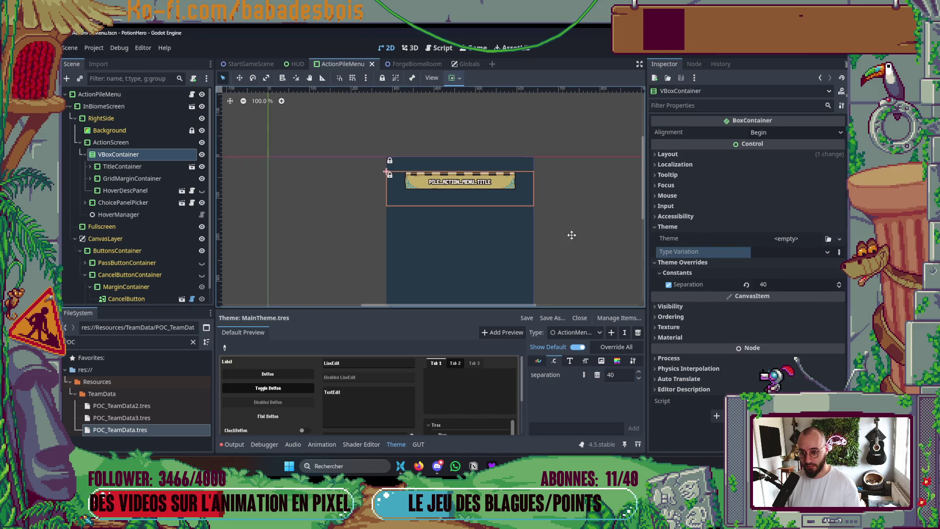
left_click(784, 252)
left_click(804, 265)
left_click(371, 64)
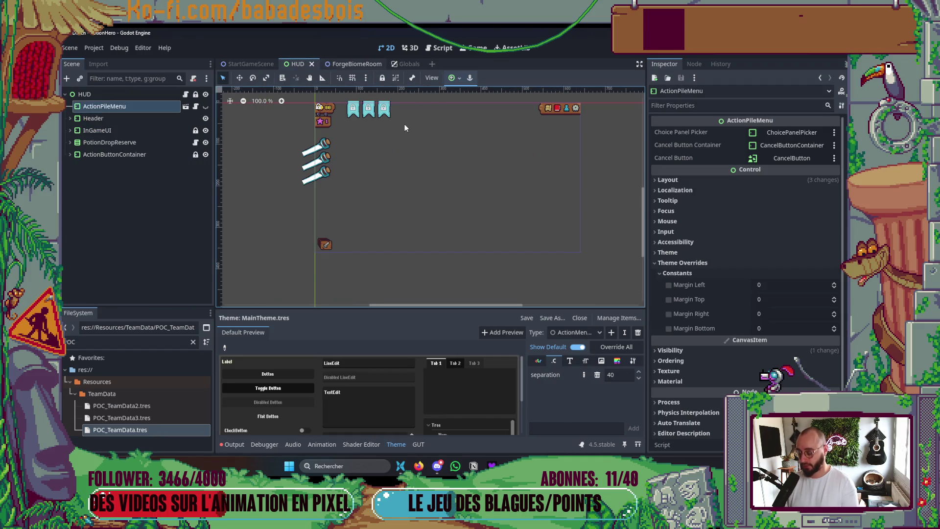
key("ctrl+shift+o")
type("actionpile")
key("Return")
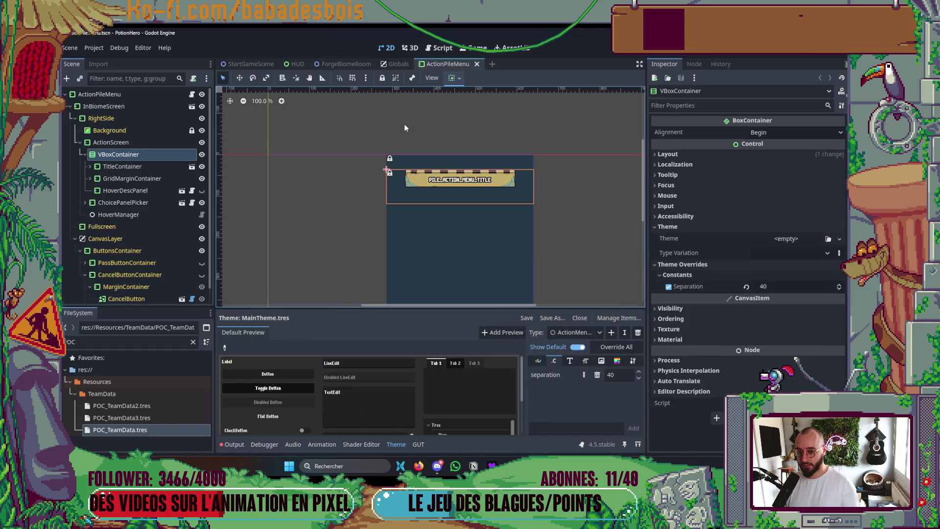
Set the VBoxContainer's type variation to ActionMenuVBox, drop its local separation override, and save
left_click(784, 253)
left_click(784, 279)
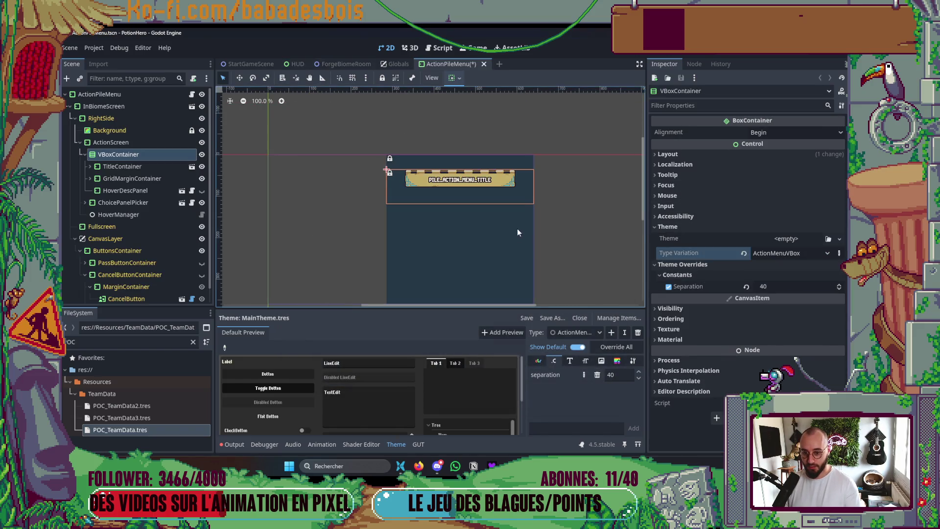
left_click(669, 286)
key("ctrl+s")
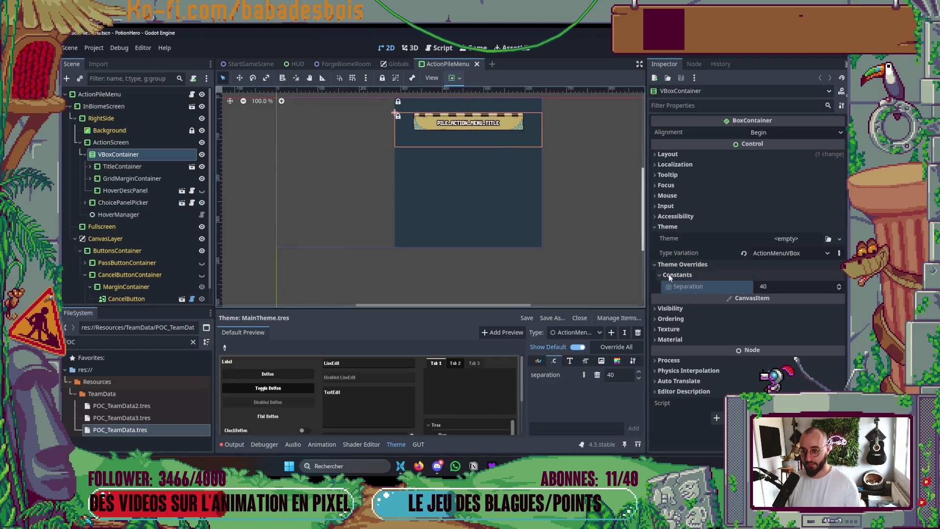
left_click(682, 265)
left_click(667, 227)
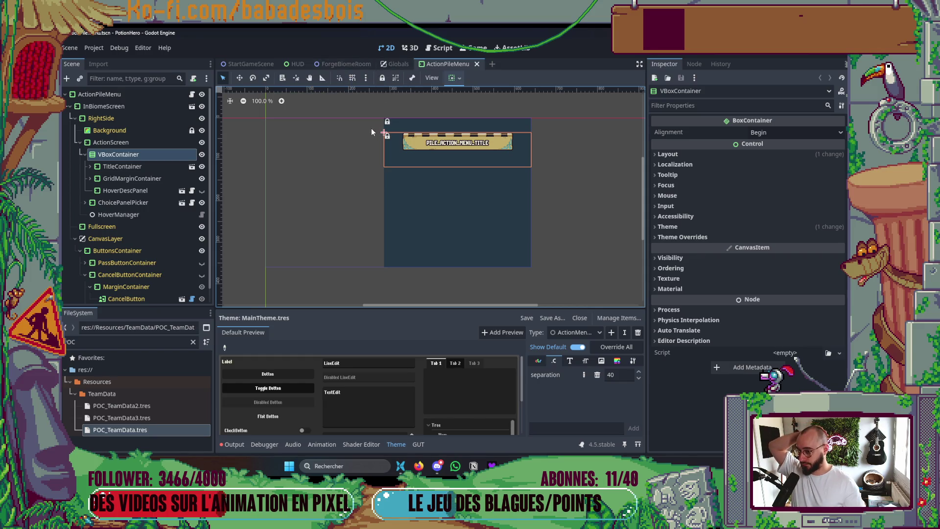
left_click(328, 61)
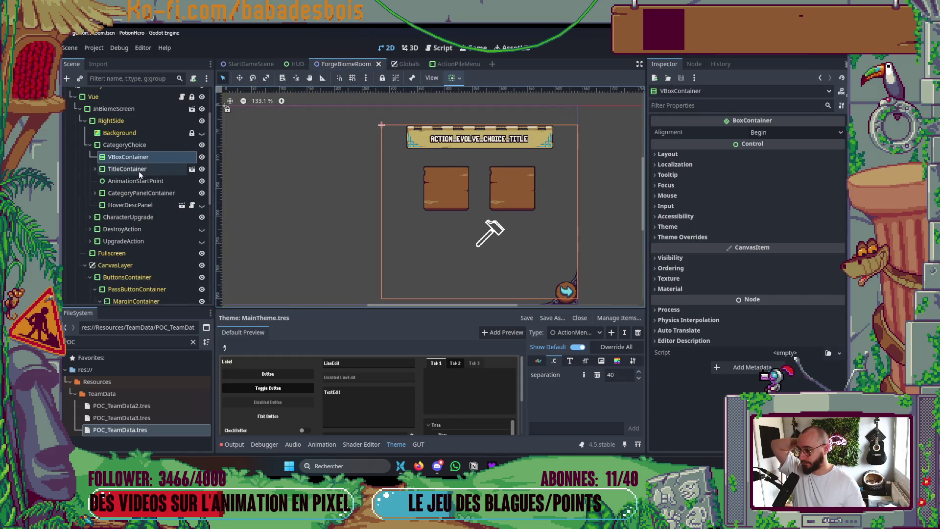
Try ActionMenuVBox on ForgeBiomeRoom's new VBoxContainer, then clear the type variation again
left_click(692, 227)
left_click(774, 253)
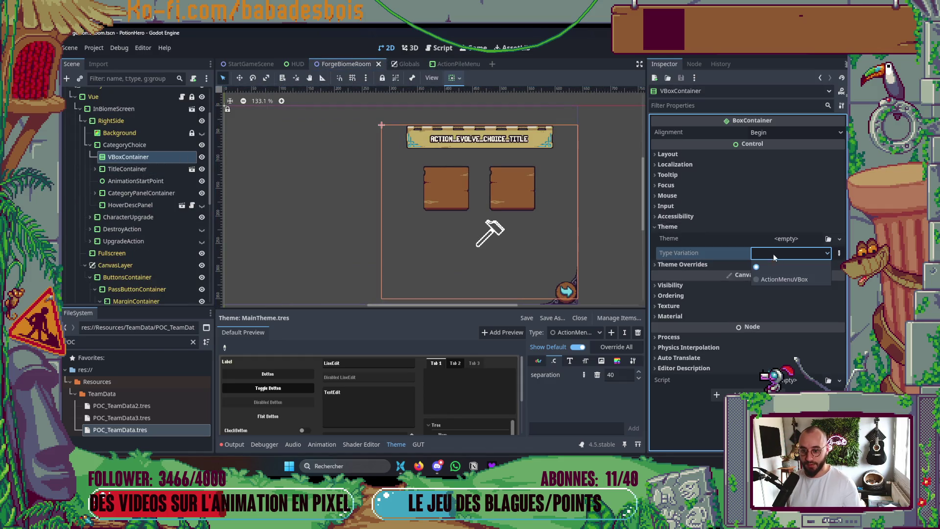
left_click(784, 277)
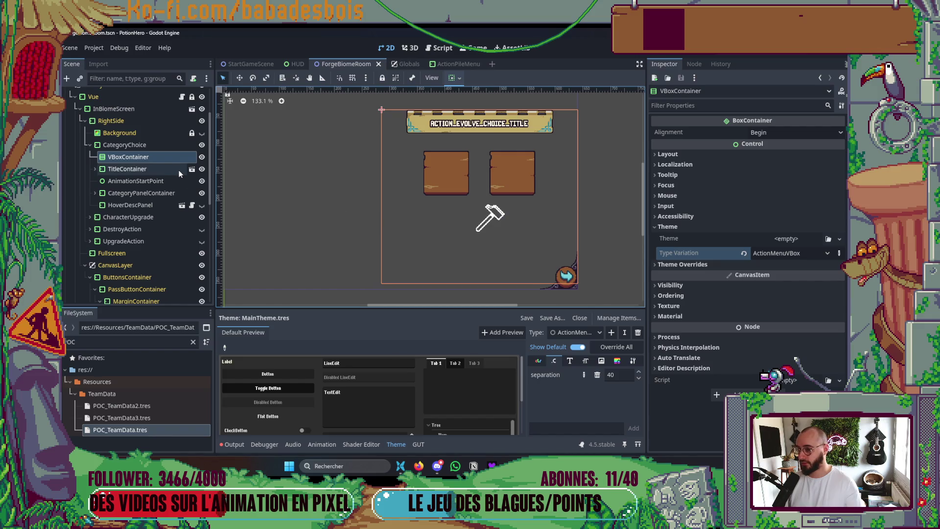
left_click(744, 252)
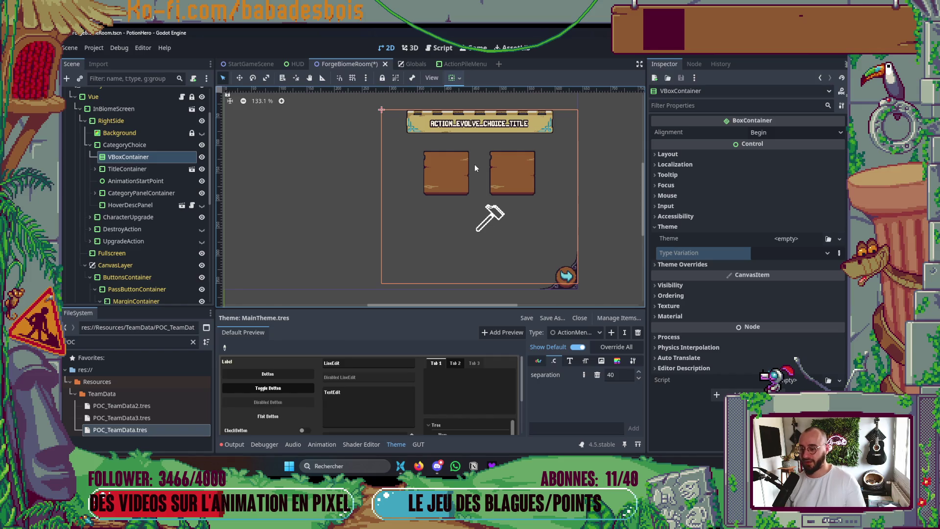
Reveal the VBoxContainer's separation constant override of 4 and save ForgeBiomeRoom
left_click(675, 228)
left_click(681, 236)
left_click(718, 251)
left_click(669, 259)
key("ctrl+s")
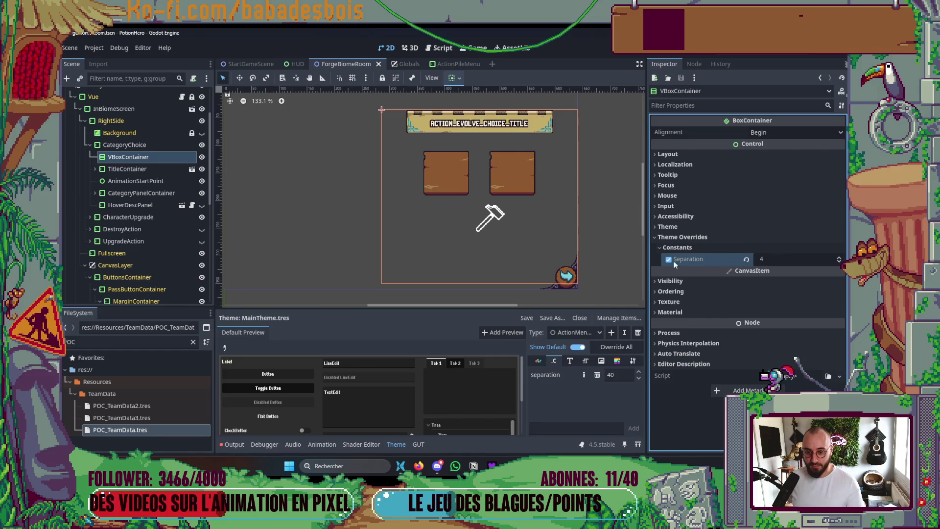
scroll(426, 140, "up", 5)
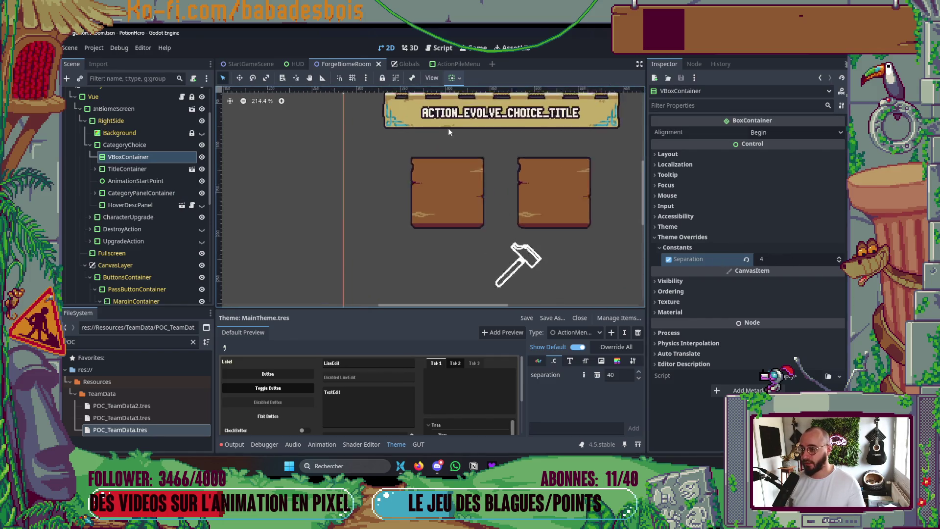
key("r")
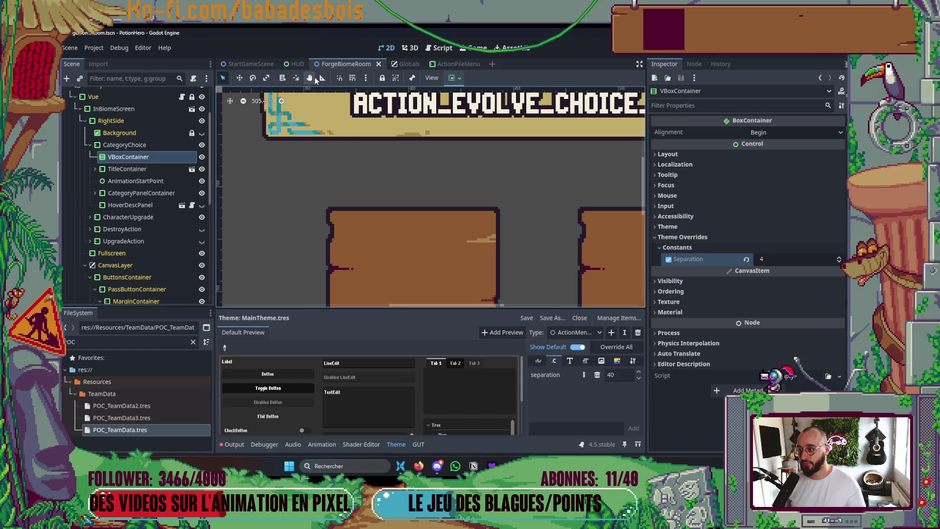
scroll(387, 145, "up", 2)
left_click_drag(391, 144, 393, 228)
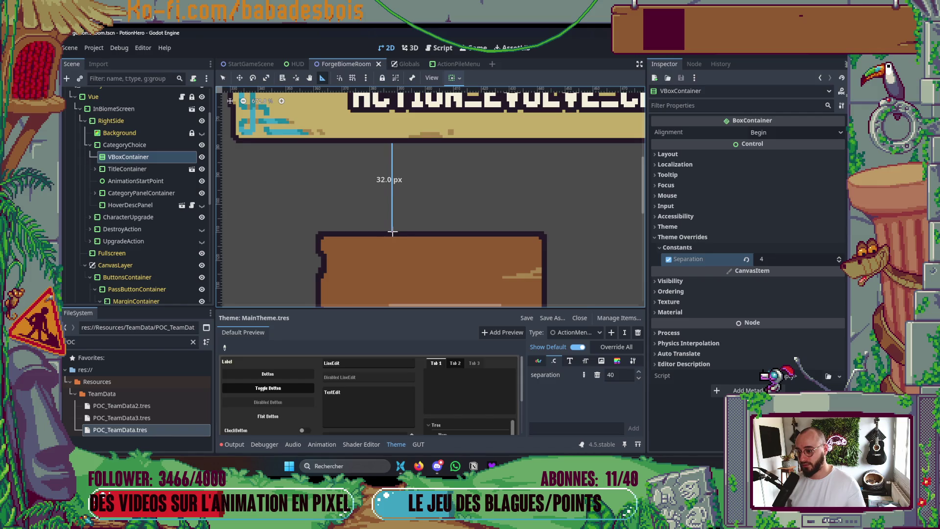
left_click_drag(392, 233, 390, 218)
scroll(392, 208, "down", 4)
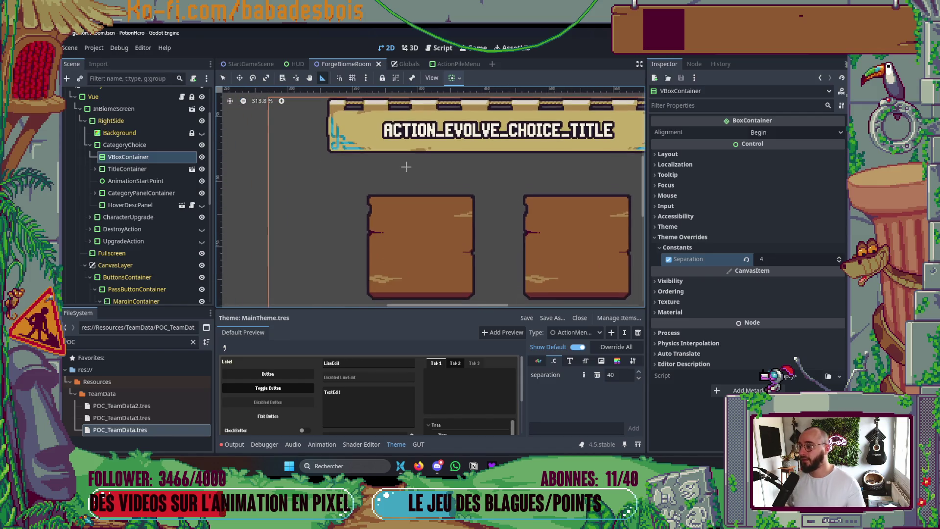
scroll(447, 177, "down", 4)
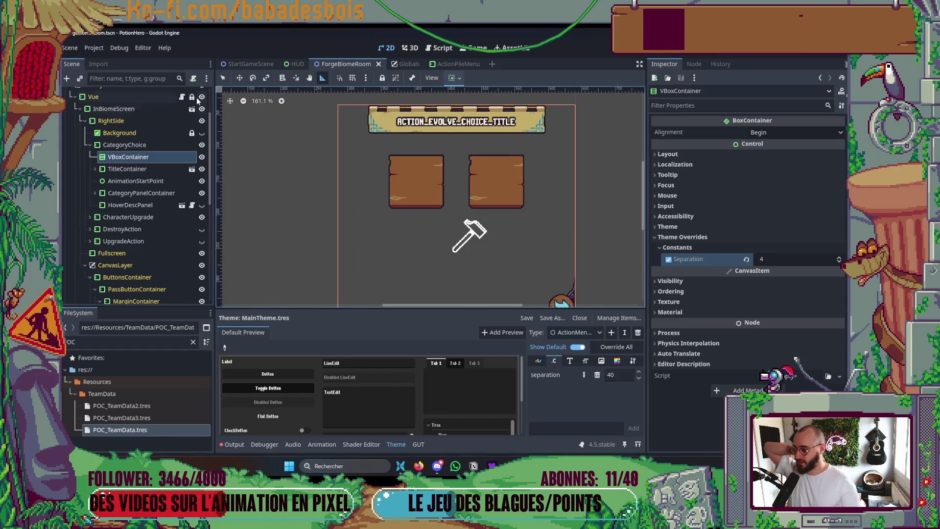
left_click(144, 171)
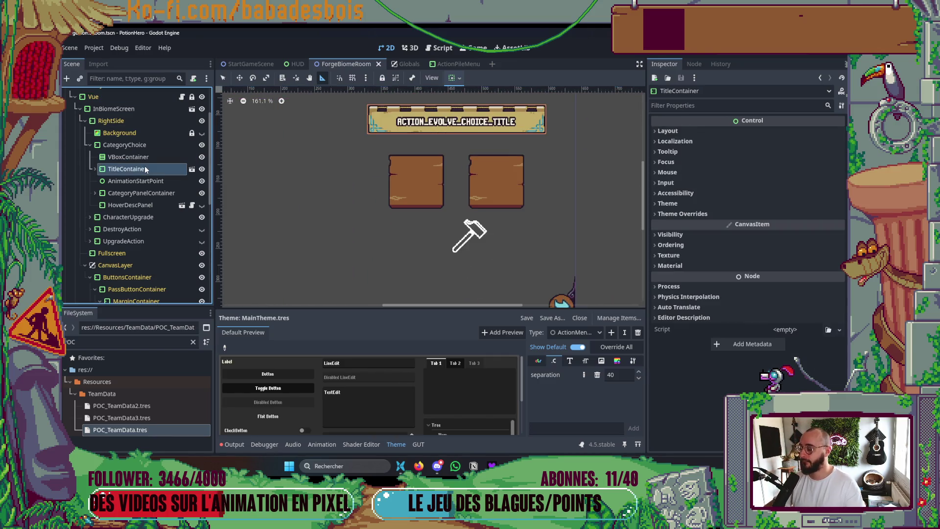
Move TitleContainer and then CategoryPanelContainer into the VBoxContainer
left_click(681, 214)
left_click(670, 225)
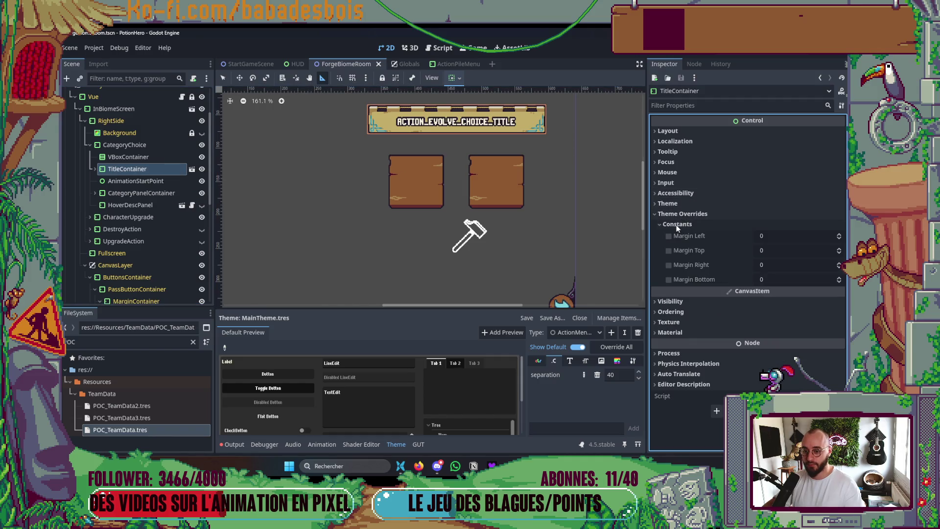
left_click_drag(129, 169, 133, 159)
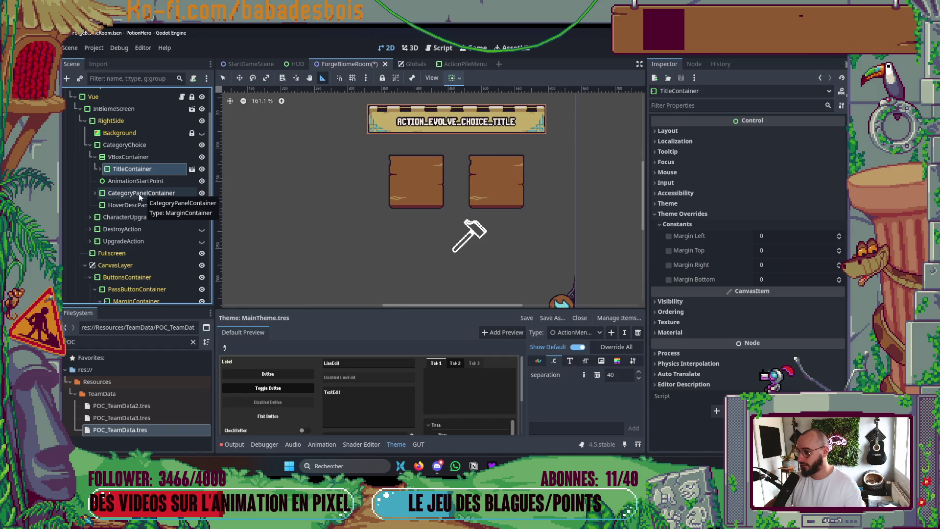
left_click(153, 194)
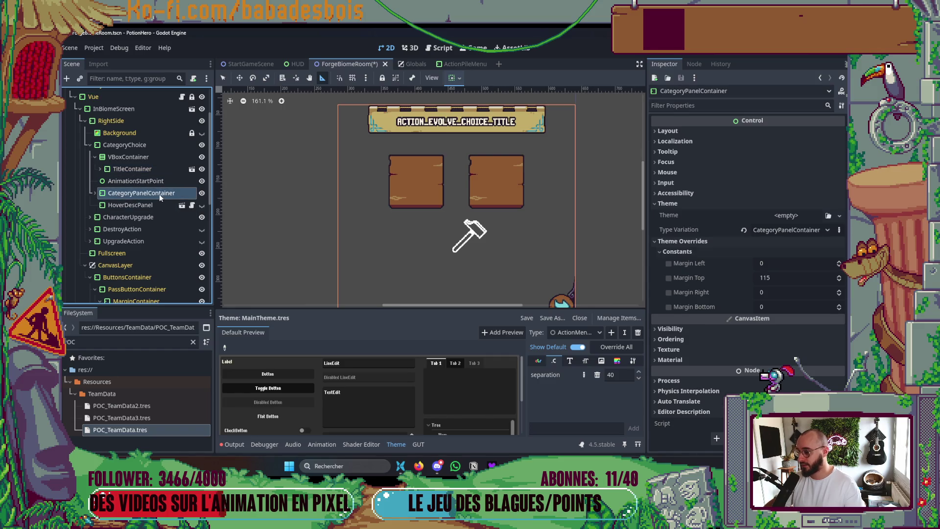
mouse_move(154, 196)
left_mouse_down()
mouse_move(159, 165)
mouse_move(160, 172)
left_mouse_up()
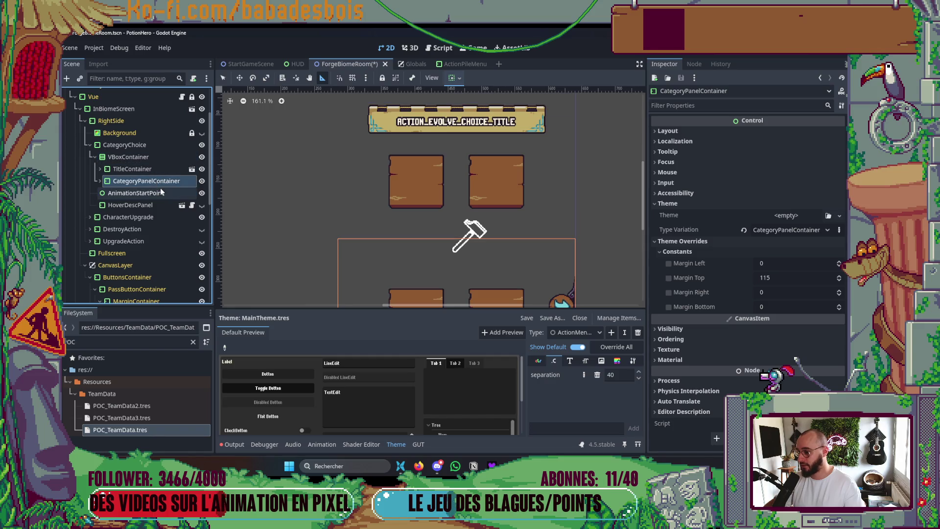
Reset zoom to 100%, hide CharacterUpgrade, and move HoverDescPanel into the VBoxContainer
key("ctrl+0")
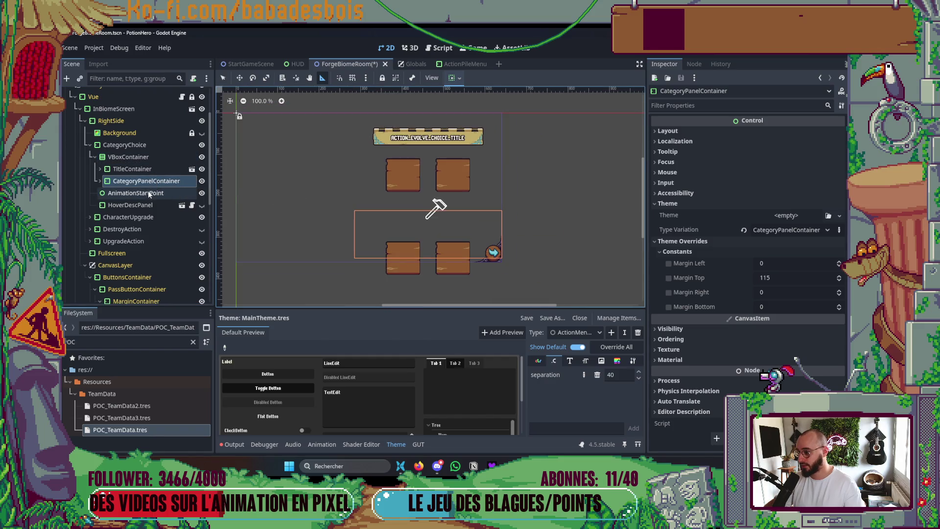
left_click(201, 217)
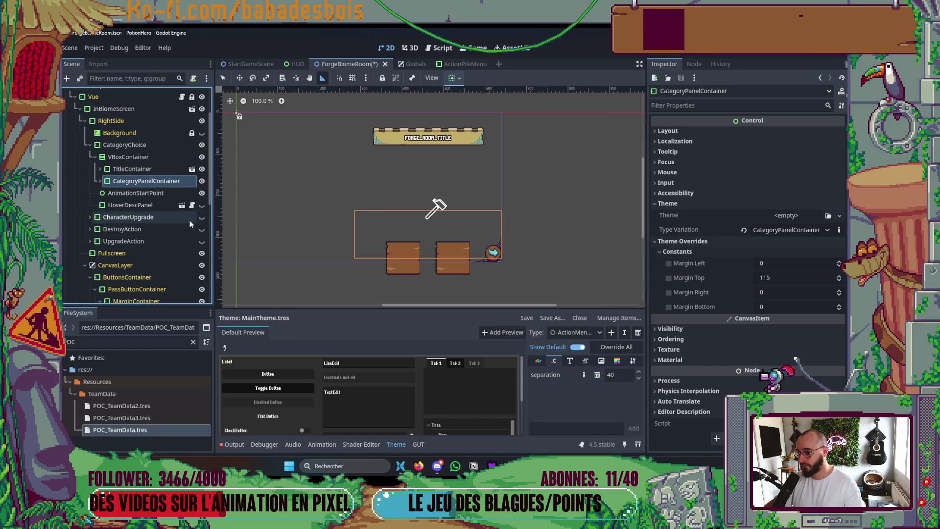
left_click(141, 205)
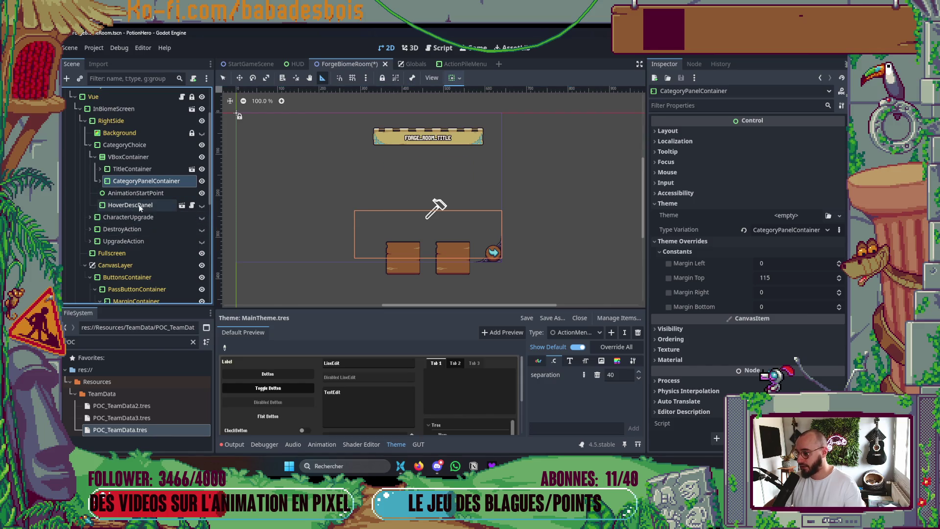
left_click_drag(153, 209, 149, 157)
Align the VBoxContainer's children to the top (Begin)
left_click(142, 157)
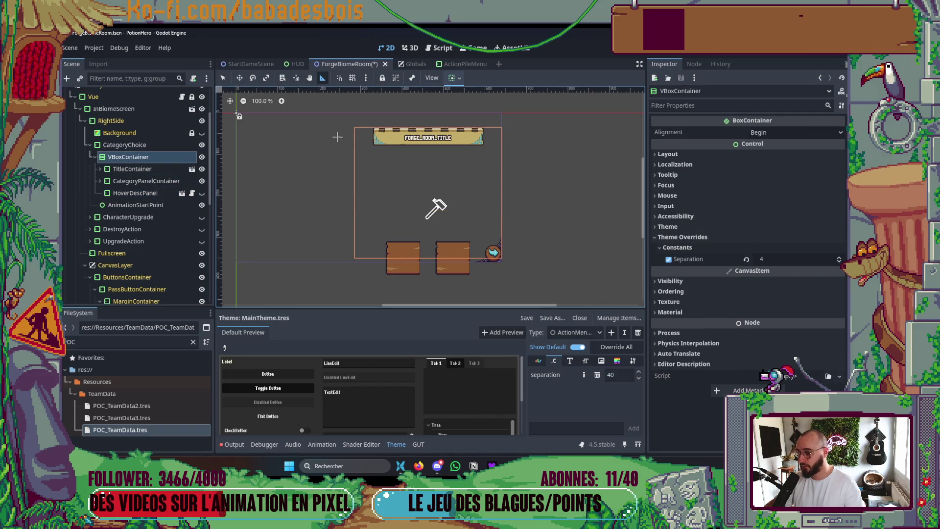
left_click(454, 78)
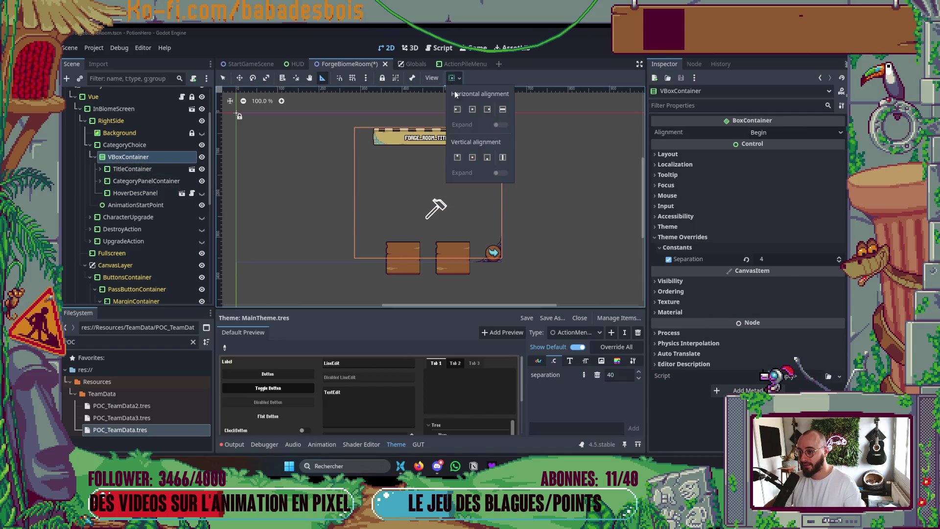
left_click(458, 157)
left_click(563, 200)
scroll(466, 168, "up", 5)
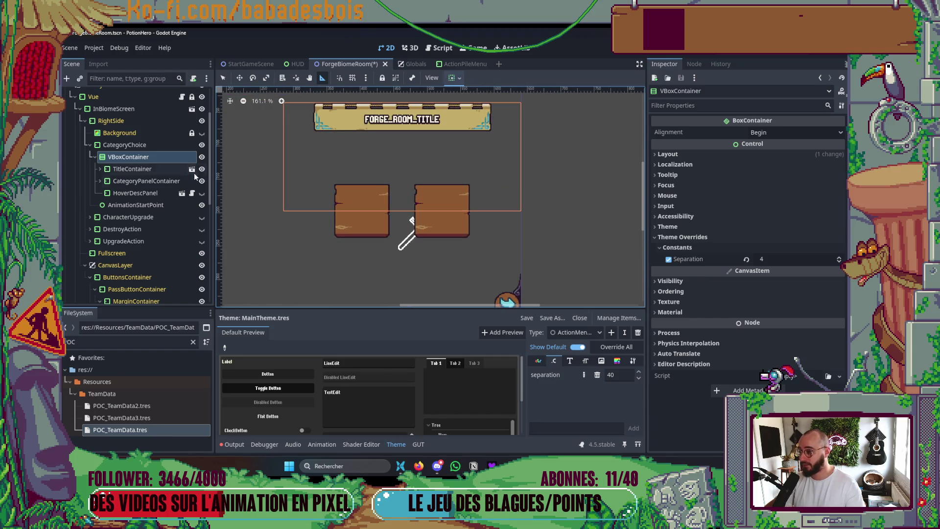
Clear CategoryPanelContainer's type variation, resetting its top margin from 115 to 0
left_click(141, 181)
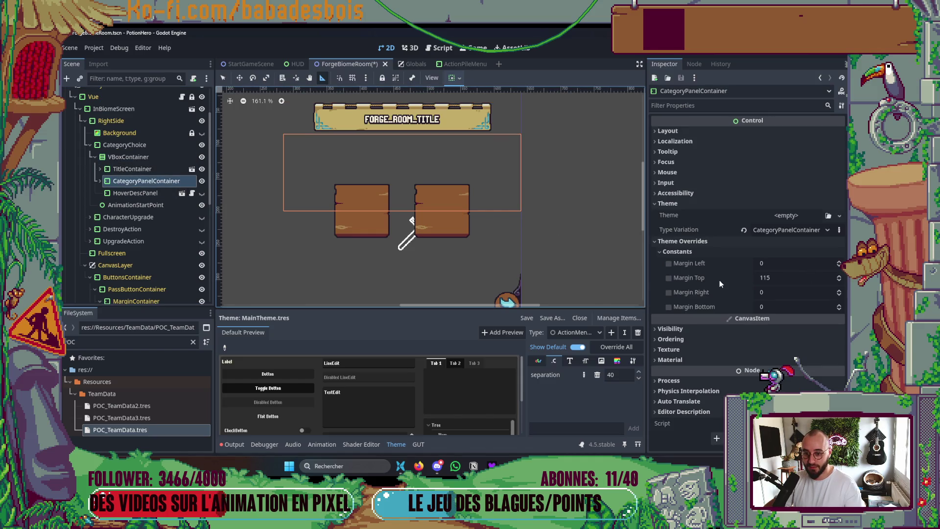
left_click(744, 229)
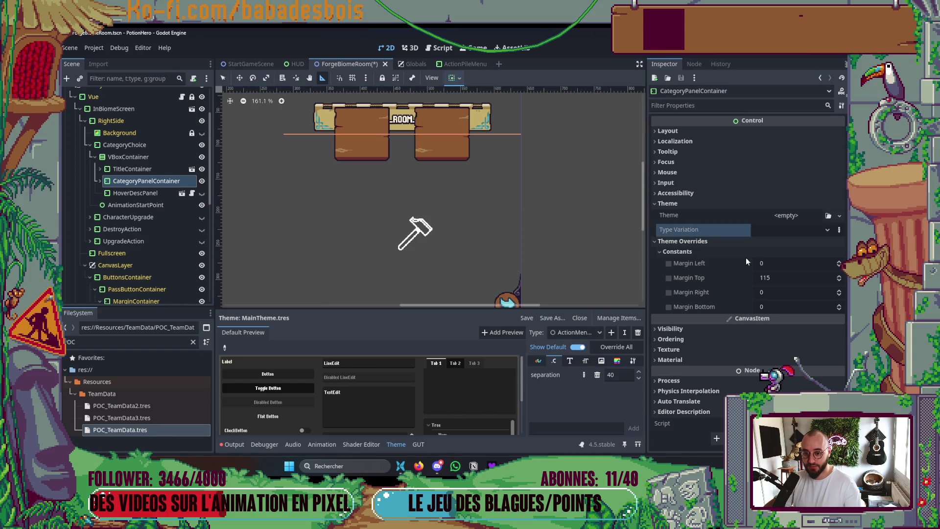
left_click(162, 172)
left_click(174, 181)
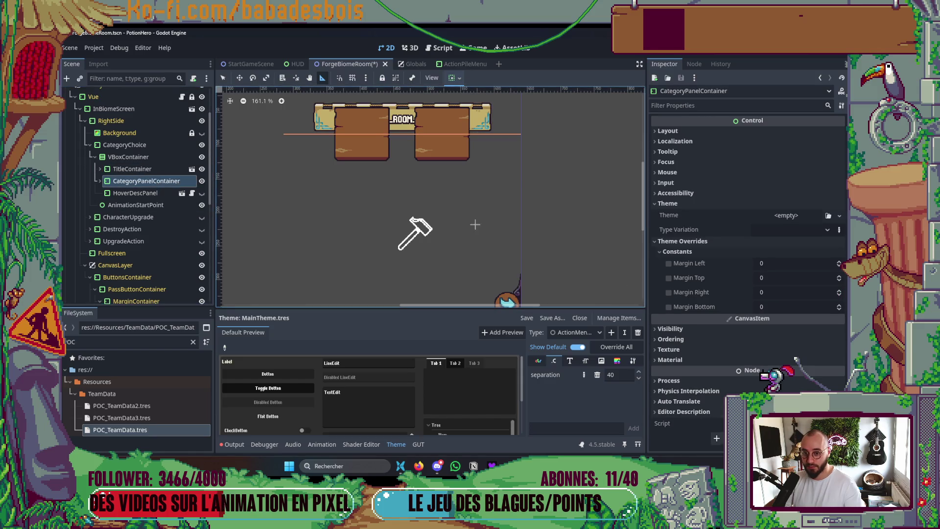
scroll(475, 224, "up", 4)
scroll(456, 227, "down", 2)
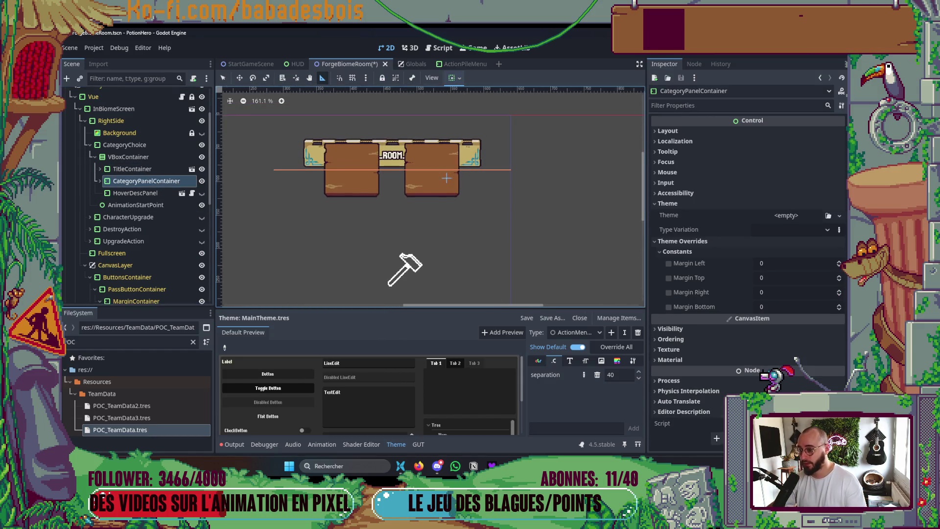
Commit the VBoxContainer's separation value and expand CategoryPanelContainer's children
left_click(136, 156)
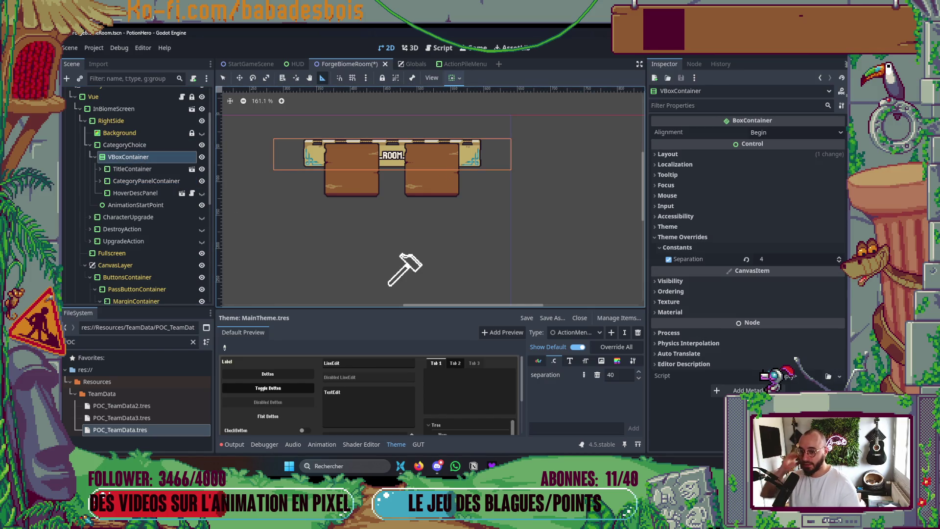
left_click(778, 259)
key("Return")
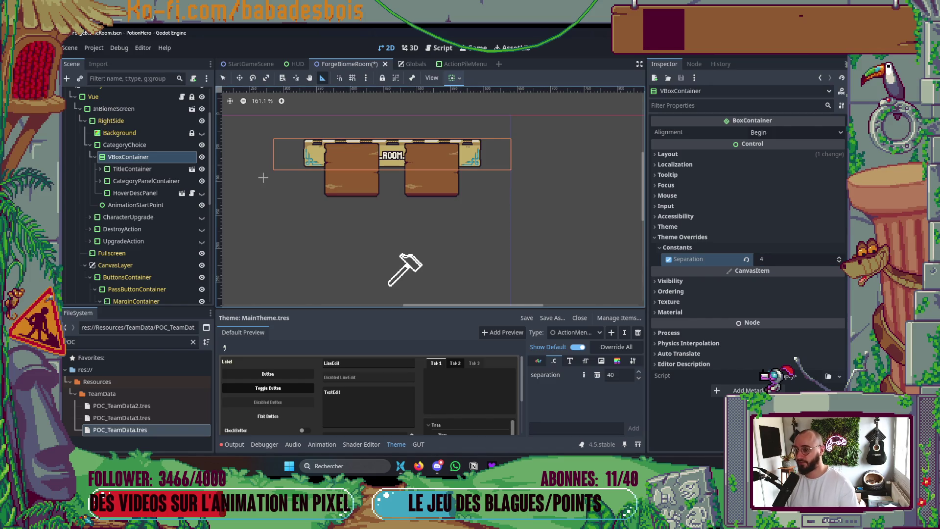
left_click(141, 181)
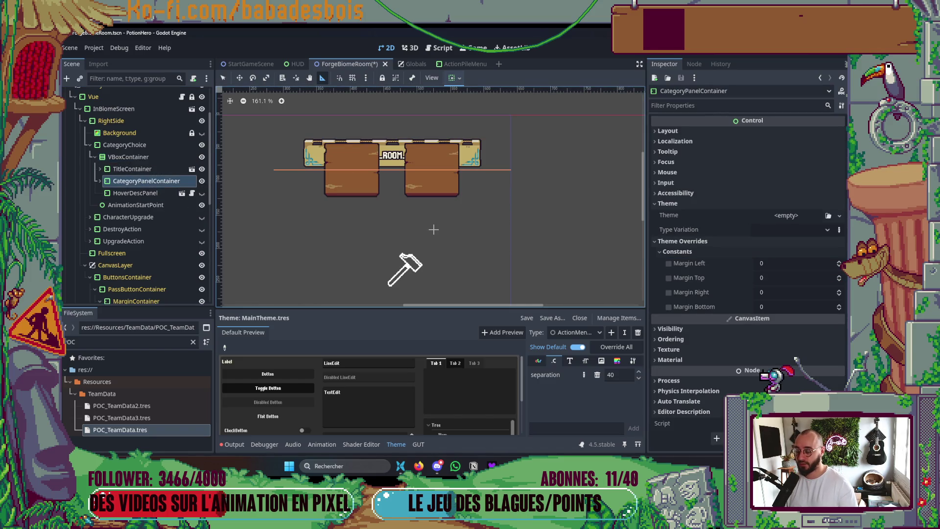
left_click(100, 181)
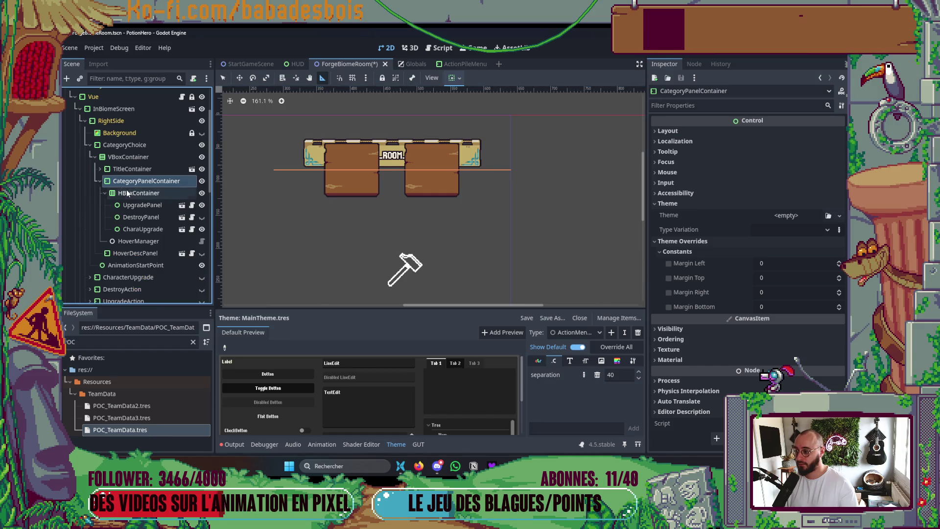
Inspect the HBoxContainer's UpgradePanel, DestroyPanel, CharaUpgrade, plus HoverManager and HoverDescPanel
left_click(131, 193)
left_click(143, 205)
left_click(143, 217)
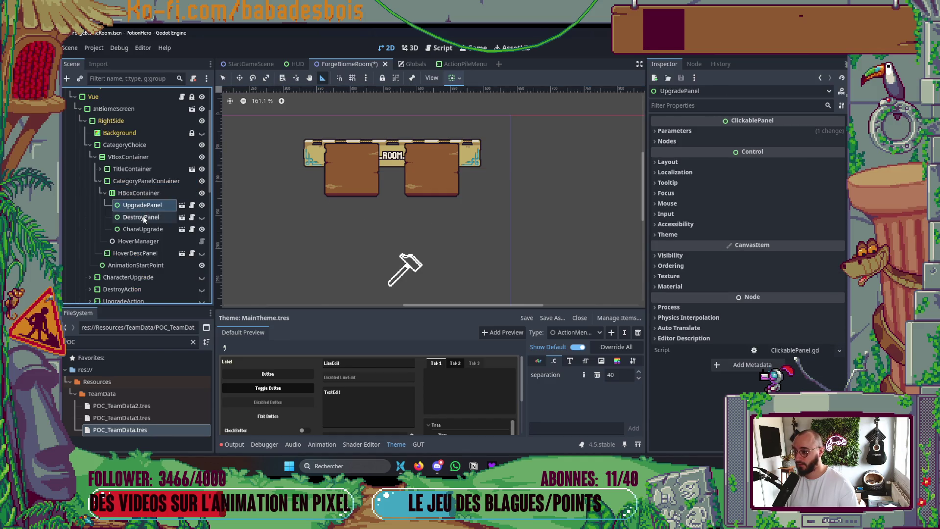
left_click(143, 228)
left_click(143, 242)
left_click(145, 254)
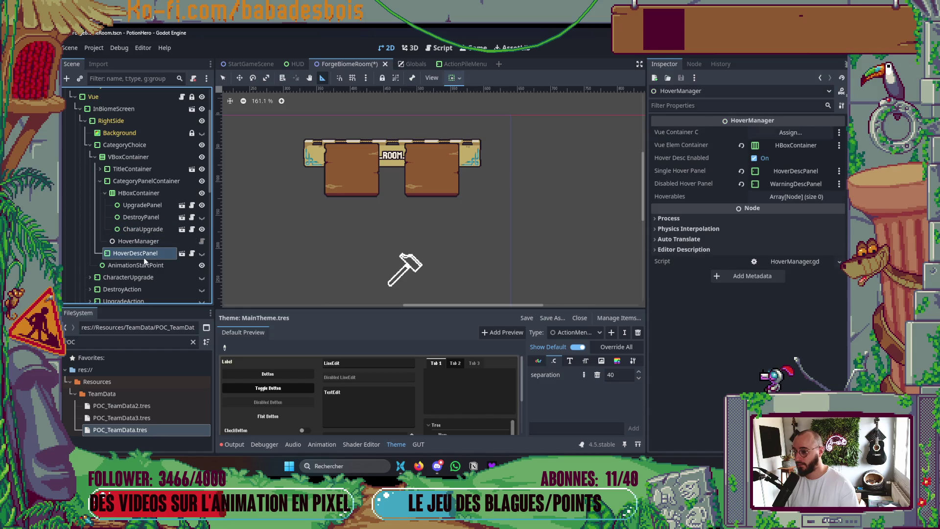
left_click(155, 208)
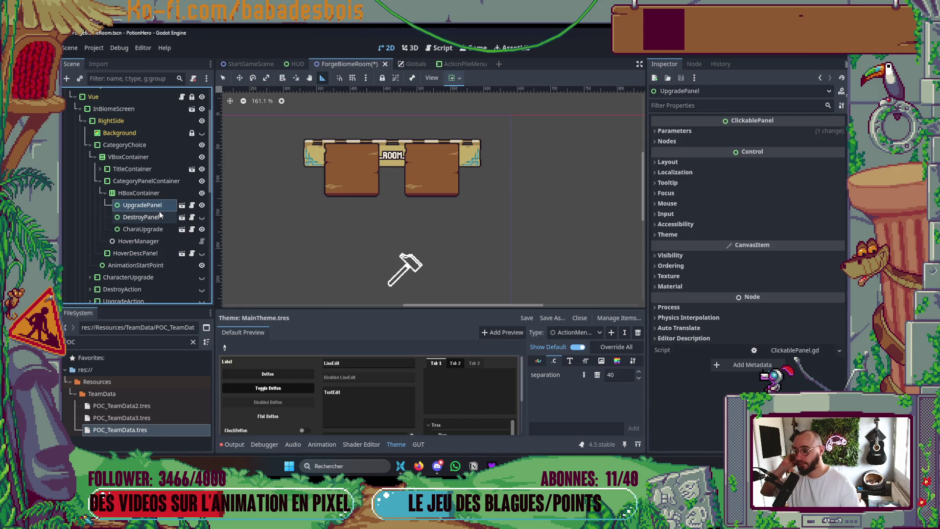
left_click(133, 194)
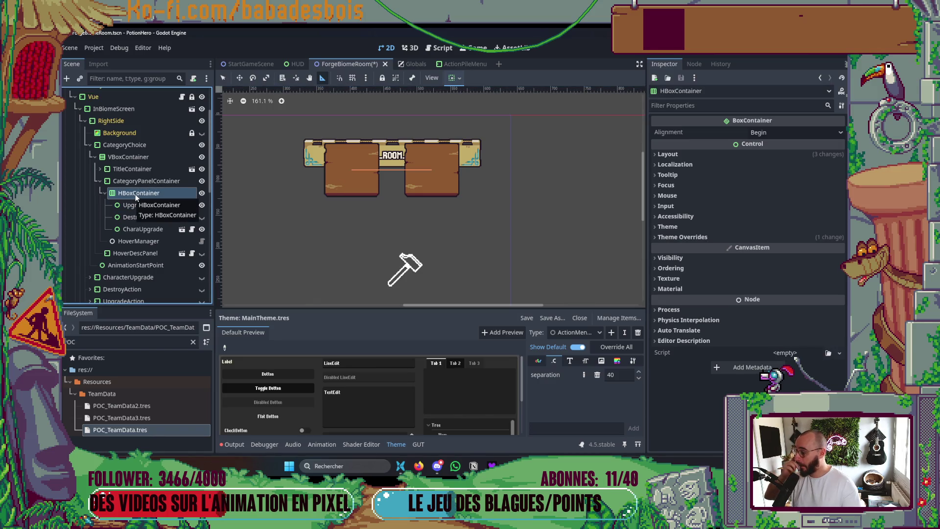
scroll(379, 173, "up", 4)
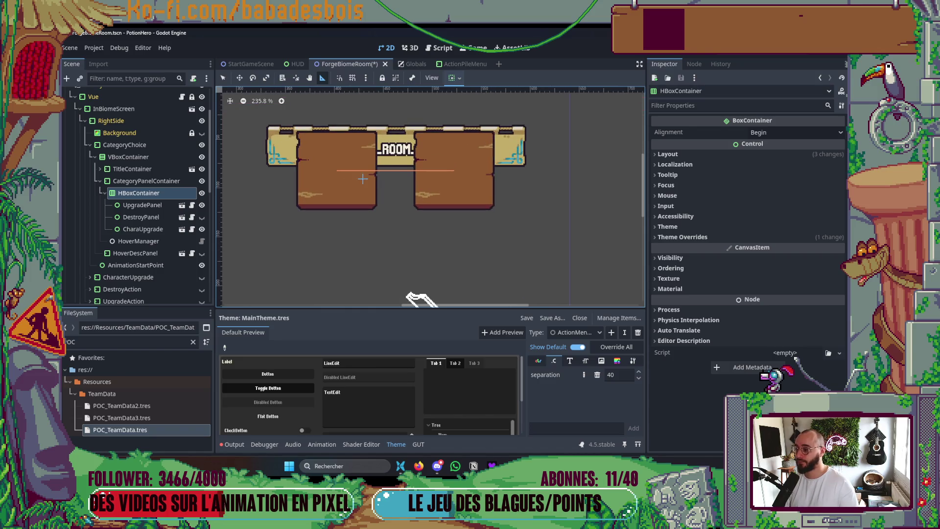
Measure UpgradePanel's 80 px height with the Ruler and open its EventChoicePanel scene
left_click(157, 207)
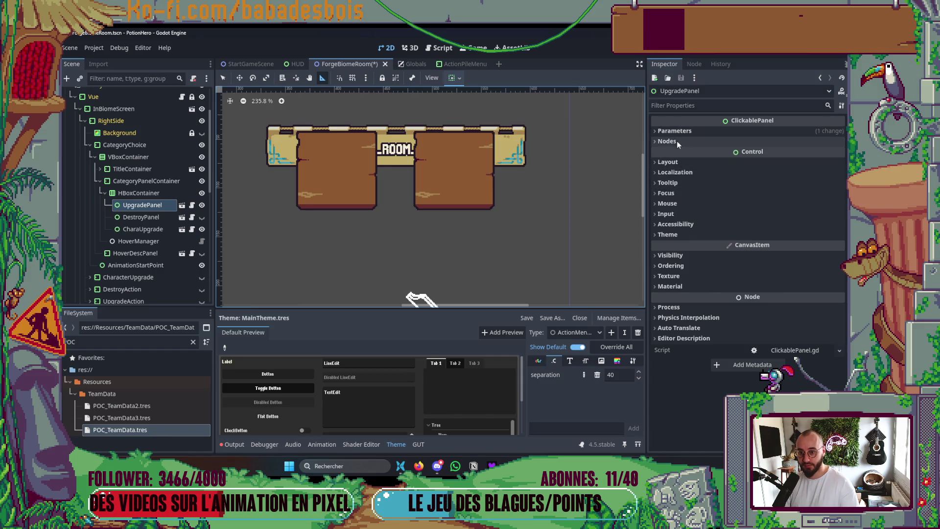
scroll(316, 144, "up", 5)
mouse_move(337, 120)
left_mouse_down()
mouse_move(328, 247)
mouse_move(337, 259)
left_mouse_up()
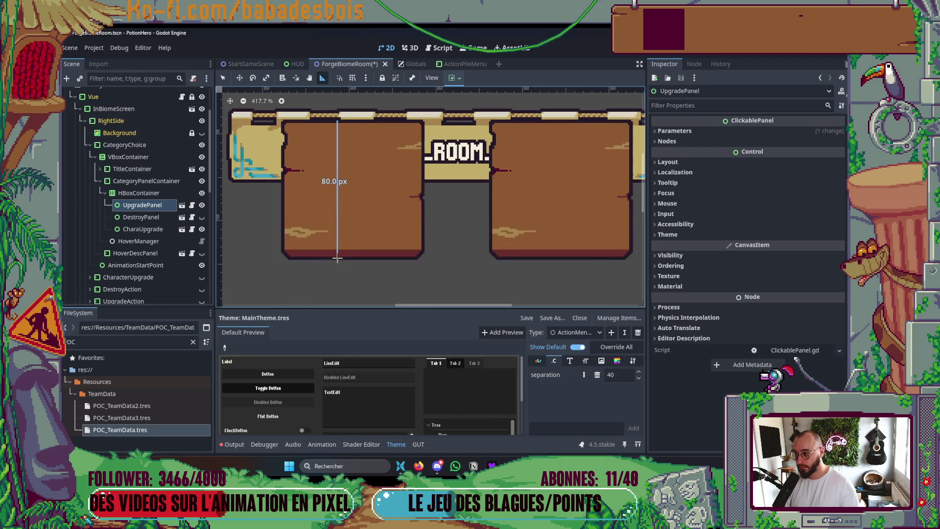
left_click(182, 205)
Try an 80 px minimum height on UpgradePanel in ForgeBiomeRoom, then undo it
left_click(128, 94)
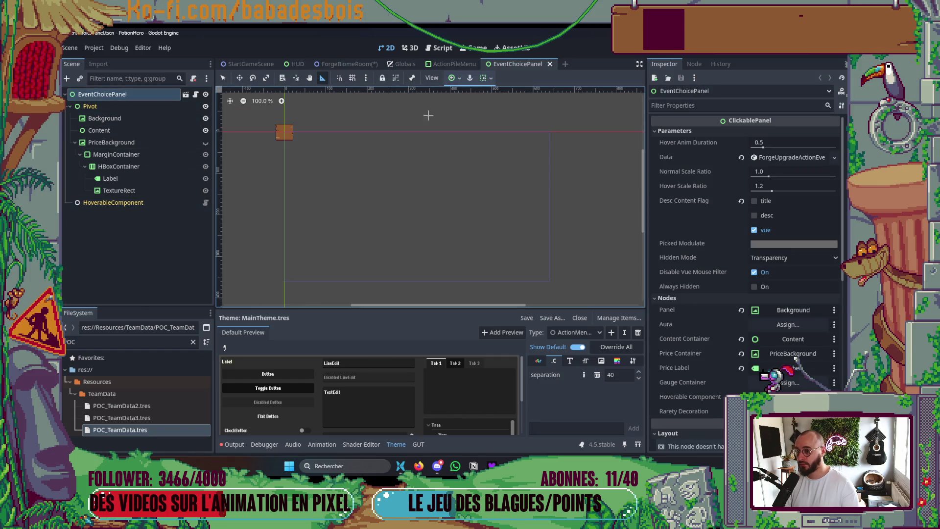
left_click(334, 62)
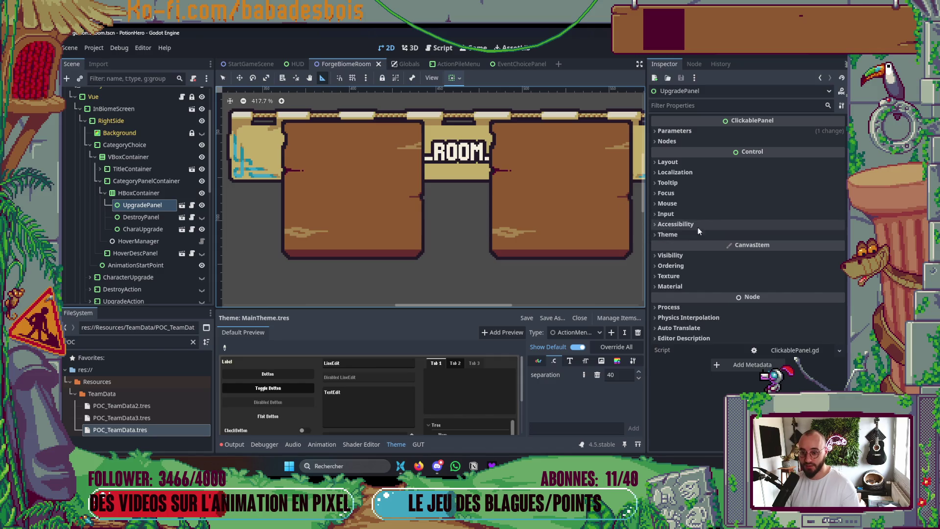
left_click(669, 162)
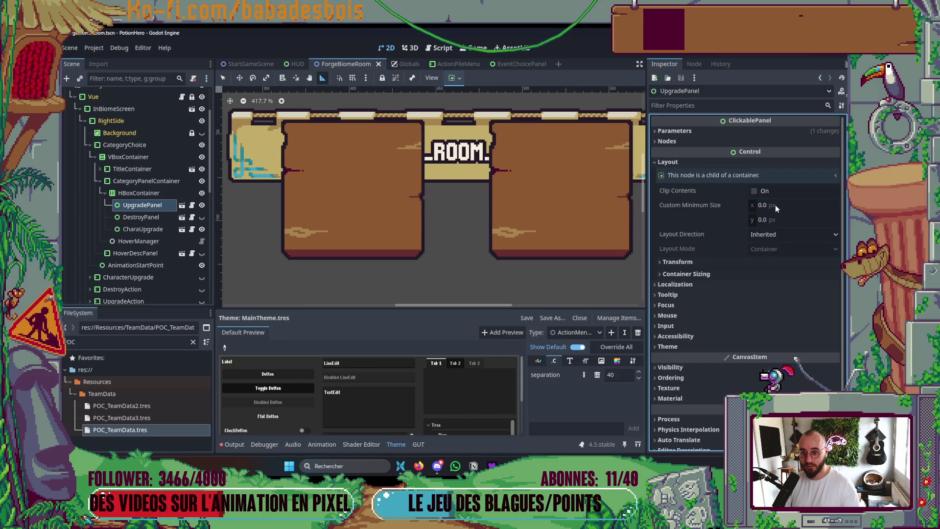
left_click(776, 219)
type("80")
key("Return")
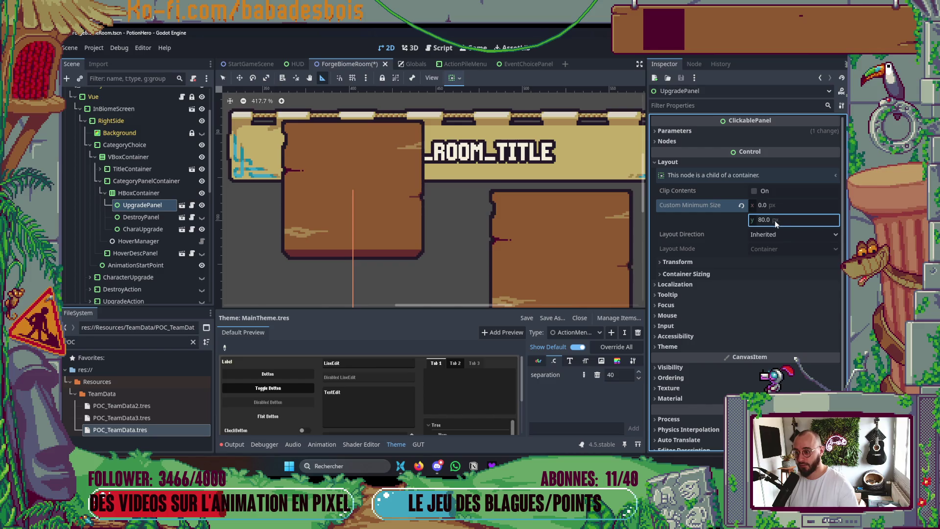
left_click(147, 219)
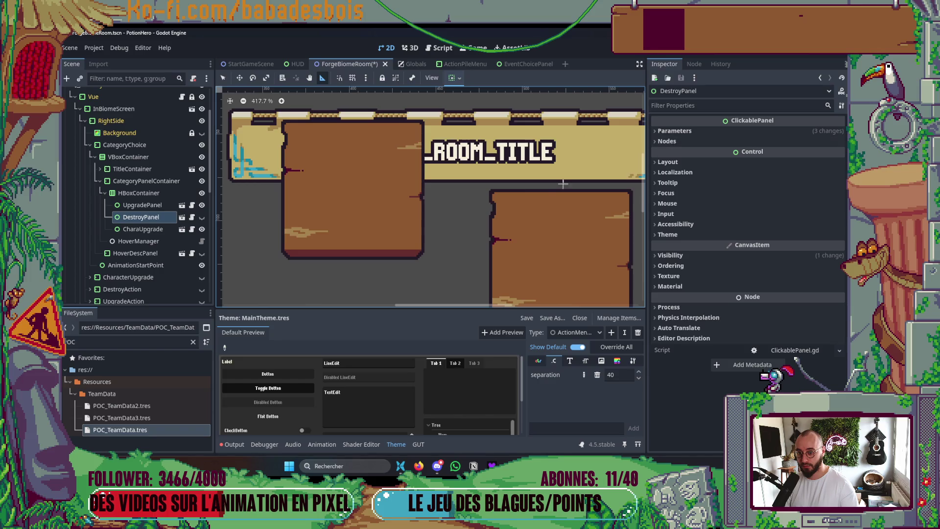
scroll(563, 184, "down", 3)
key("ctrl+z")
Give the HBoxContainer an 80 px custom minimum height and save ForgeBiomeRoom
left_click(139, 193)
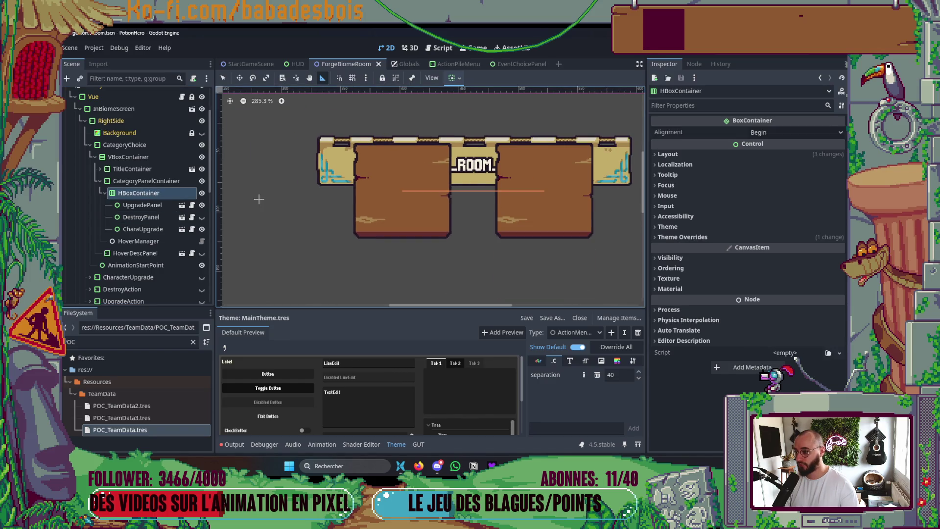
left_click(716, 156)
left_click(763, 211)
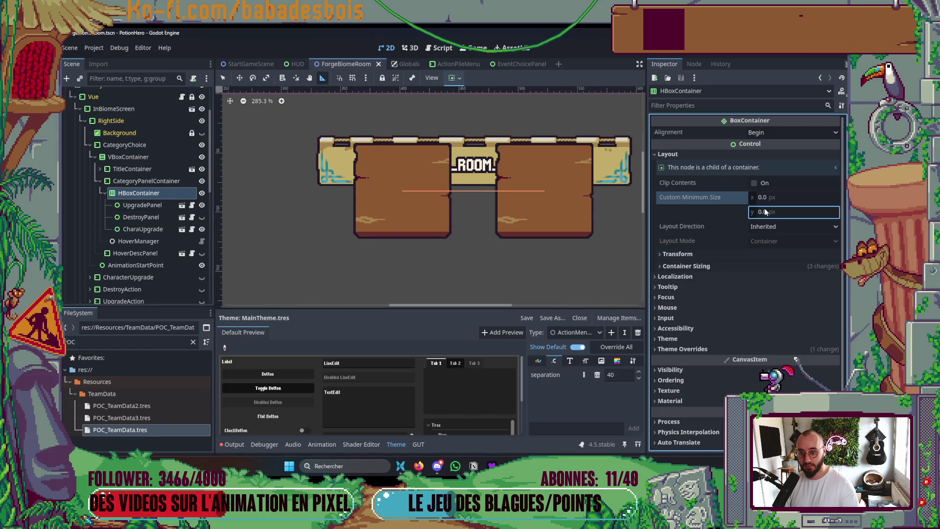
type("80")
key("Return")
scroll(457, 179, "down", 4)
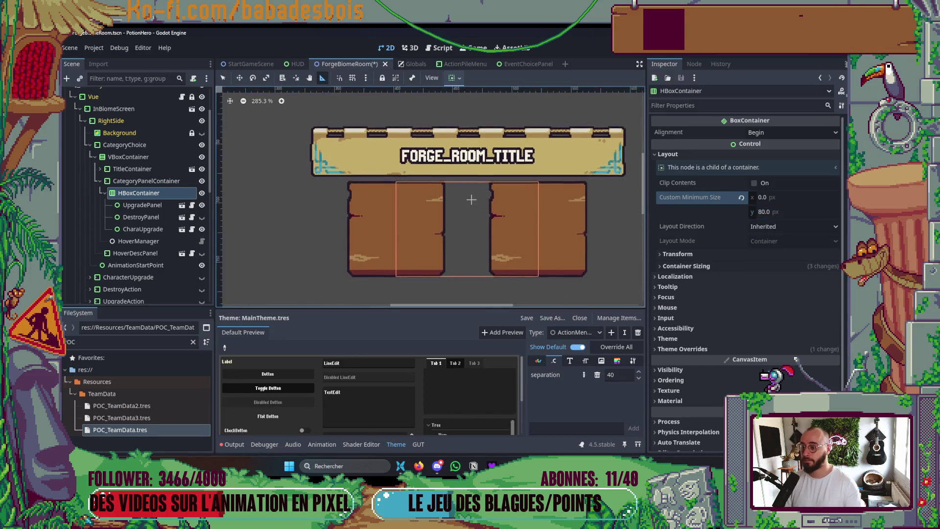
key("ctrl+s")
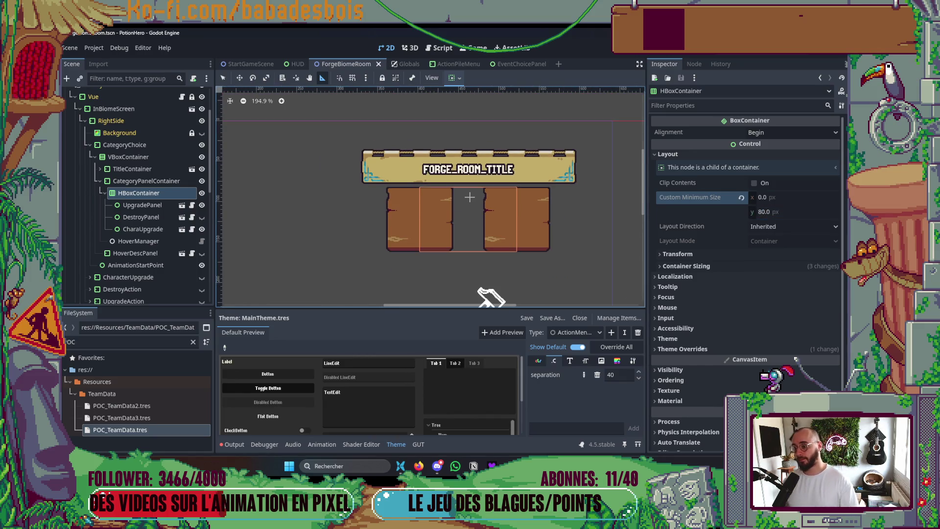
Select UpgradePanel and return to the EventChoicePanel scene
scroll(478, 211, "up", 3)
left_click(159, 205)
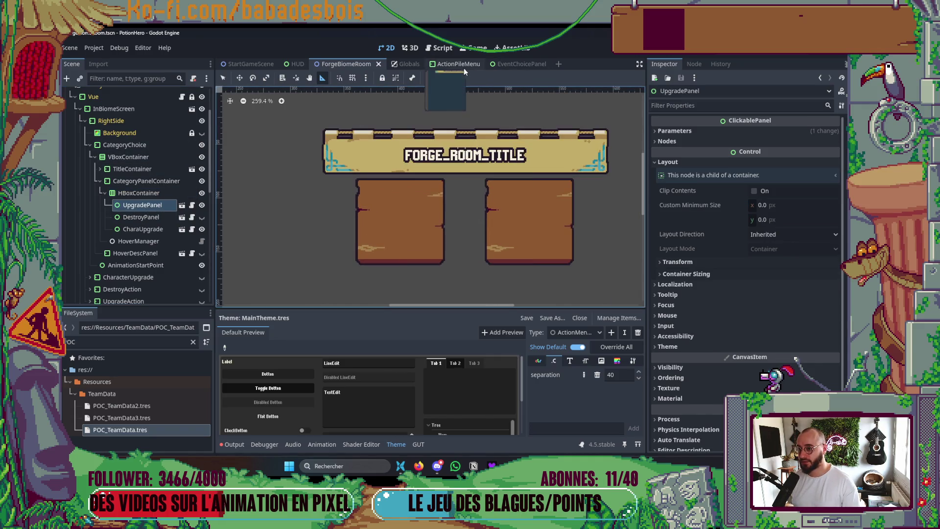
left_click(512, 64)
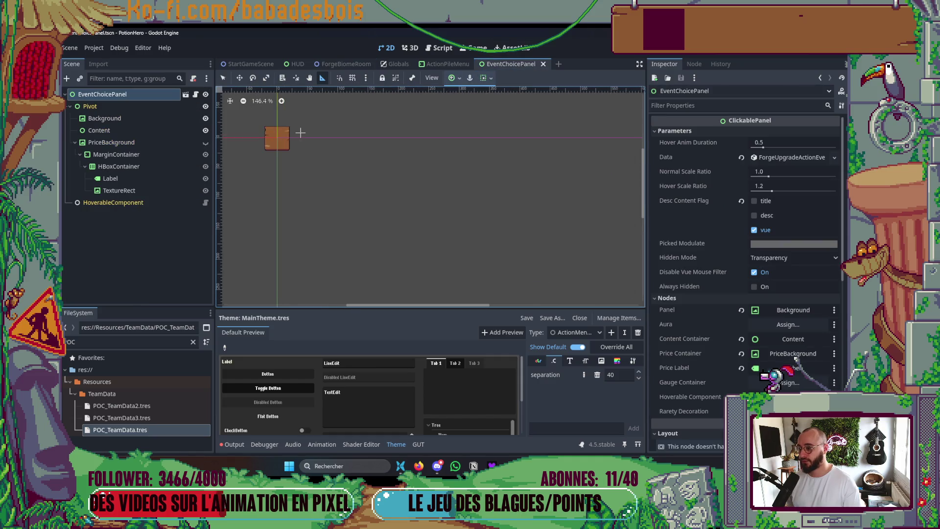
Return to the ForgeBiomeRoom scene and select the VBoxContainer under CategoryChoice
scroll(269, 143, "up", 2)
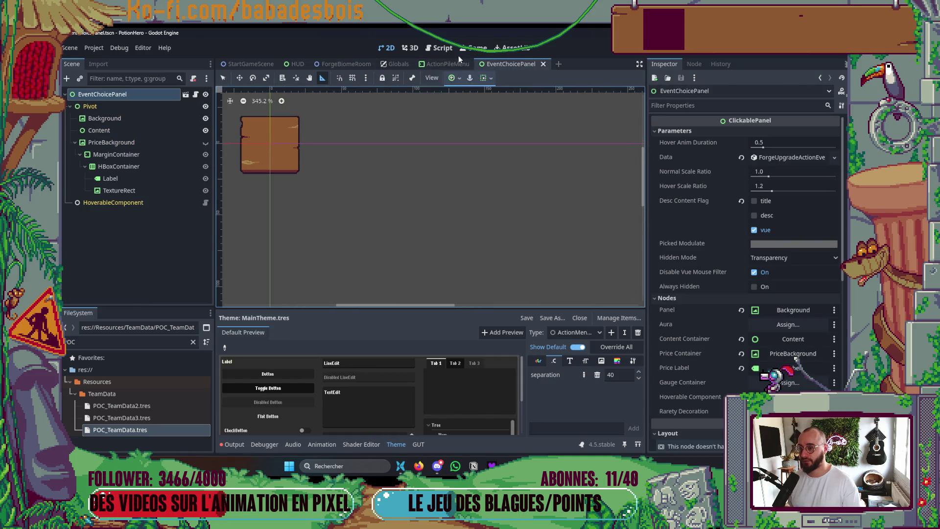
left_click(366, 65)
scroll(409, 195, "down", 6)
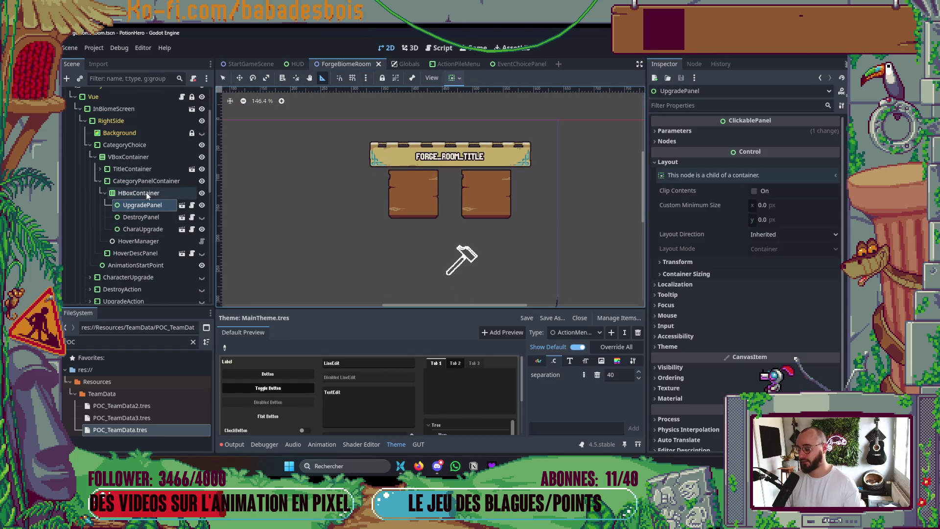
left_click(100, 181)
left_click(128, 157)
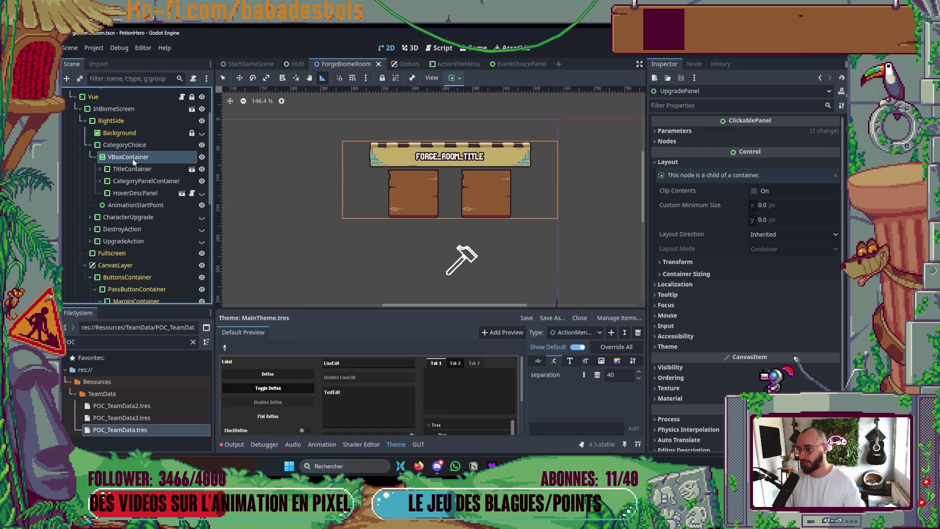
Try VBoxContainer separation values of 40 and 20, settling on 32
left_click(791, 259)
type("40")
key("Return")
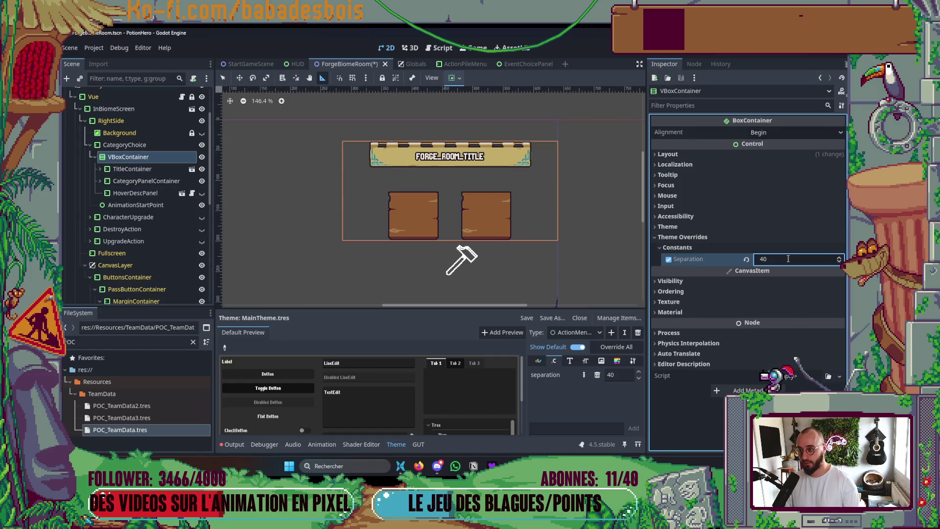
left_click(782, 267)
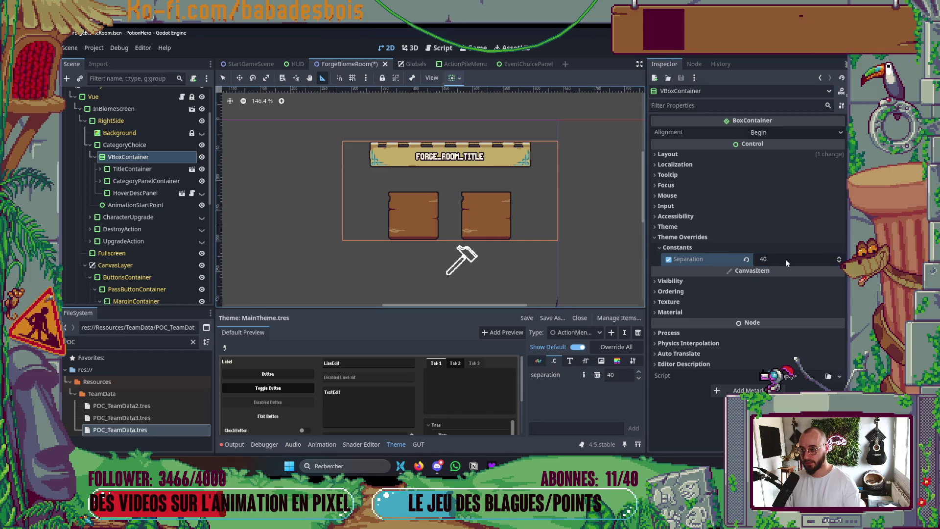
left_click(787, 260)
key("Return")
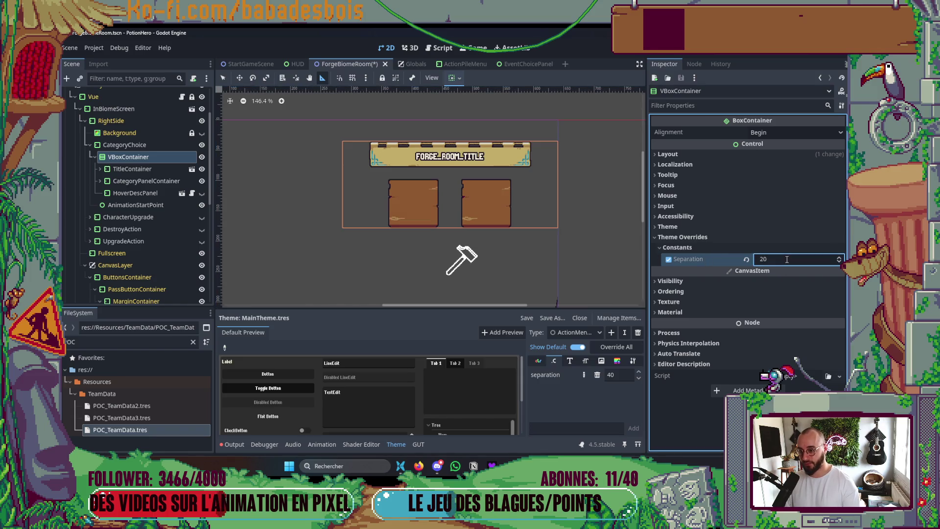
key("Return")
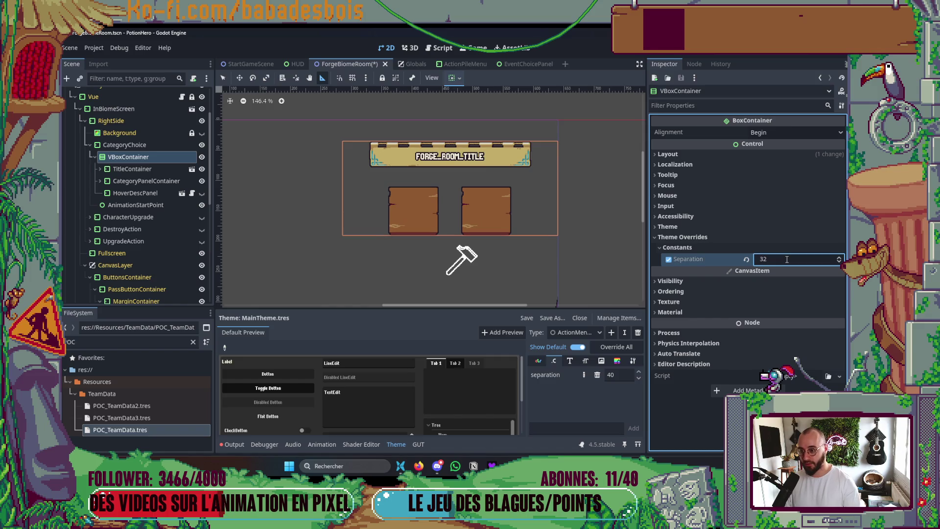
scroll(429, 161, "up", 3)
scroll(429, 161, "up", 1)
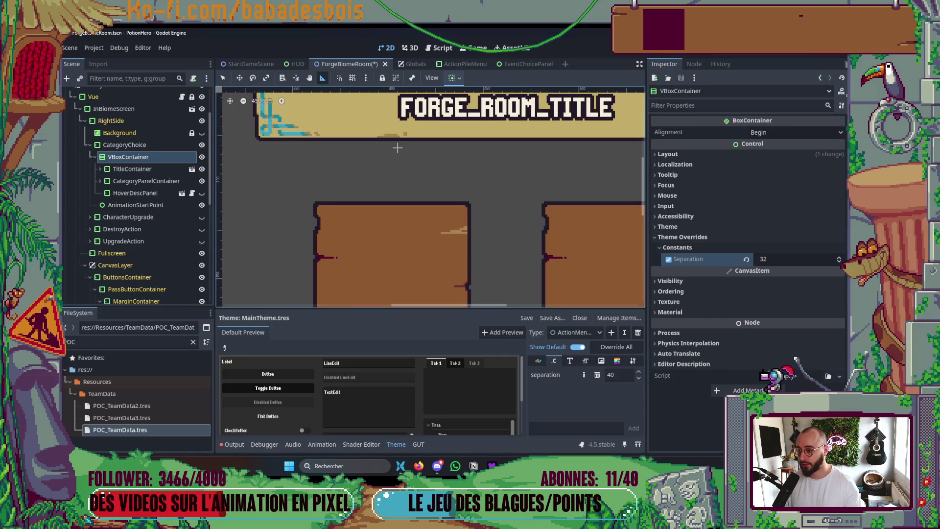
scroll(414, 175, "down", 2)
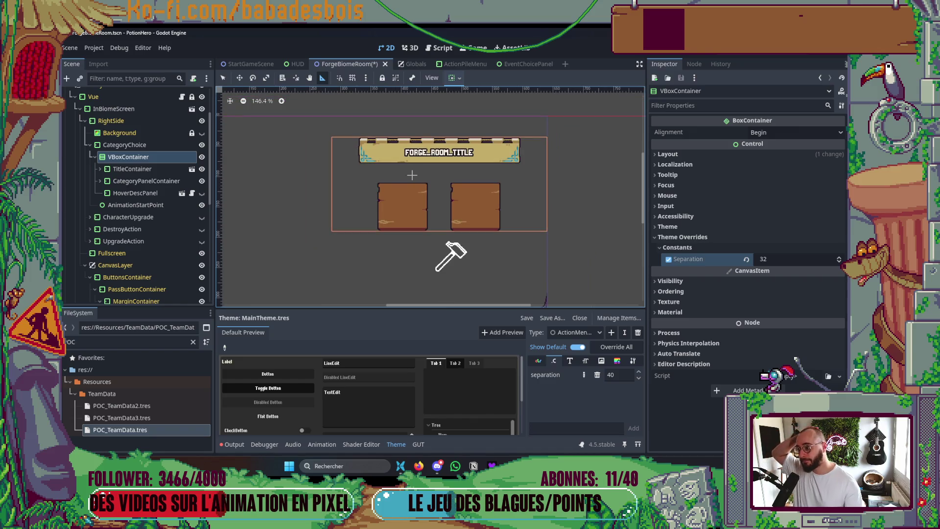
Show HoverDescPanel, clear its type variation and Margin Top 220 override, and save
left_click(168, 193)
left_click(201, 193)
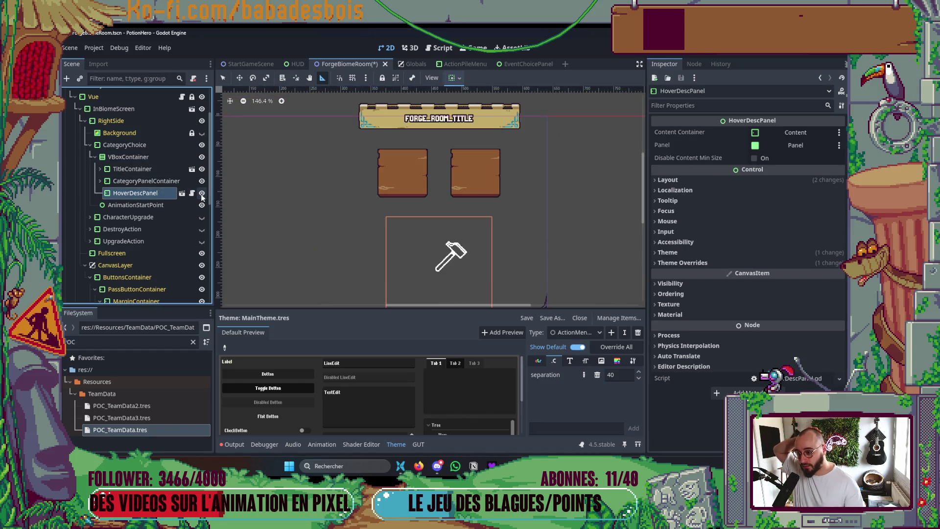
scroll(432, 171, "down", 7)
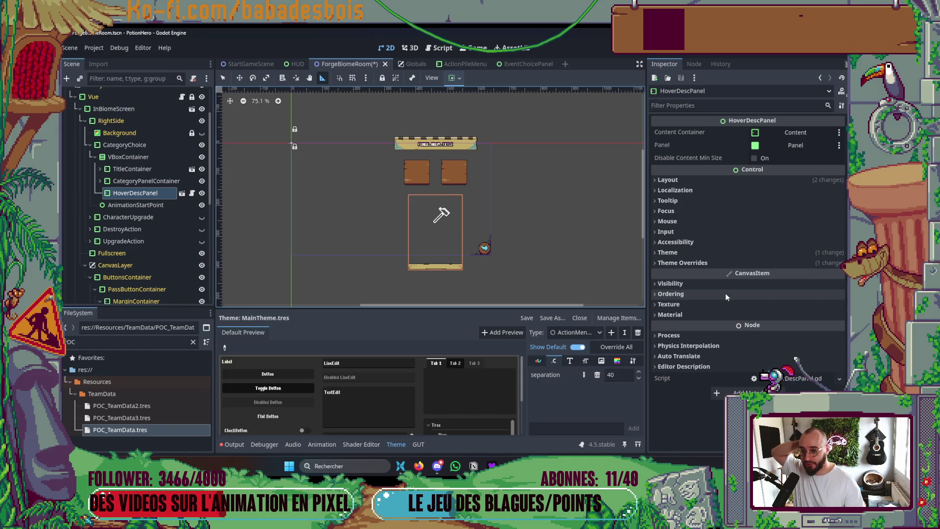
left_click(690, 263)
left_click(694, 274)
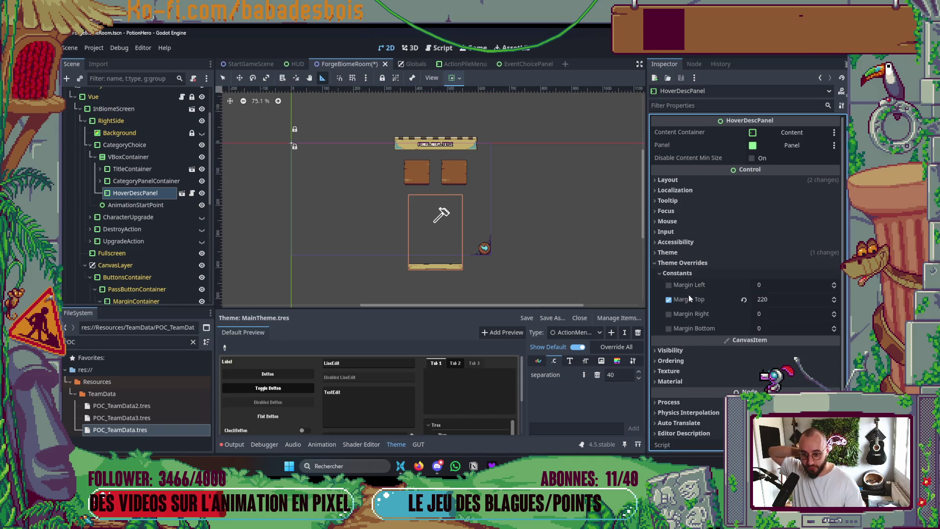
left_click(686, 252)
left_click(740, 279)
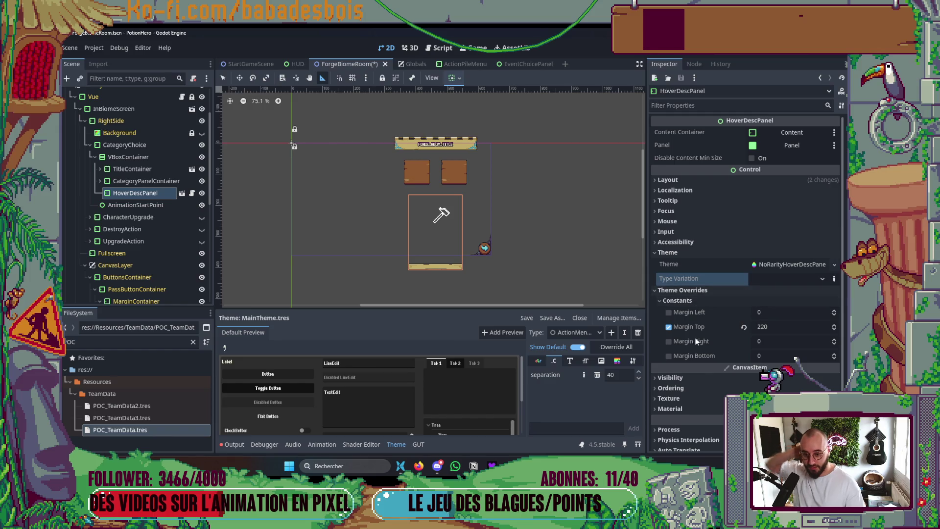
left_click(669, 327)
key("ctrl+s")
Toggle HoverDescPanel's visibility to compare, save, and leave it hidden
scroll(450, 214, "up", 7)
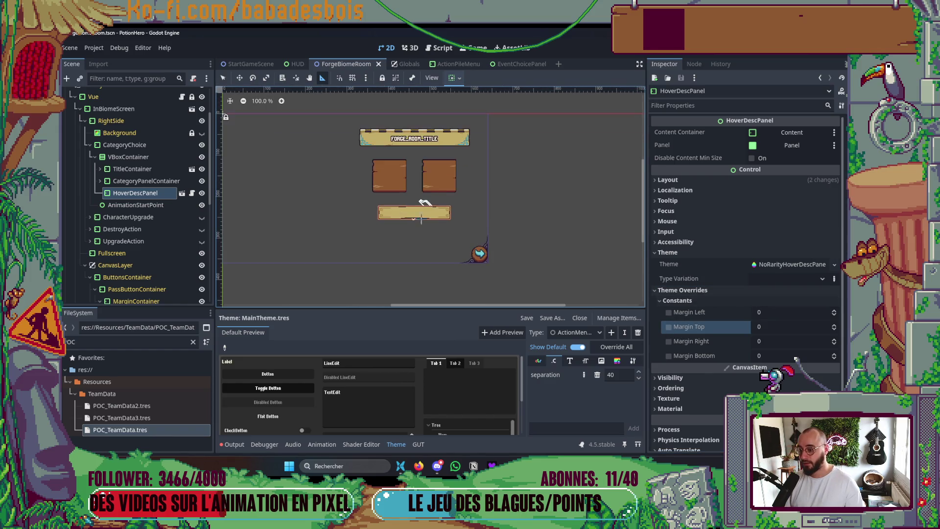
left_click(202, 192)
key("ctrl+s")
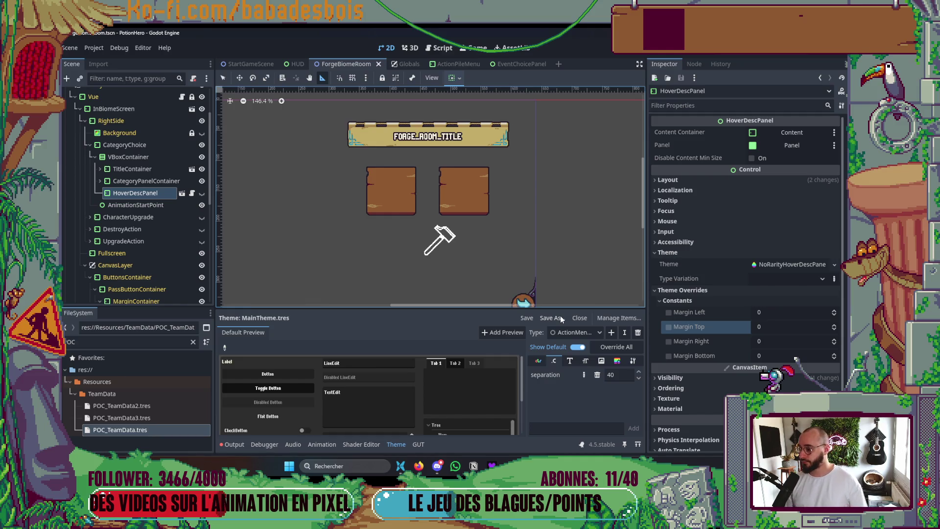
left_click(202, 194)
left_click(202, 195)
left_click(201, 195)
left_click(202, 194)
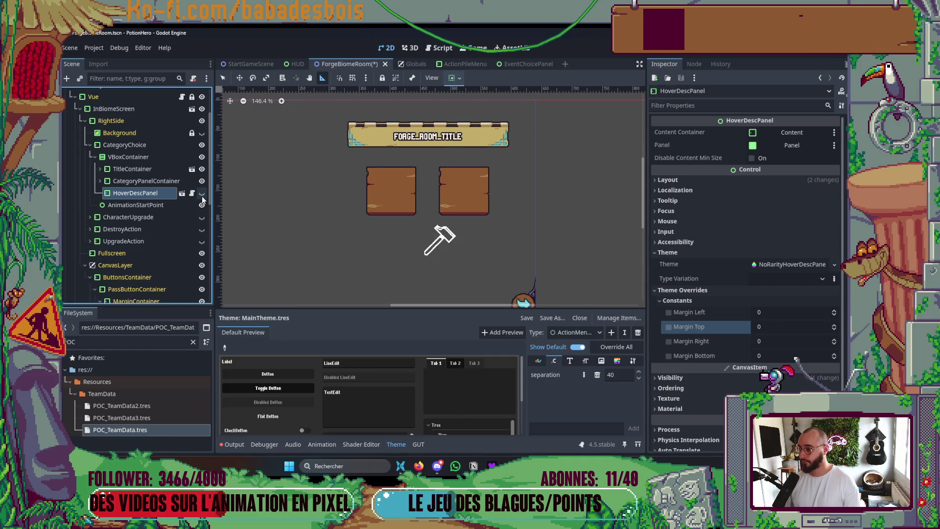
Hide the CategoryChoice menu and show the CharacterUpgrade menu in the room
left_click(90, 145)
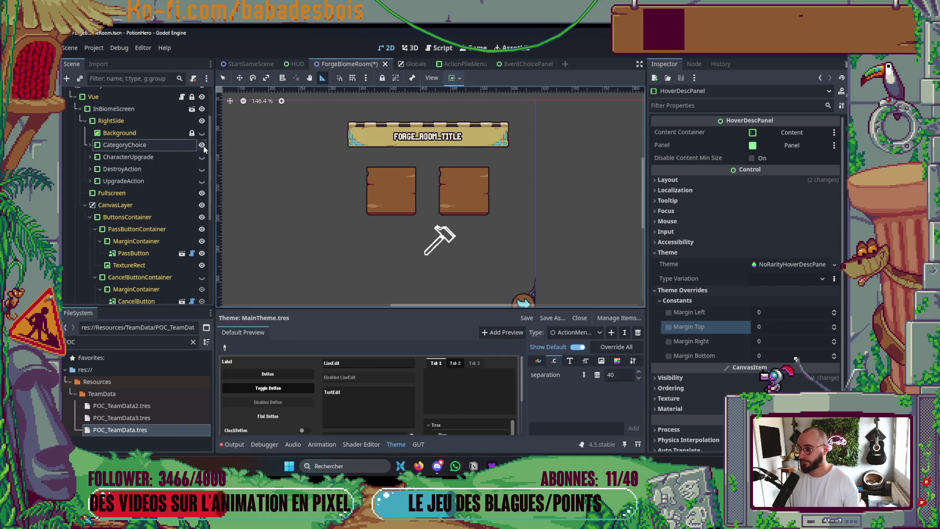
left_click(201, 146)
left_click(90, 158)
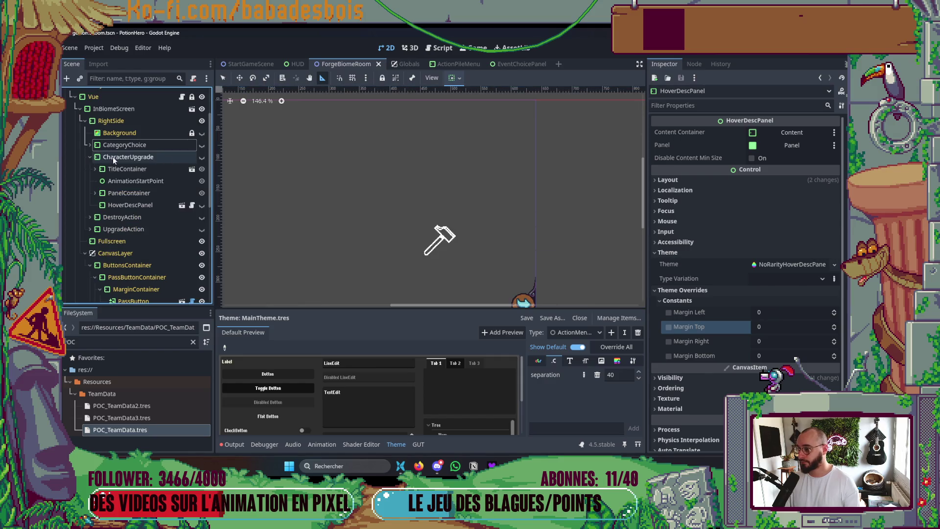
left_click(202, 158)
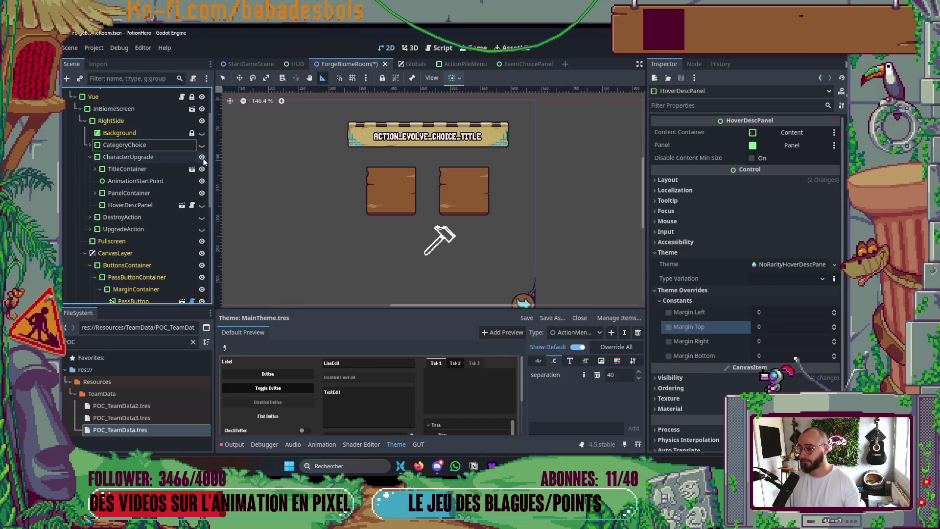
Select CategoryChoice's VBoxContainer and expand its Theme properties in the Inspector
right_click(146, 161)
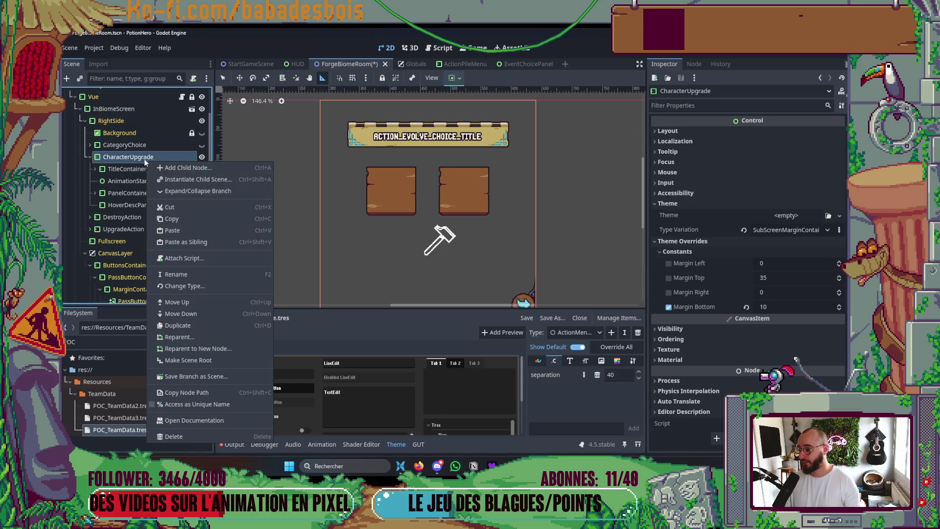
left_click(124, 145)
left_click(90, 145)
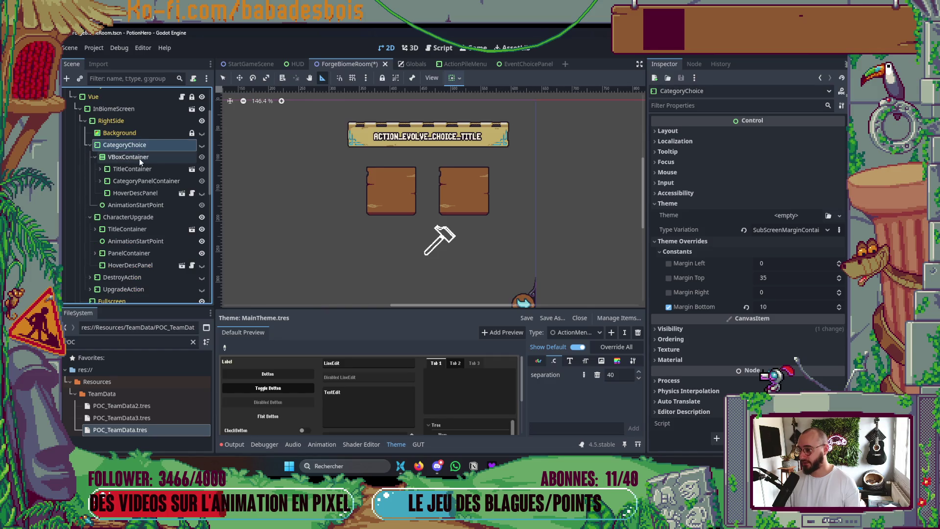
left_click(128, 157)
left_click(669, 227)
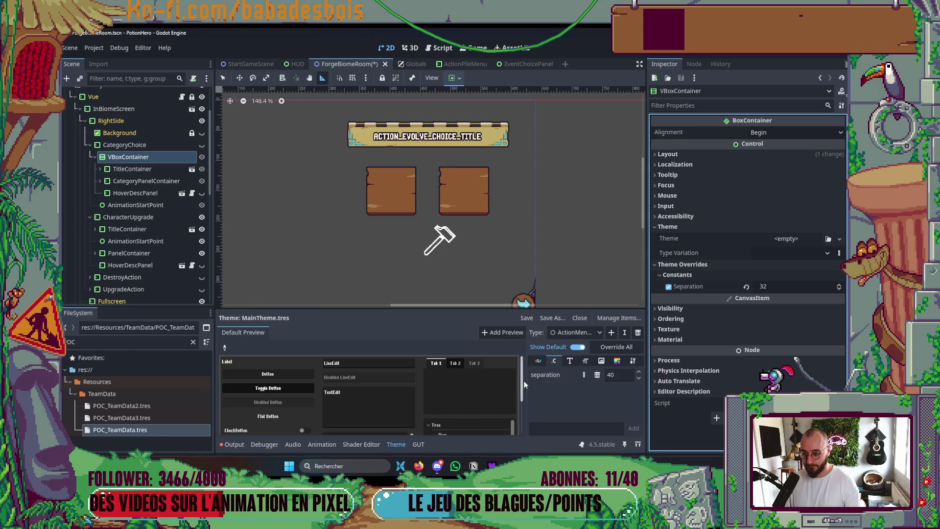
Add a VBoxContainer type entry to MainTheme via the 'Vb' filter, save, and dismiss Task Manager
left_click_drag(522, 382, 449, 382)
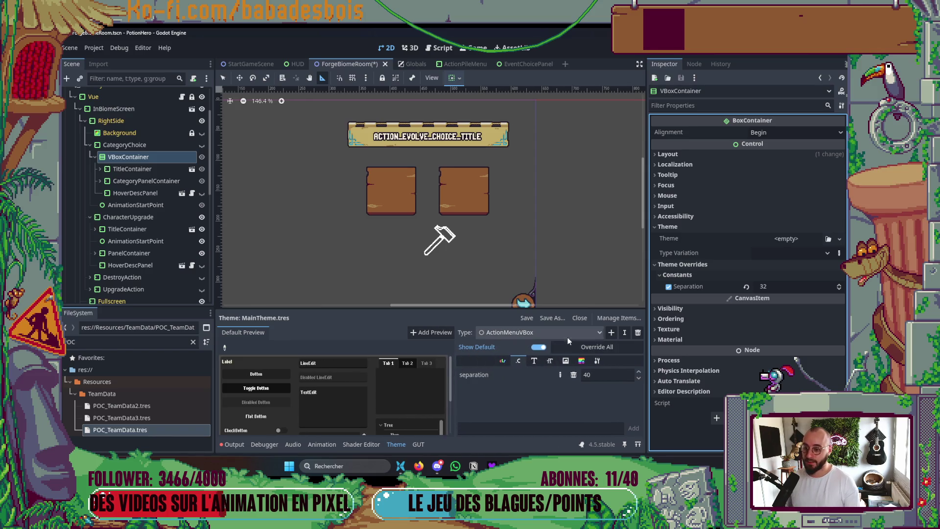
left_click(611, 332)
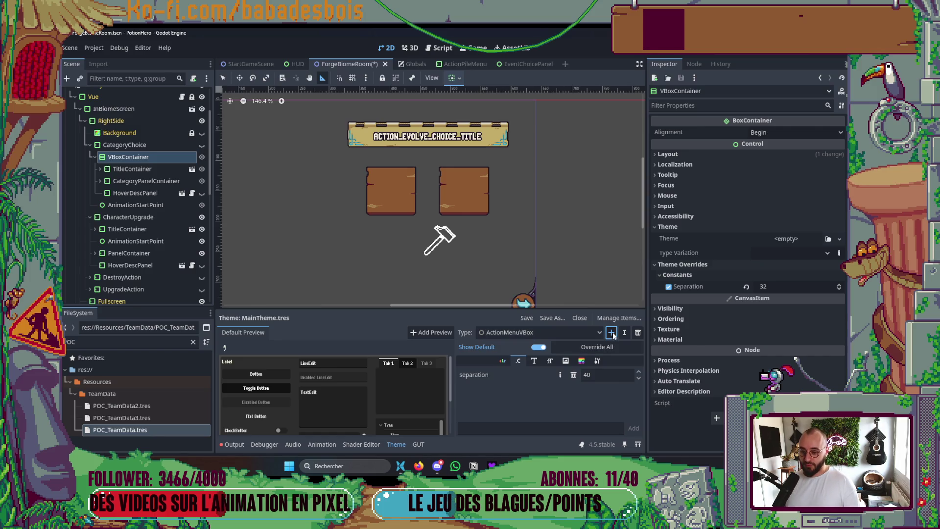
type("Vb")
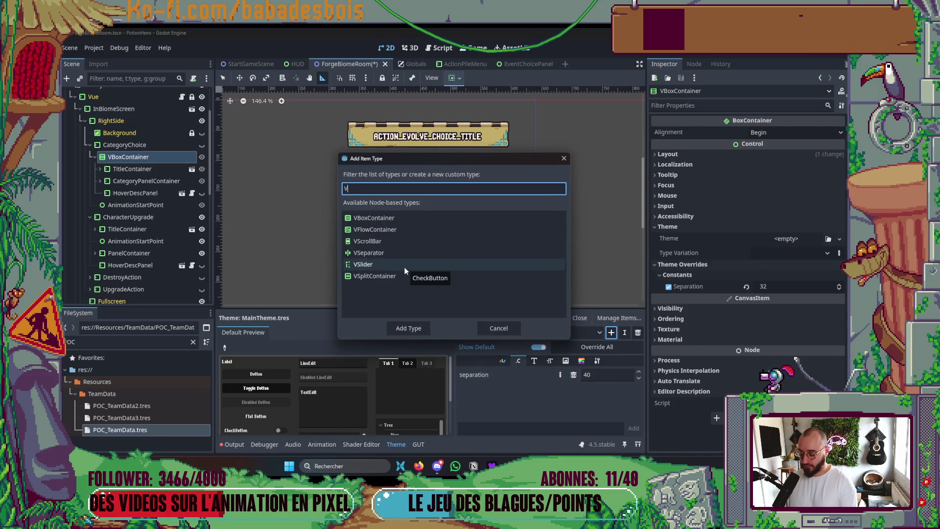
left_click(387, 218)
left_click(408, 329)
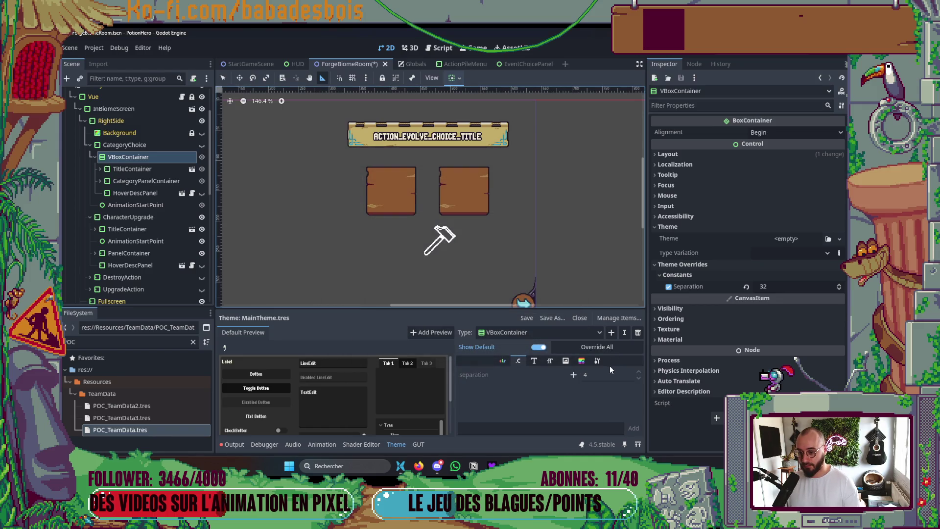
key("ctrl+s")
key("ctrl+shift+Escape")
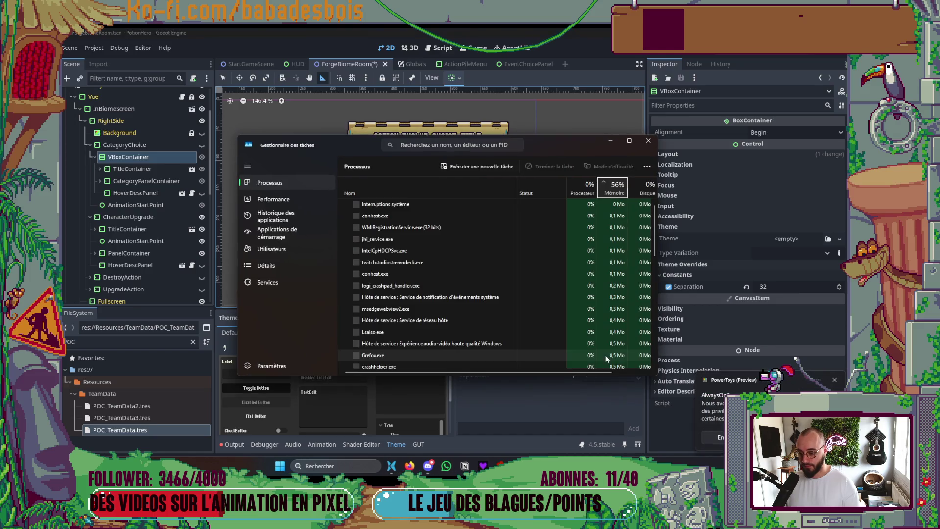
left_click(648, 140)
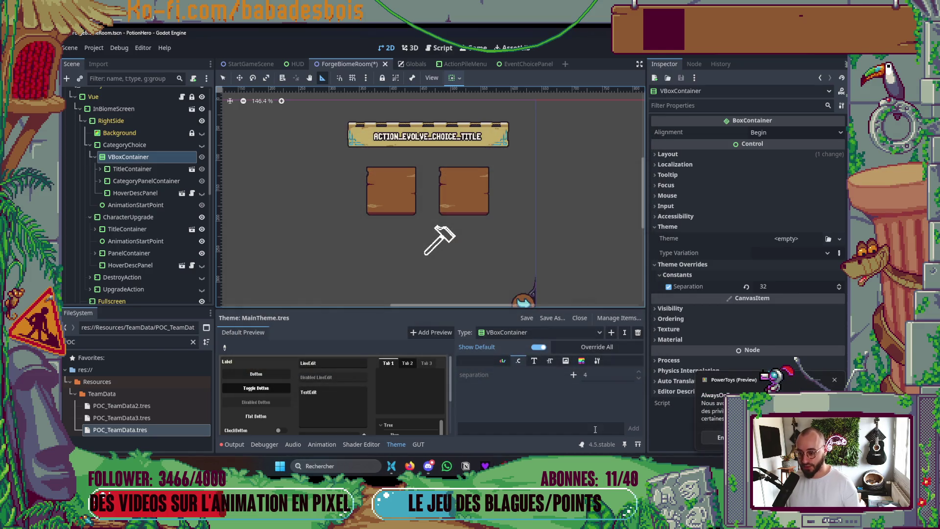
Check ActionMenuVBox's separation of 40, then enter the new custom type name CategoryChoiceVBox
left_click(539, 332)
left_click(563, 342)
left_click(611, 333)
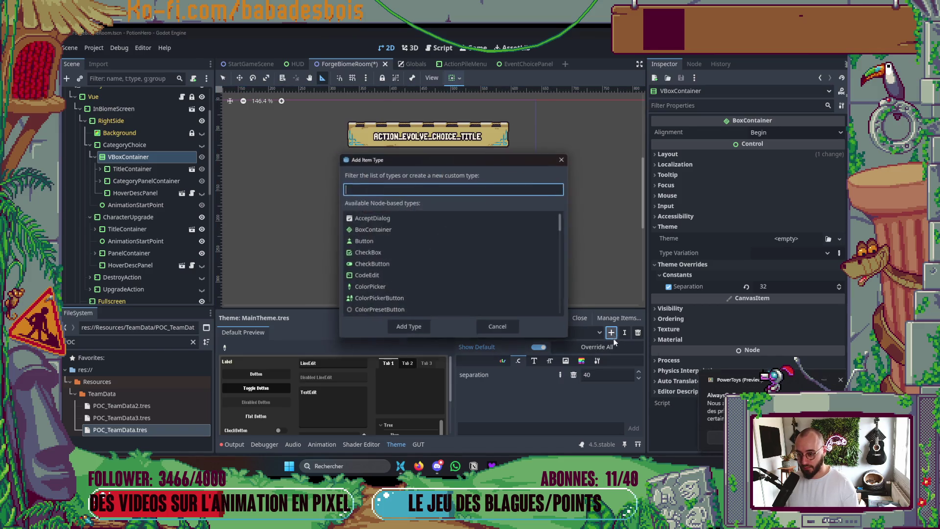
type("Cate")
key("BackSpace")
key("BackSpace")
key("BackSpace")
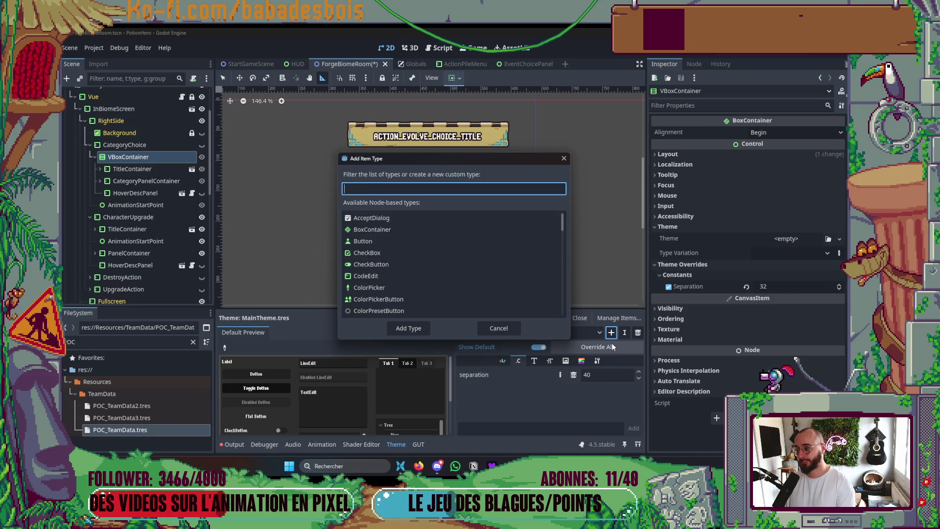
type("Clice")
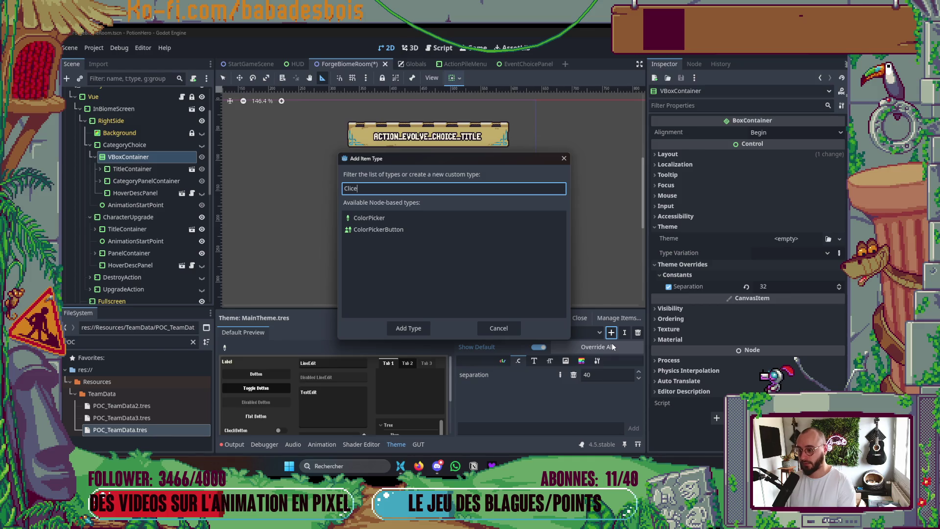
type("ablePa")
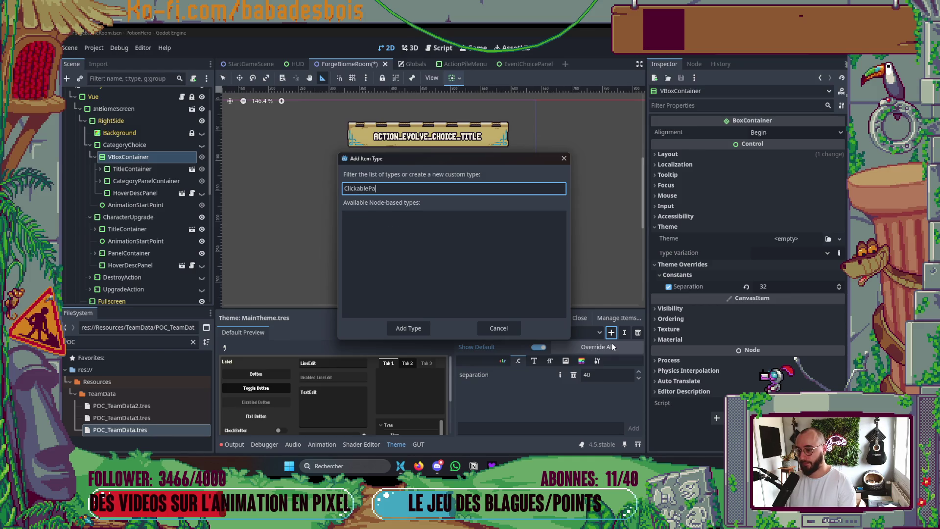
key("ctrl+a")
type("Catt")
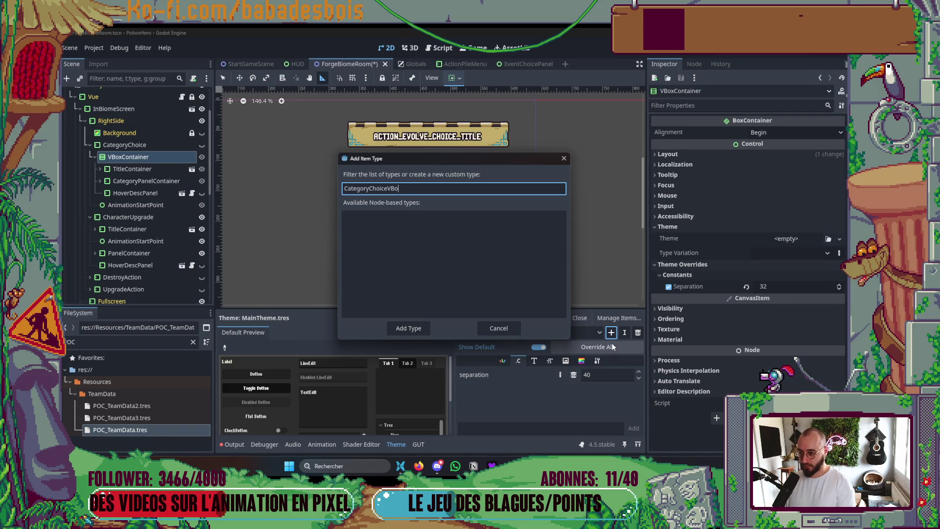
left_click(404, 330)
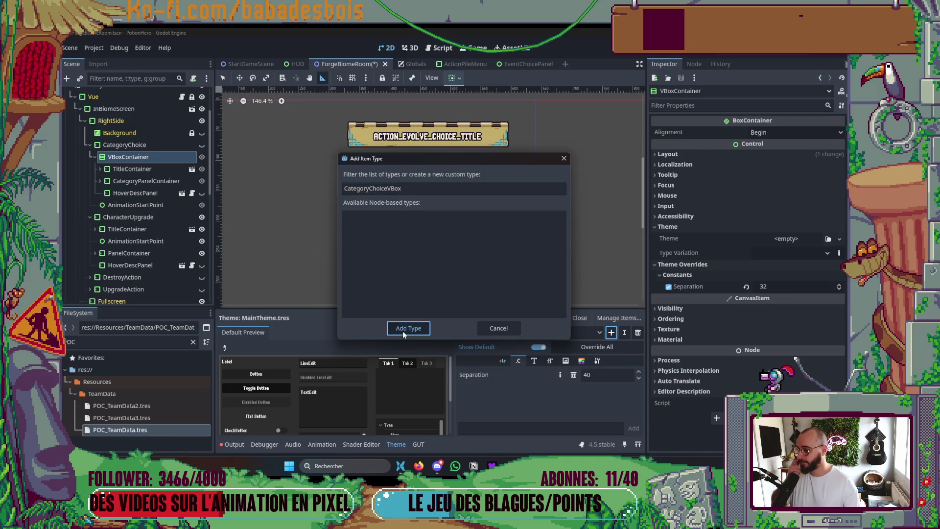
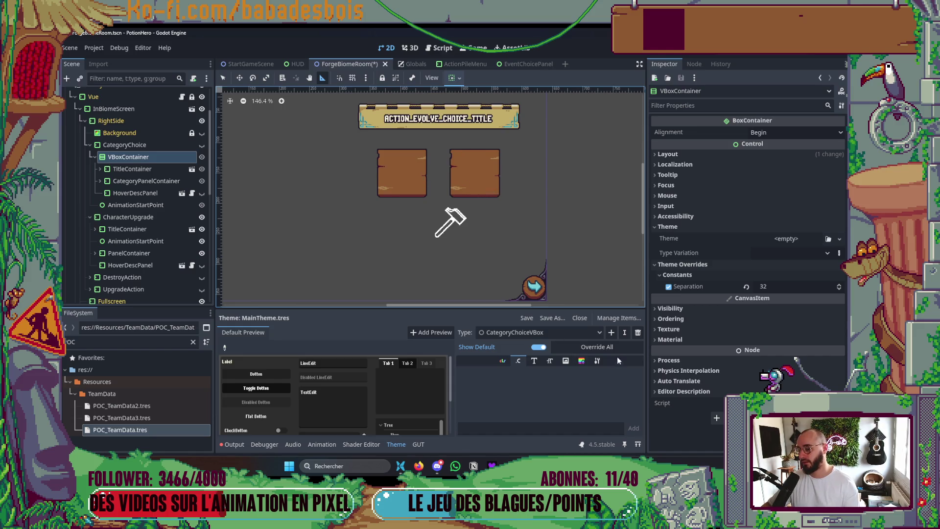
Rename MainTheme's CategoryChoiceVBox type to PanelChoiceVBox, then save with Ctrl+S
left_click(624, 333)
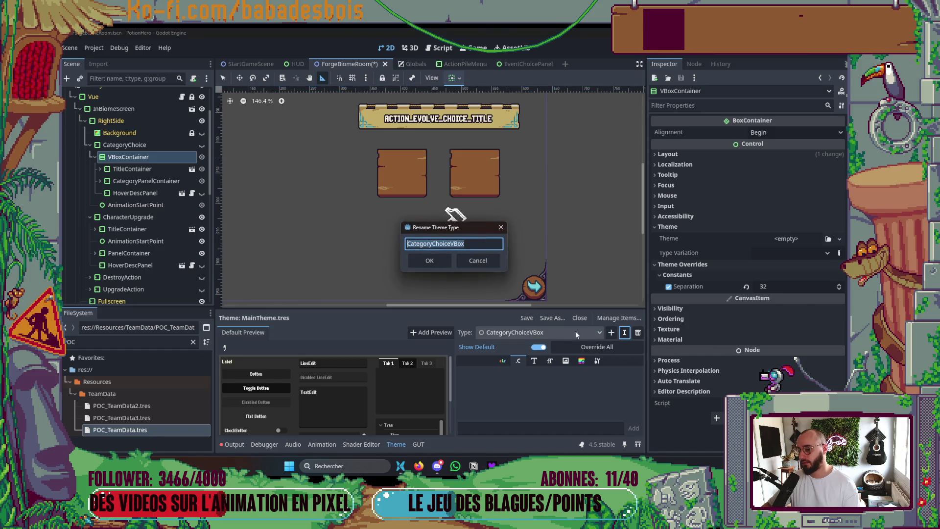
left_click(448, 243)
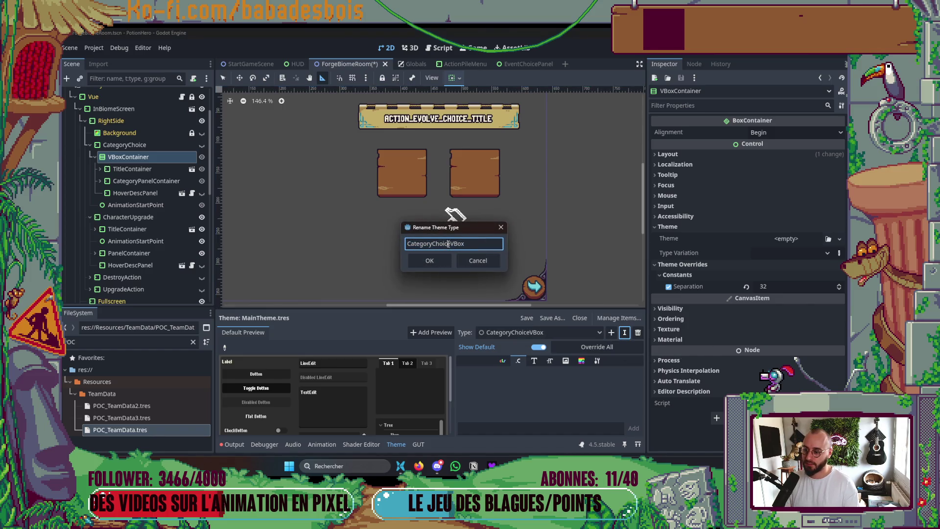
key("shift+Home")
type("Panek")
key("BackSpace")
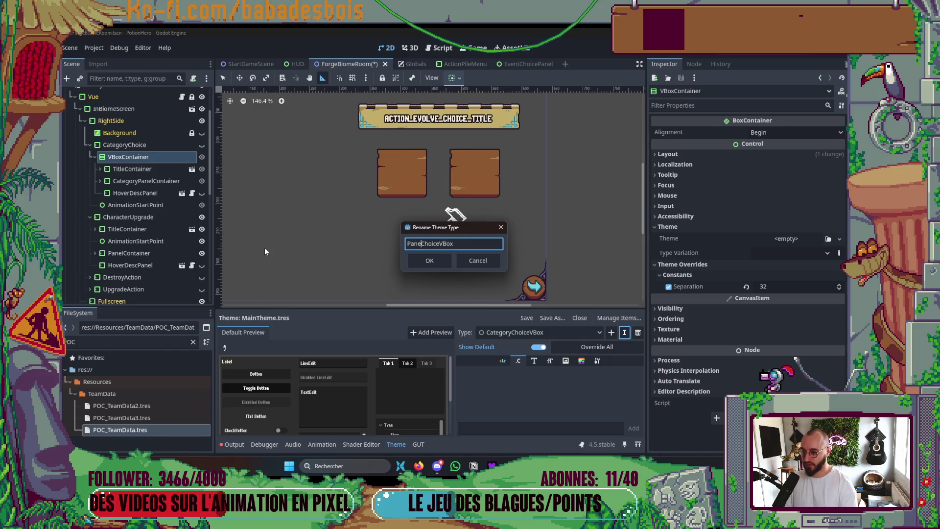
type("l")
left_click(440, 259)
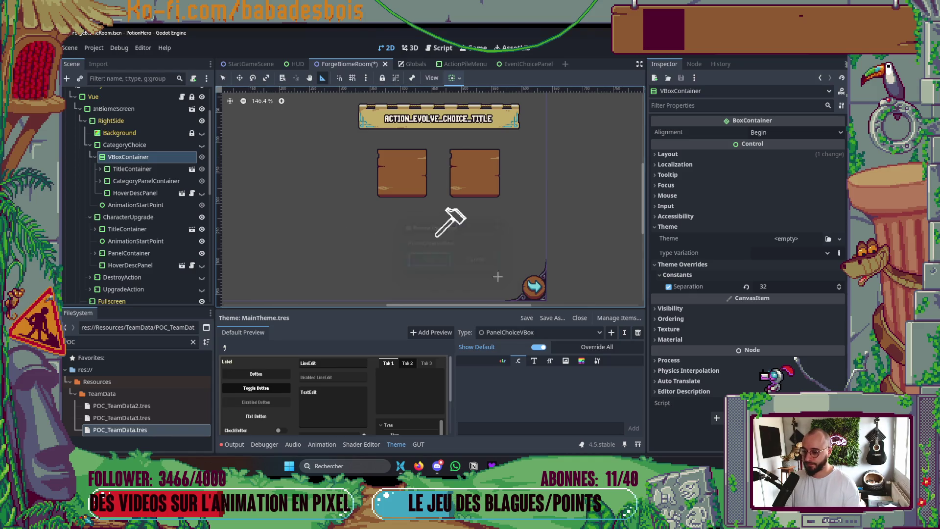
key("ctrl+s")
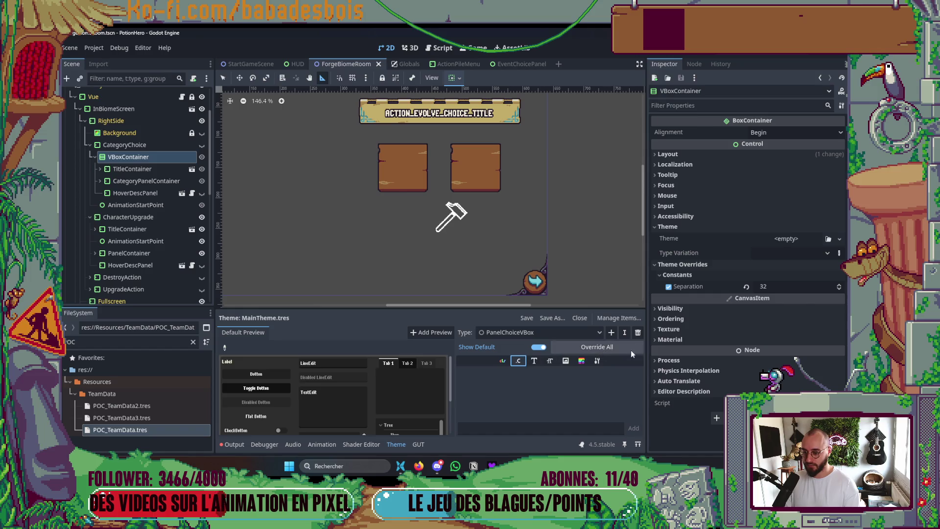
Make the PanelChoiceVBox theme type a variation based on VBoxContainer
left_click(597, 361)
left_click(635, 375)
type("Vbo")
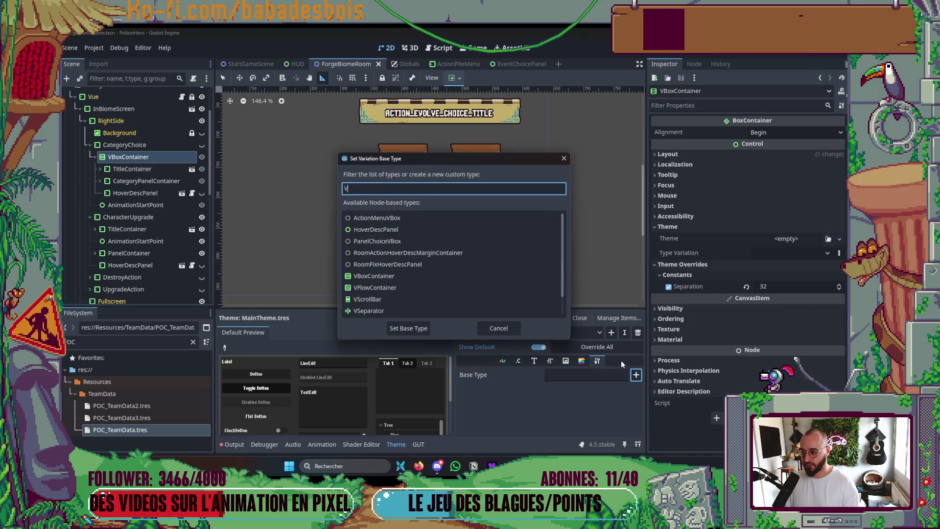
double_click(392, 242)
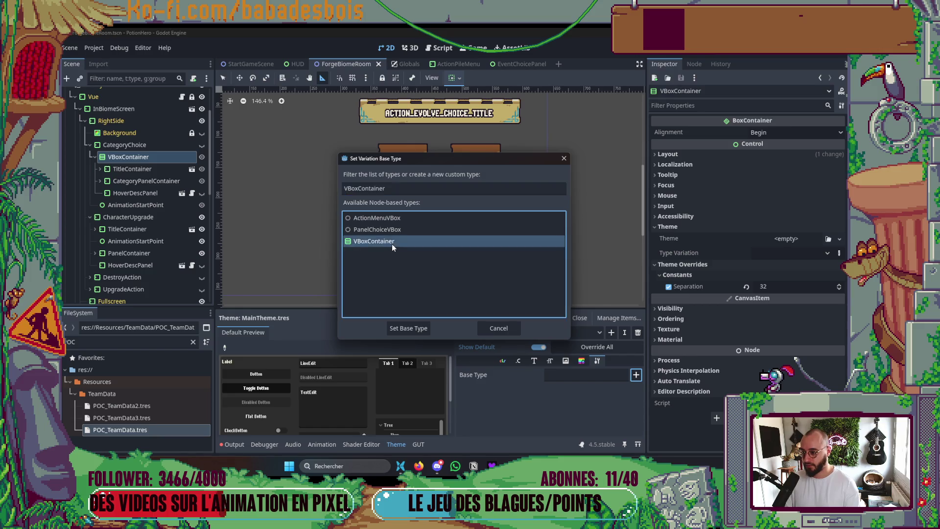
Override the PanelChoiceVBox separation constant to 32
left_click(518, 360)
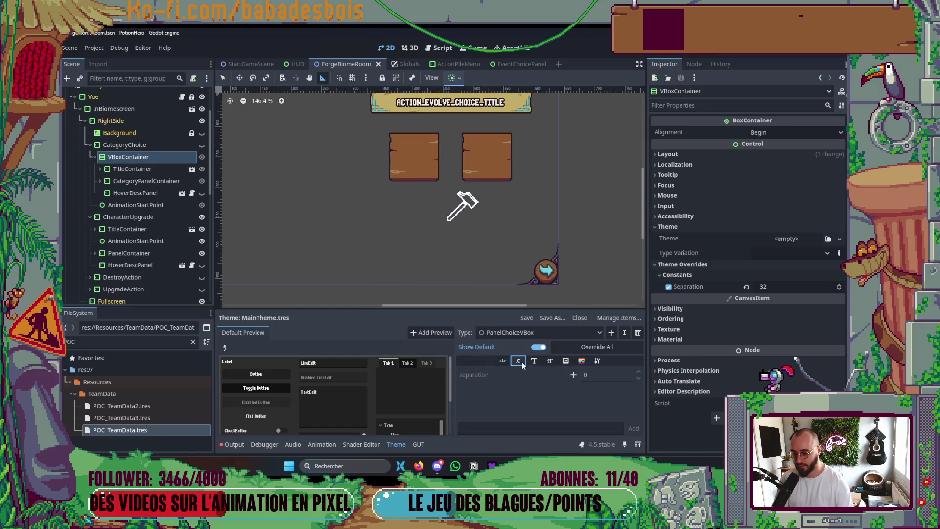
left_click(574, 374)
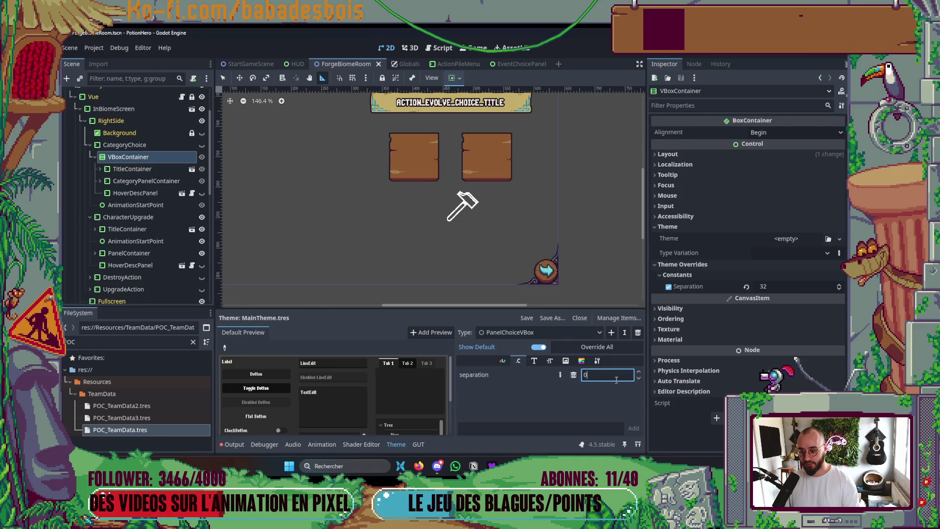
type("32")
key("ctrl+s")
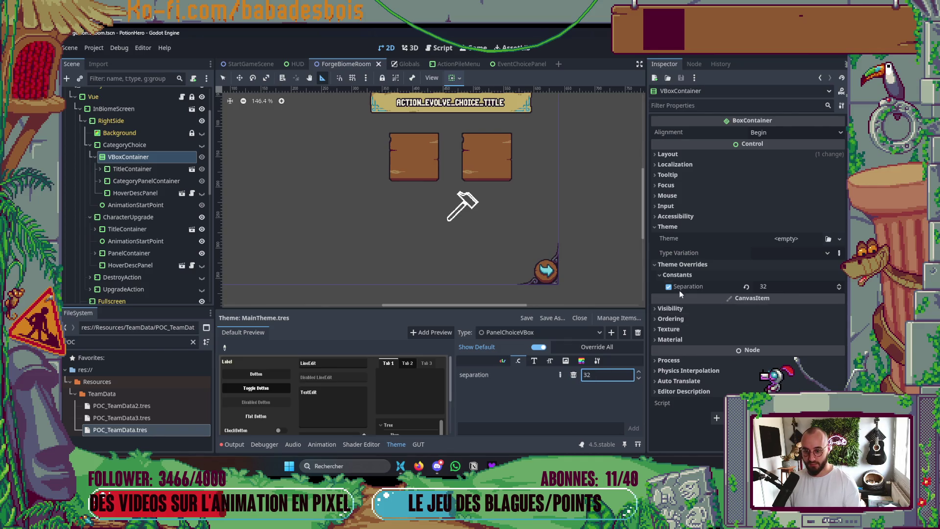
Turn off the VBoxContainer's own Separation override, save, and reopen the ForgeBiomeRoom scene
left_click(669, 286)
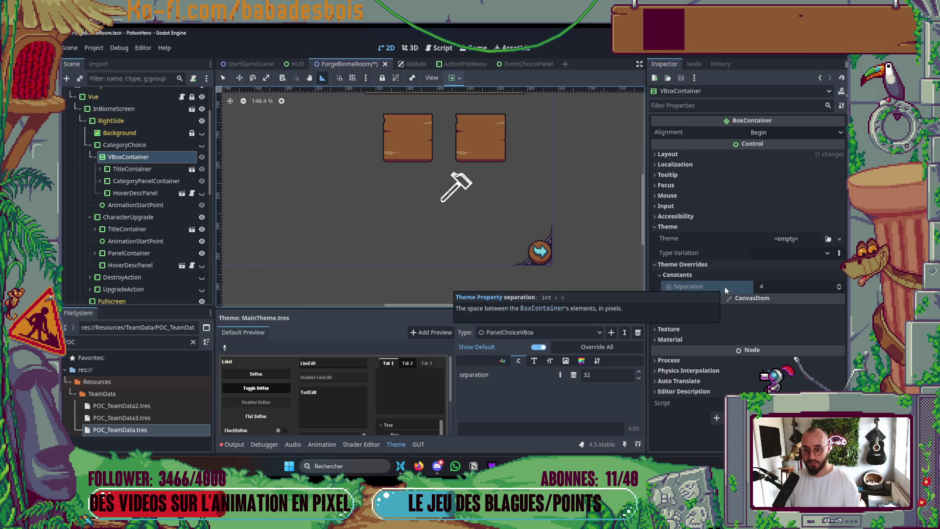
left_click(774, 252)
left_click(782, 282)
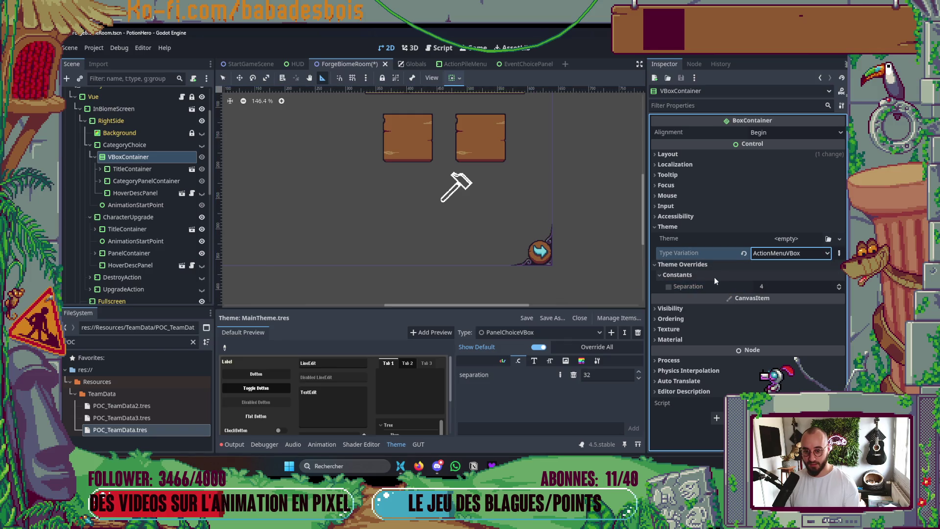
key("ctrl+z")
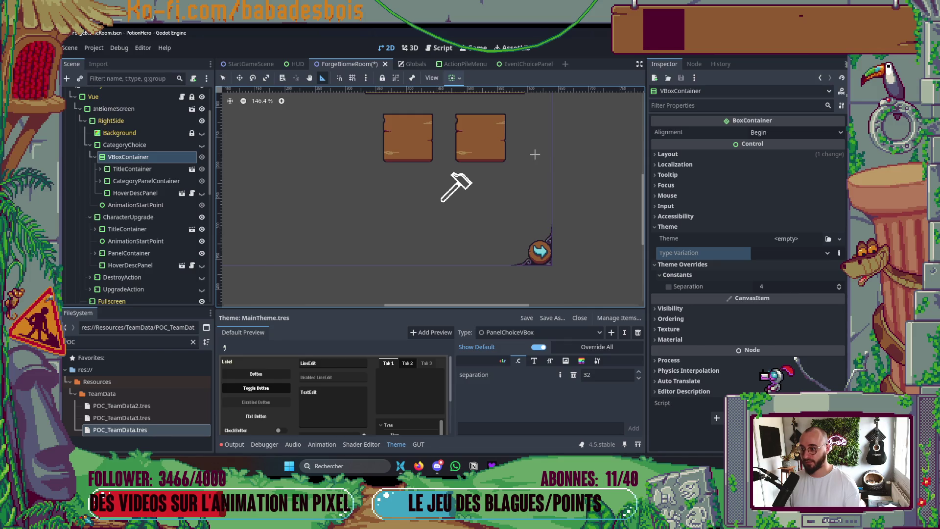
key("ctrl+s")
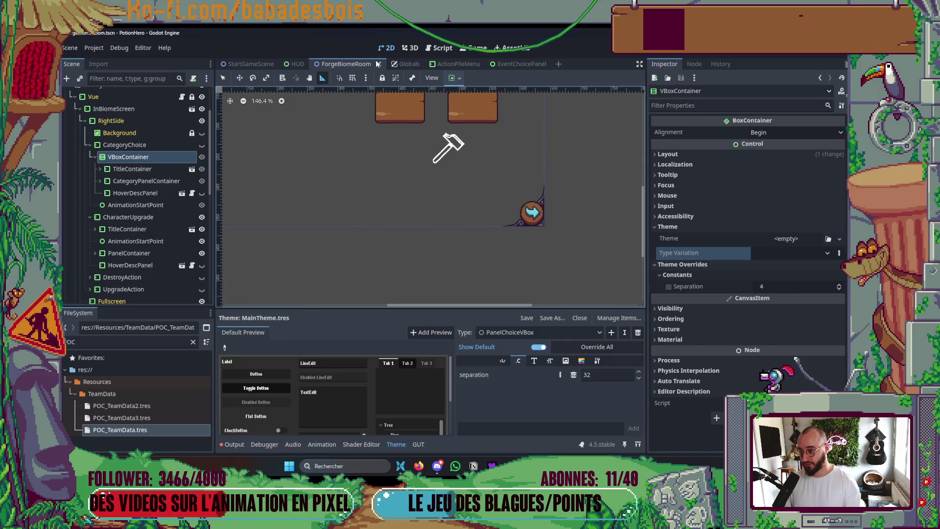
left_click(378, 65)
key("ctrl+shift+t")
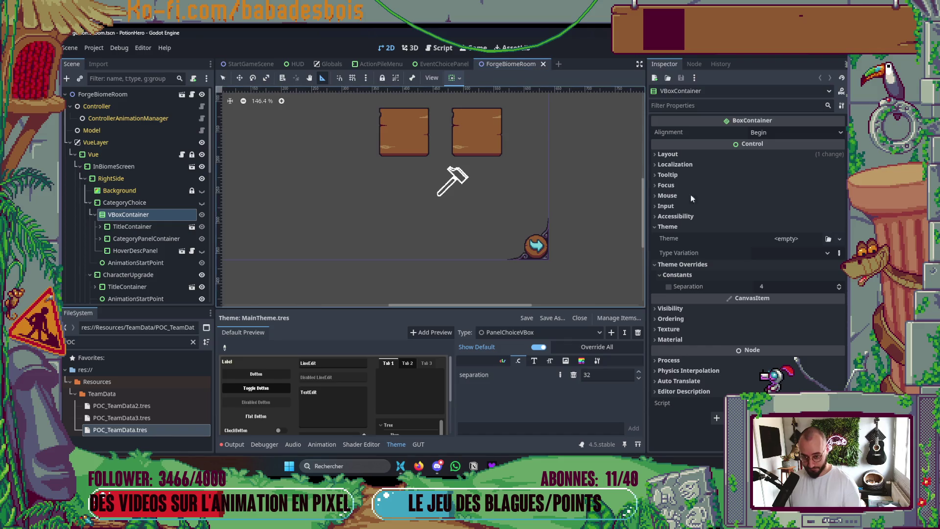
Set CategoryChoice's Type Variation to PanelChoiceVBox and hide the Theme editor panel
left_click(818, 253)
left_click(789, 279)
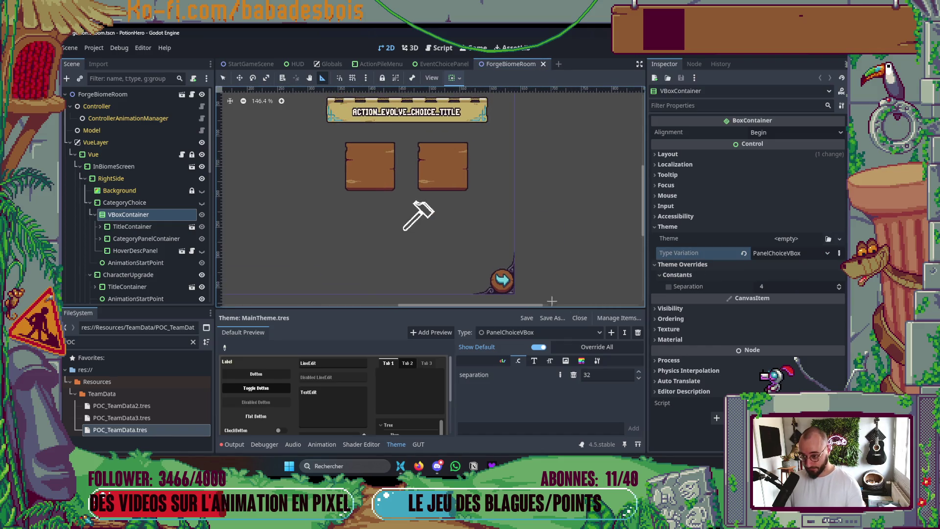
left_click(398, 445)
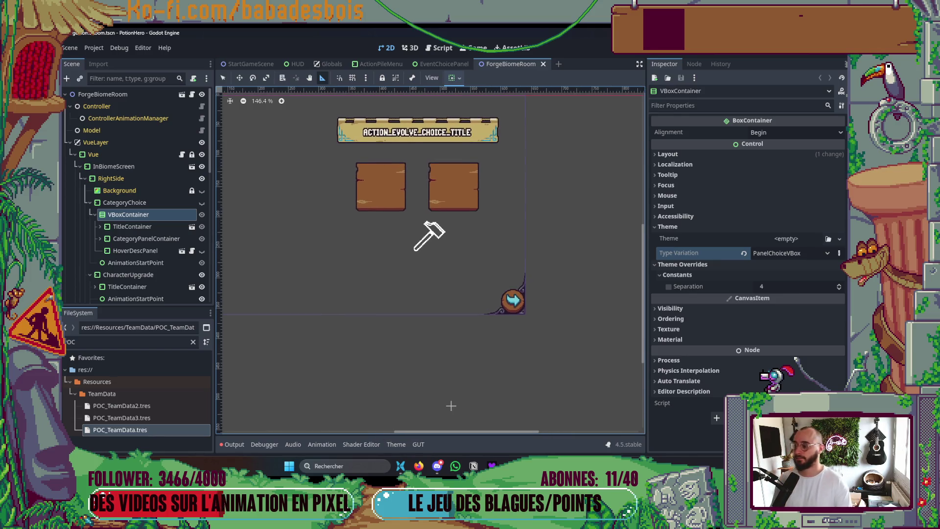
Select the CategoryChoice node and frame it in the viewport
left_click(94, 205)
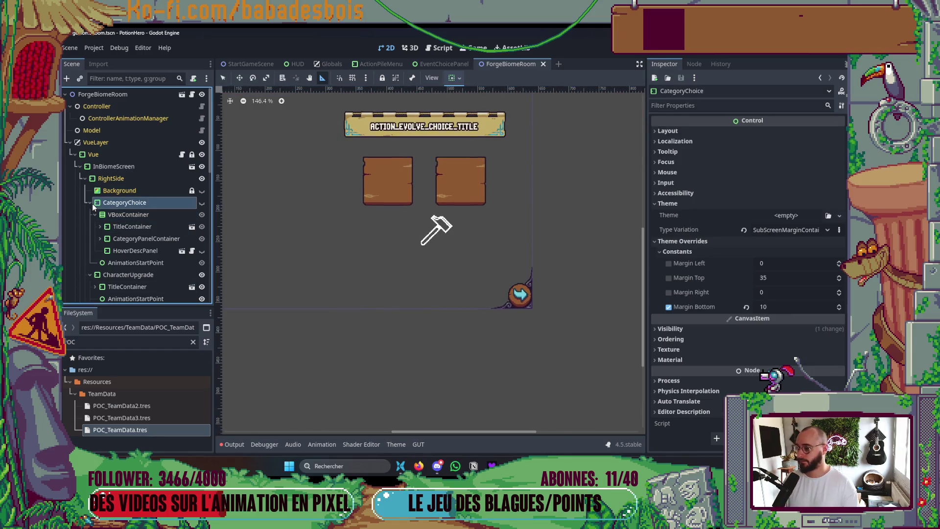
left_click(91, 202)
key("shift+f")
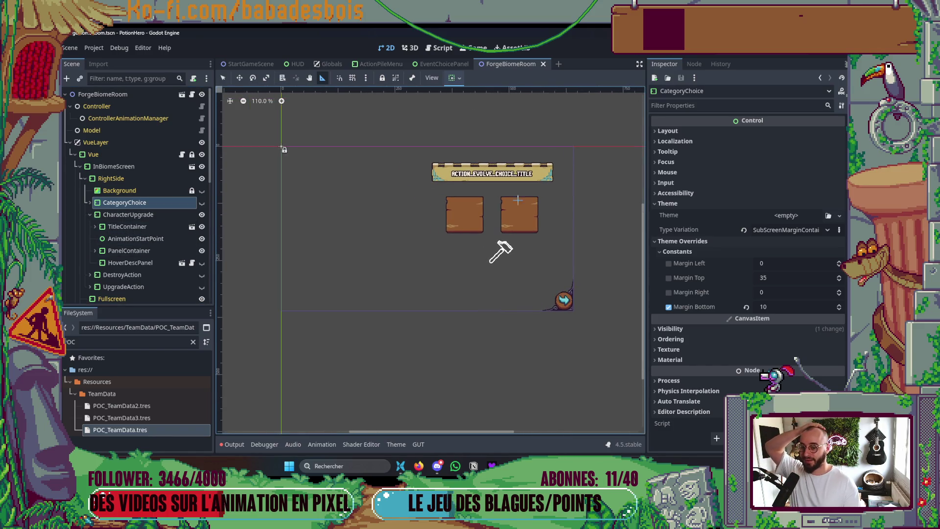
scroll(496, 226, "up", 2)
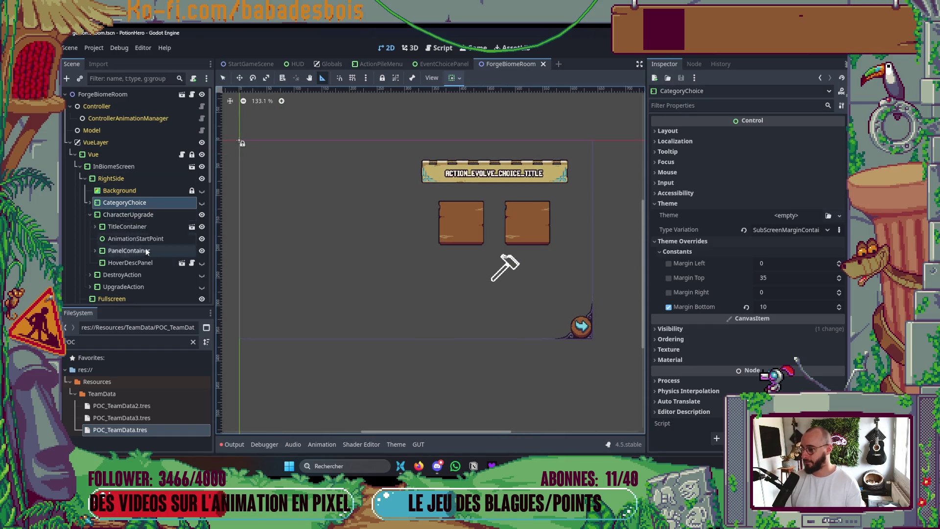
scroll(147, 251, "down", 3)
Add a VBoxContainer child to CharacterUpgrade and drag it above TitleContainer
right_click(116, 163)
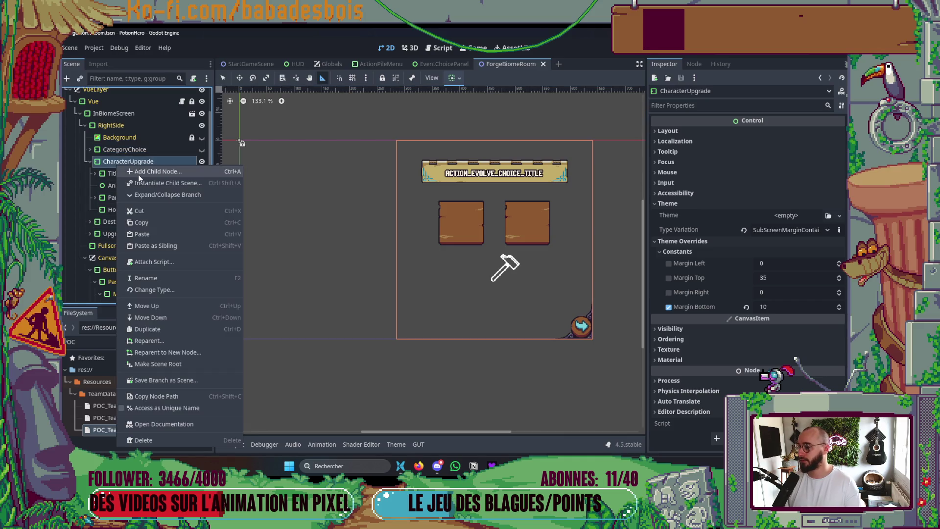
left_click(91, 151)
left_click(89, 152)
right_click(112, 161)
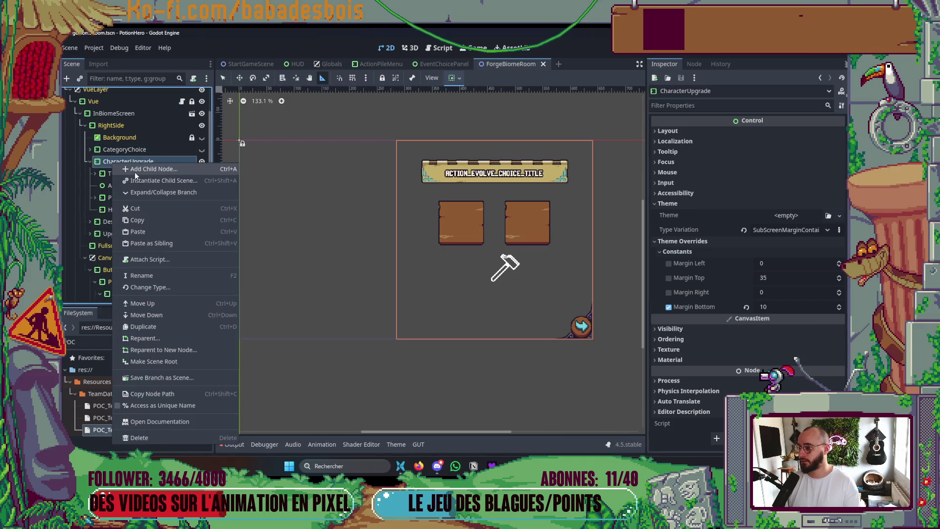
left_click(134, 172)
type("VBo")
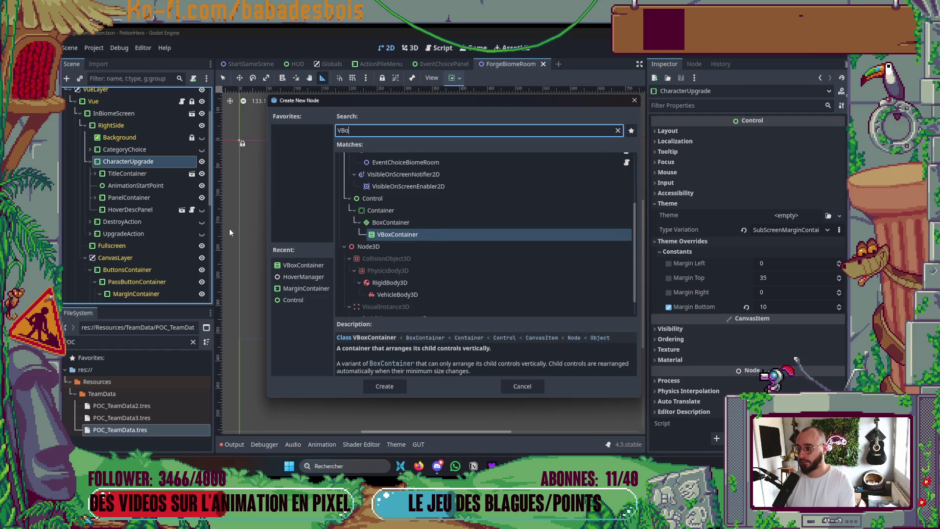
key("Return")
left_click_drag(136, 223, 142, 170)
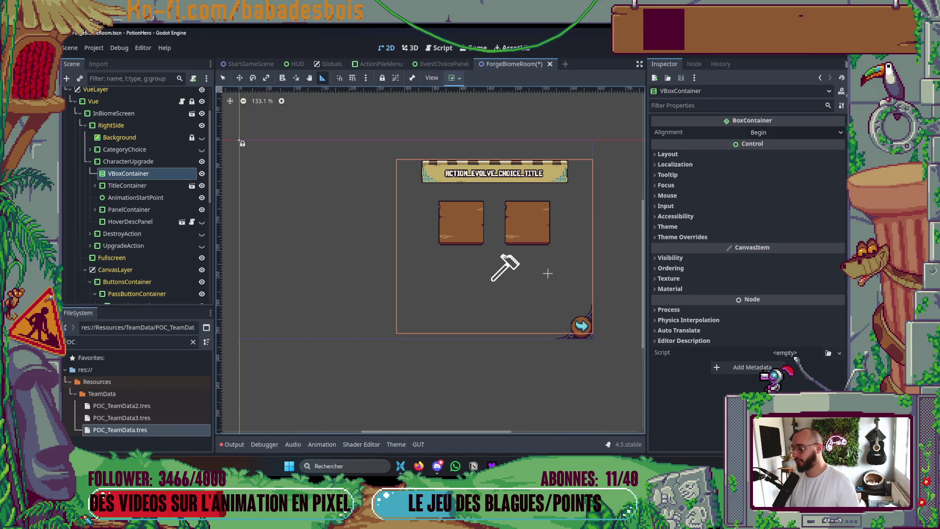
scroll(548, 274, "right", 1)
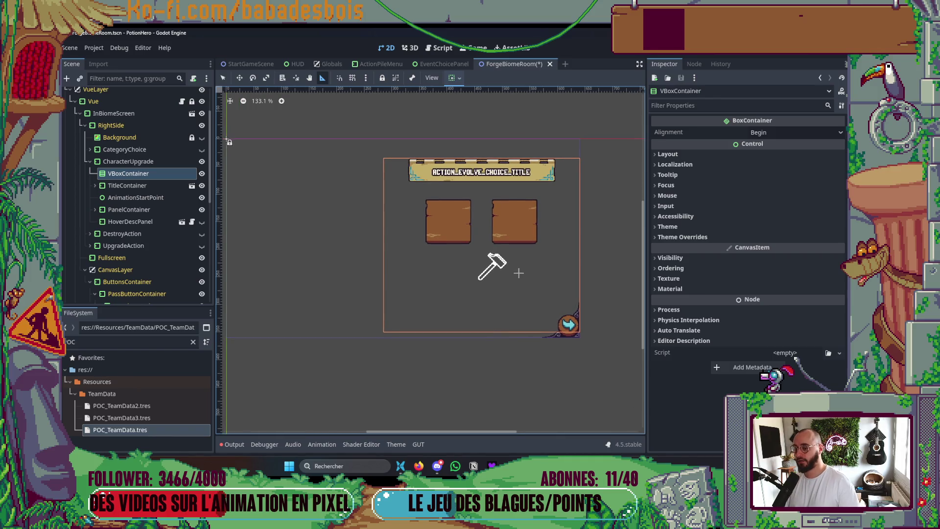
Move TitleContainer, PanelContainer and HoverDescPanel inside the new VBoxContainer
left_click(118, 186)
scroll(414, 249, "down", 1)
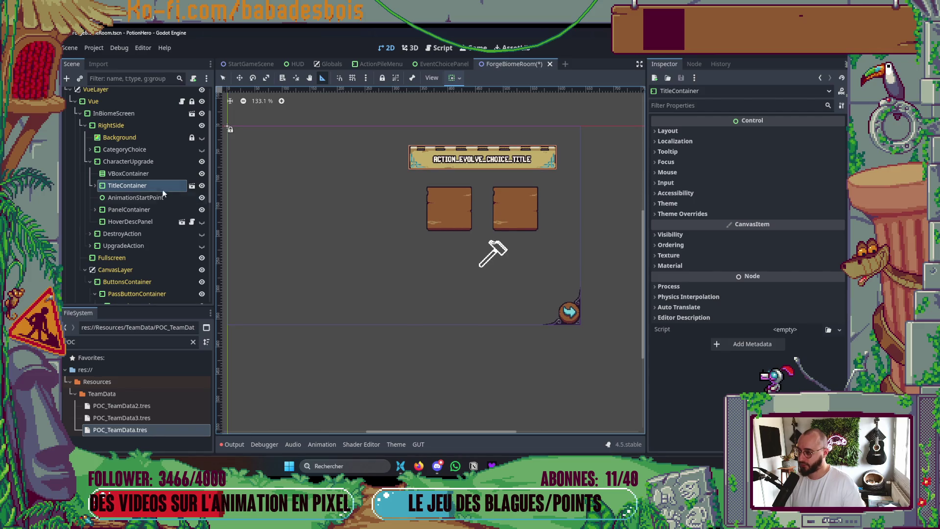
left_click_drag(144, 186, 189, 174)
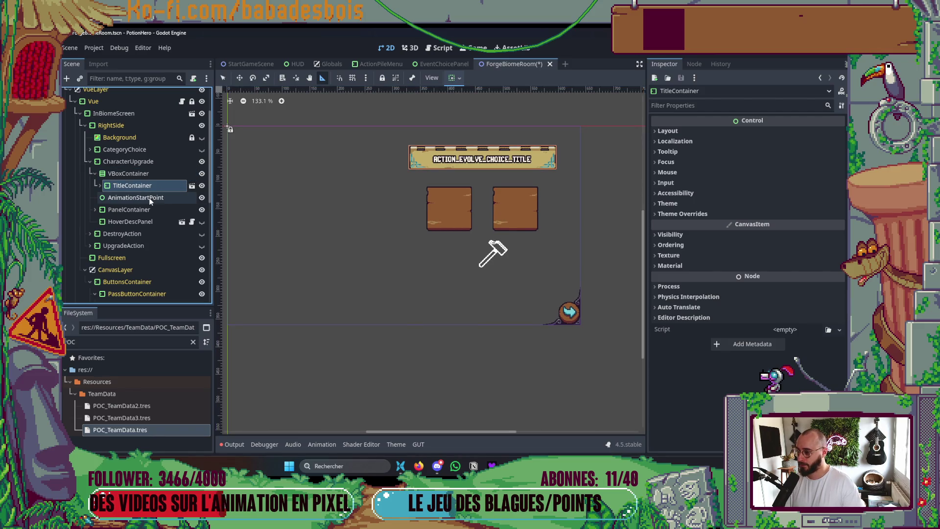
left_click(149, 210)
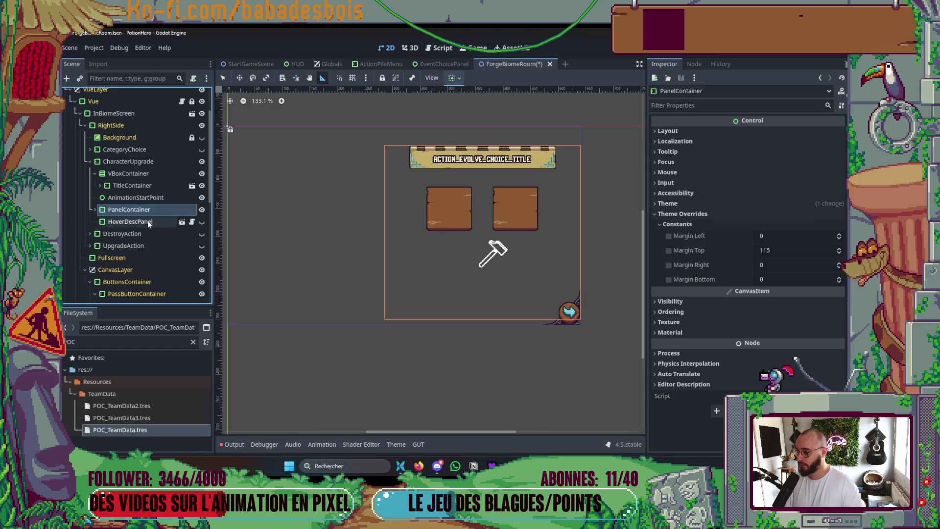
left_click(148, 221)
left_click(149, 209, "ctrl")
left_click_drag(149, 210, 151, 177)
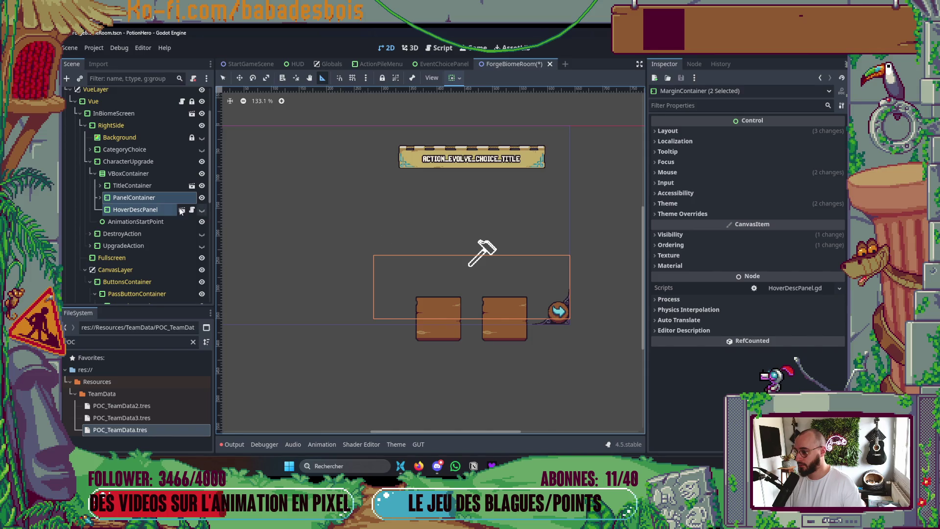
Clear the PanelContainer's CategoryPanelContainer type variation and save
left_click(680, 214)
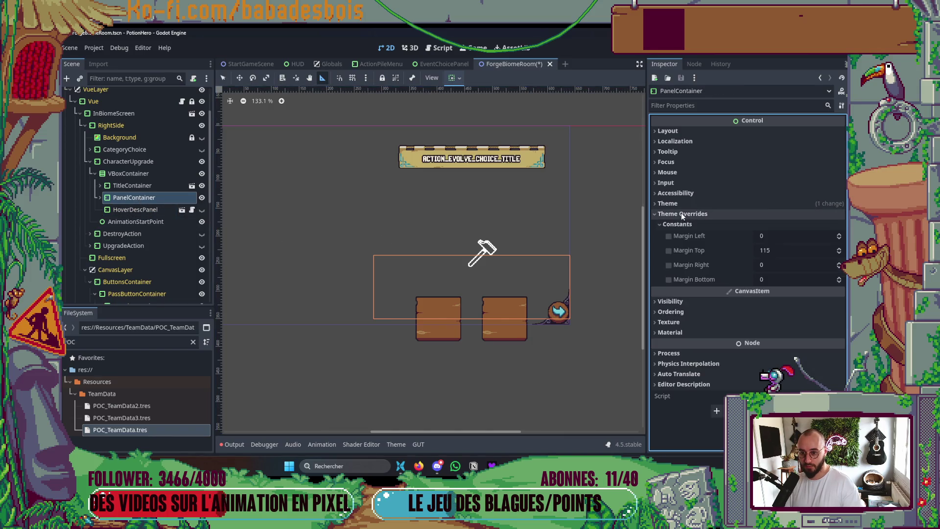
left_click(680, 203)
left_click(742, 231)
key("ctrl+s")
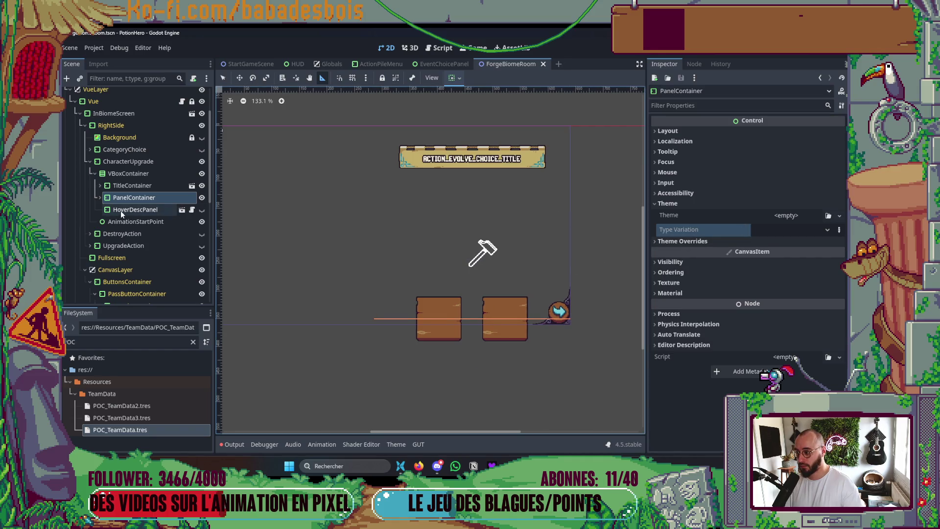
Set the VBoxContainer's vertical sizing to Shrink Begin and its Type Variation to PanelChoiceVBox
left_click(129, 173)
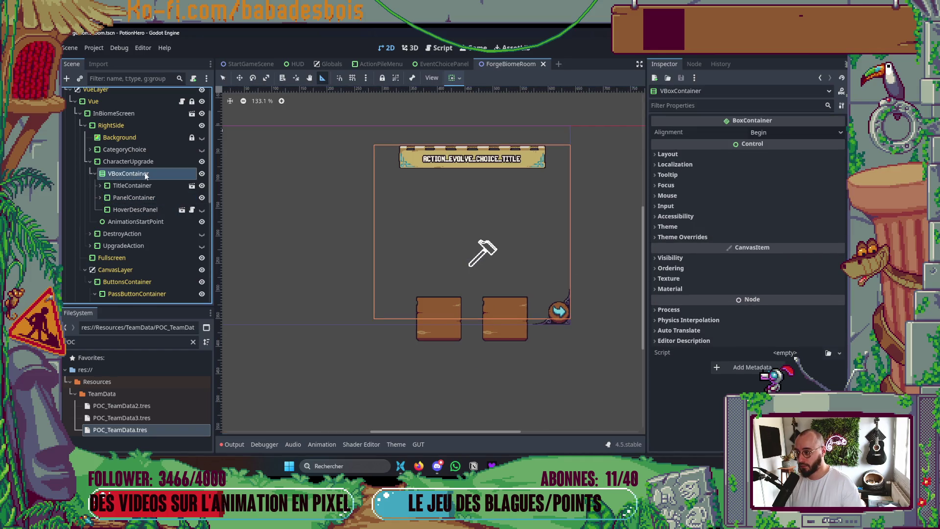
left_click(453, 78)
left_click(456, 158)
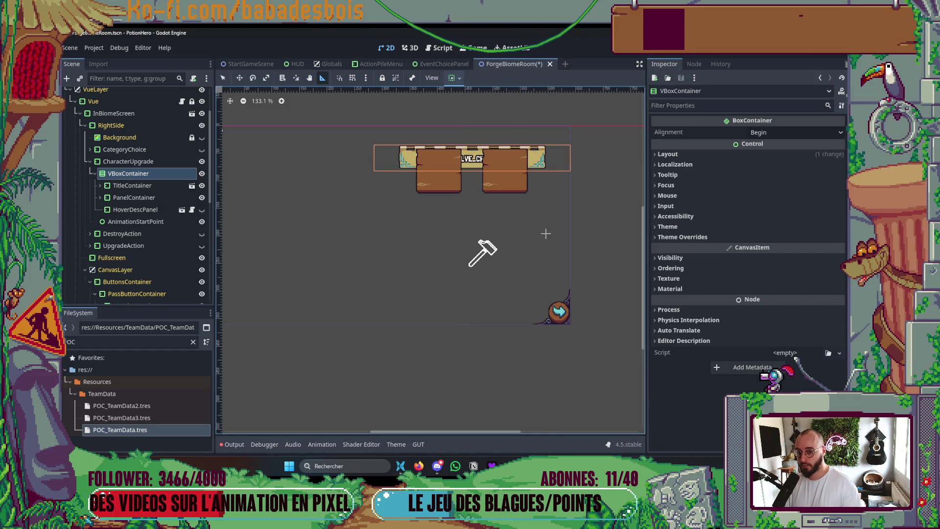
left_click(682, 237)
left_click(686, 238)
left_click(691, 228)
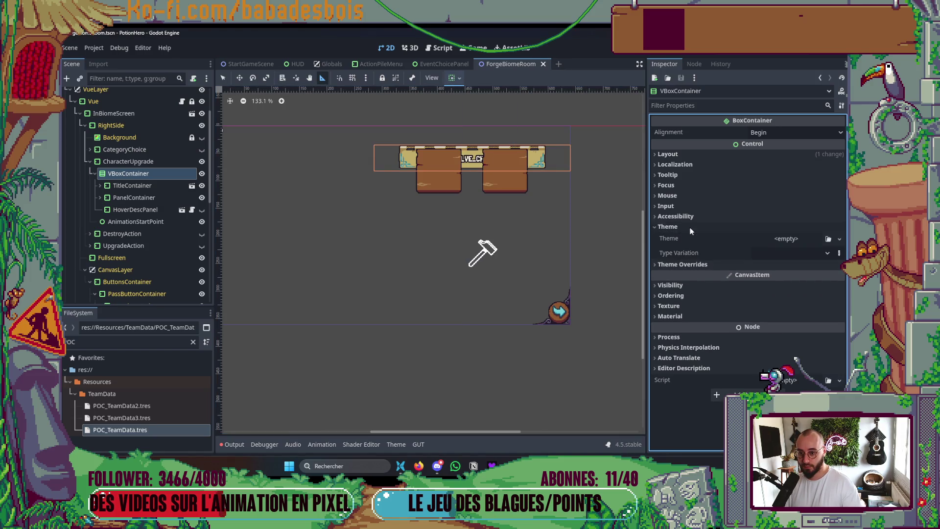
left_click(803, 252)
left_click(786, 279)
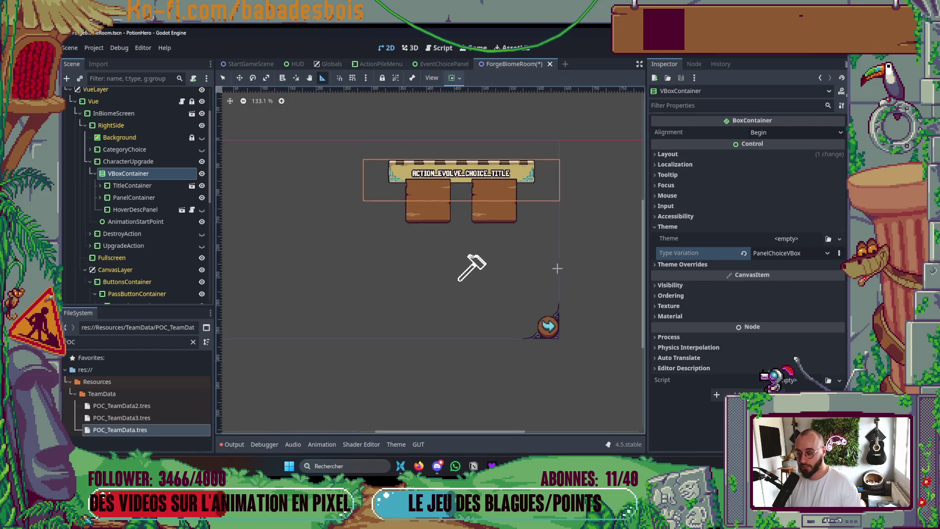
Try an 80 px minimum height on PanelContainer, then undo it
left_click(136, 198)
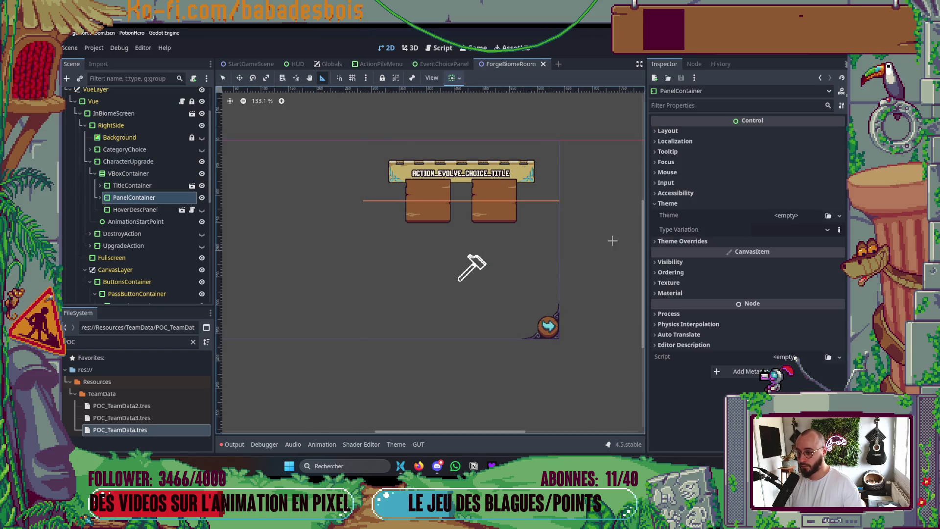
left_click(690, 130)
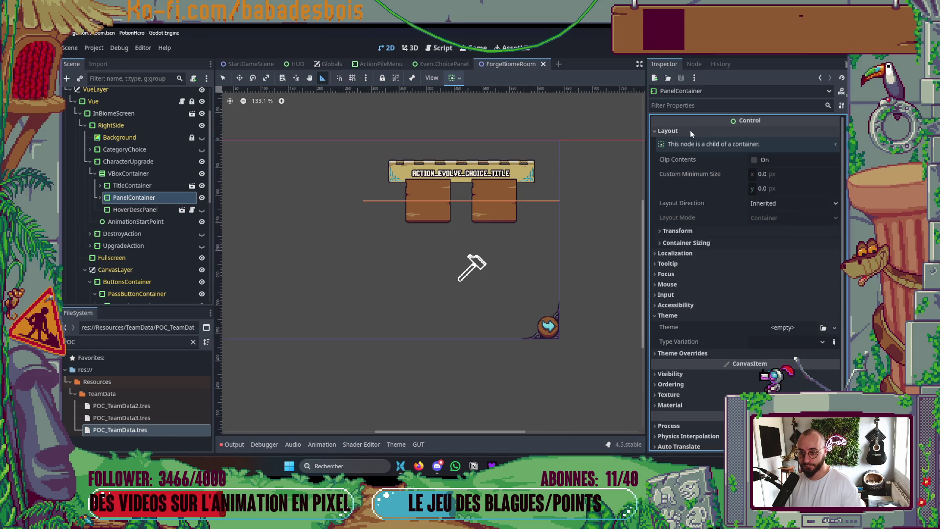
left_click(773, 188)
type("80")
key("Return")
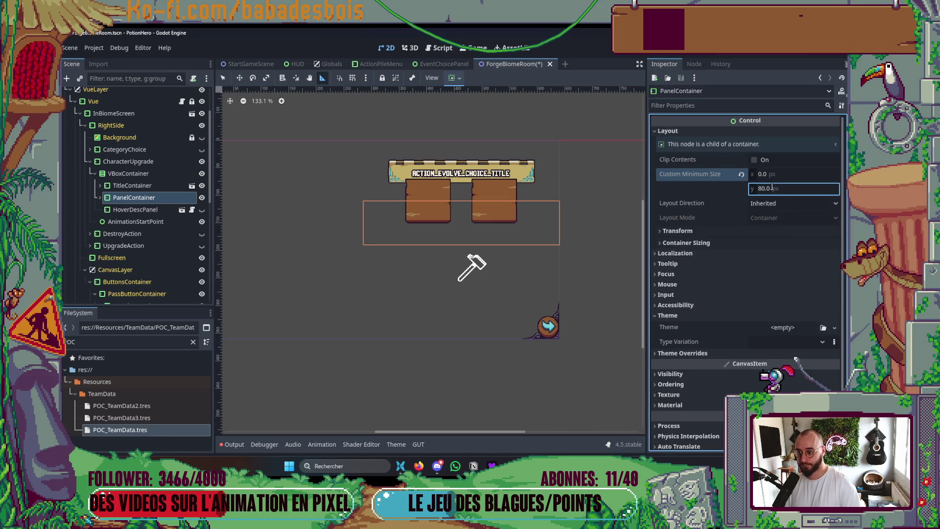
key("ctrl+z")
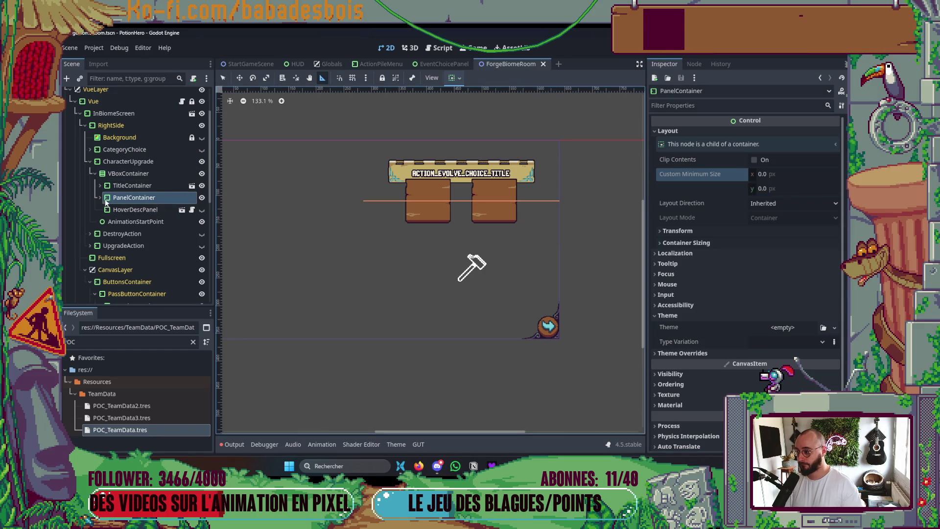
Set the HBoxContainer's Custom Minimum Size y to 80
left_click(99, 196)
left_click(127, 213)
double_click(127, 213)
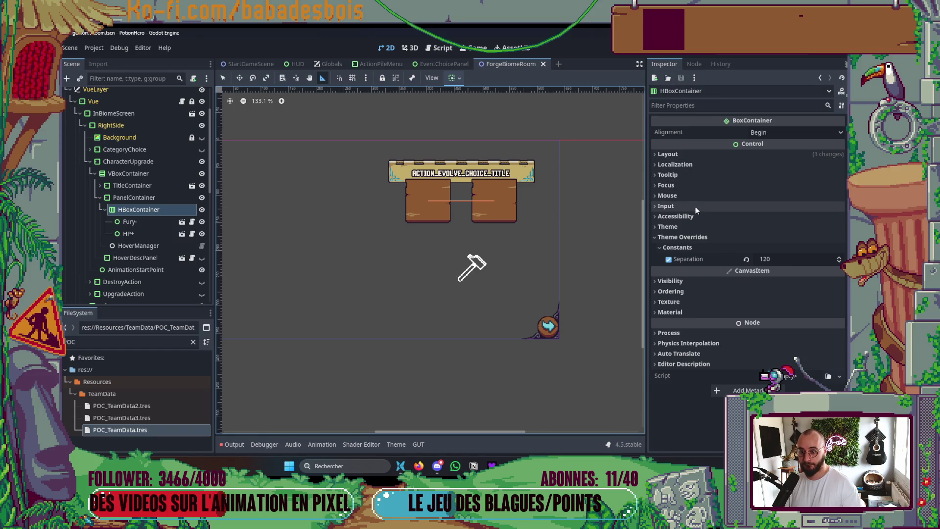
left_click(694, 154)
left_click(777, 212)
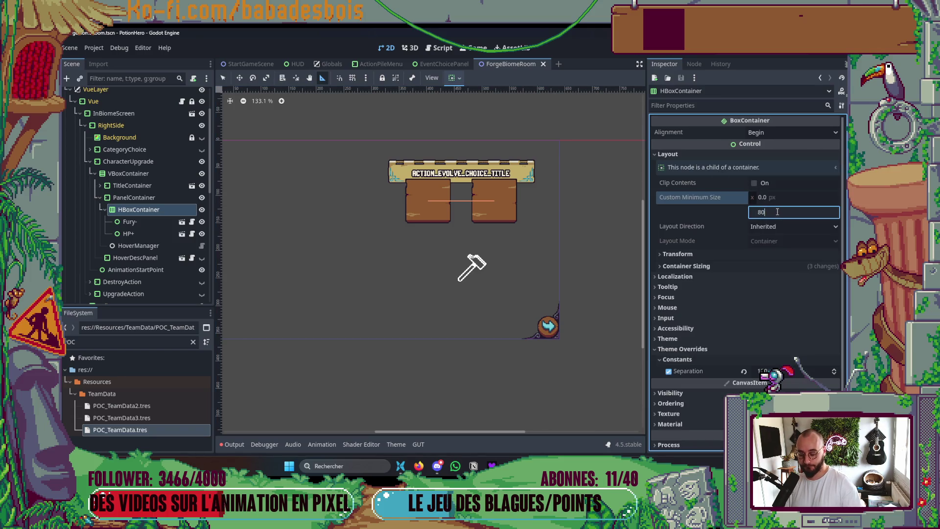
key("Return")
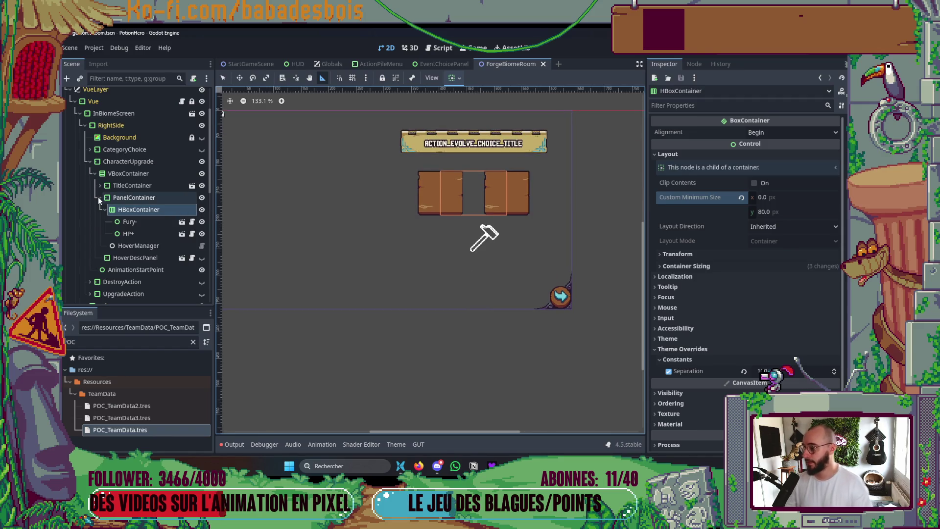
Select HoverDescPanel and toggle its top-margin override
left_click(99, 197)
left_click(128, 210)
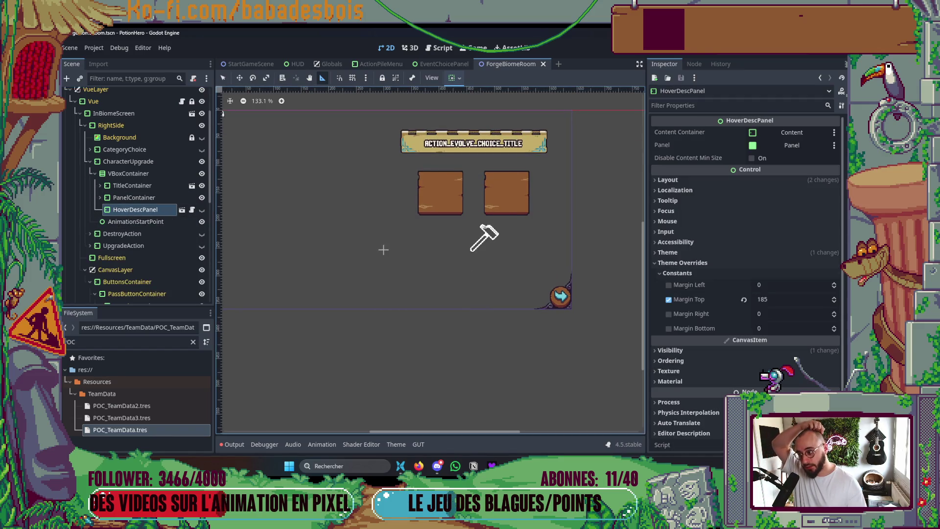
scroll(540, 251, "up", 2)
left_click(669, 299)
Remove HoverDescPanel's Margin Top override, clear its Type Variation, and save the scene
left_click(669, 300)
left_click(669, 299)
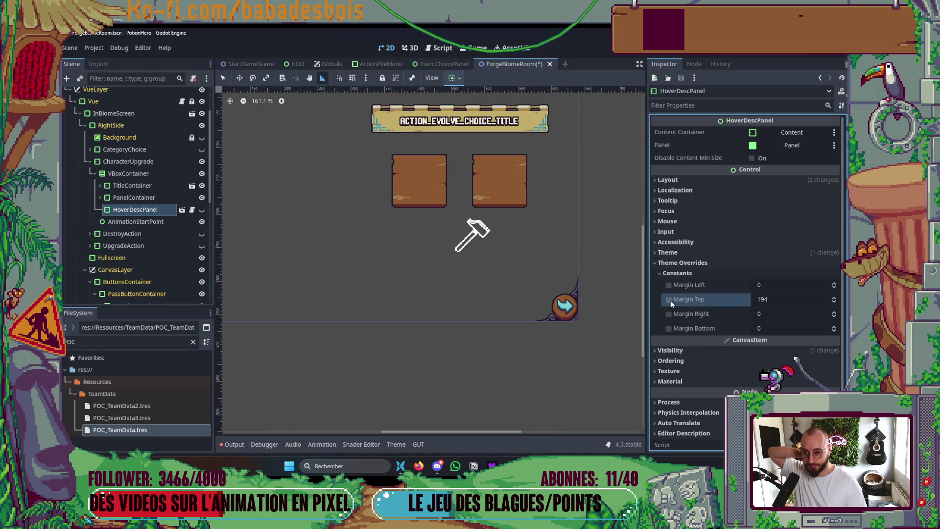
left_click(683, 254)
left_click(742, 279)
scroll(558, 293, "down", 5)
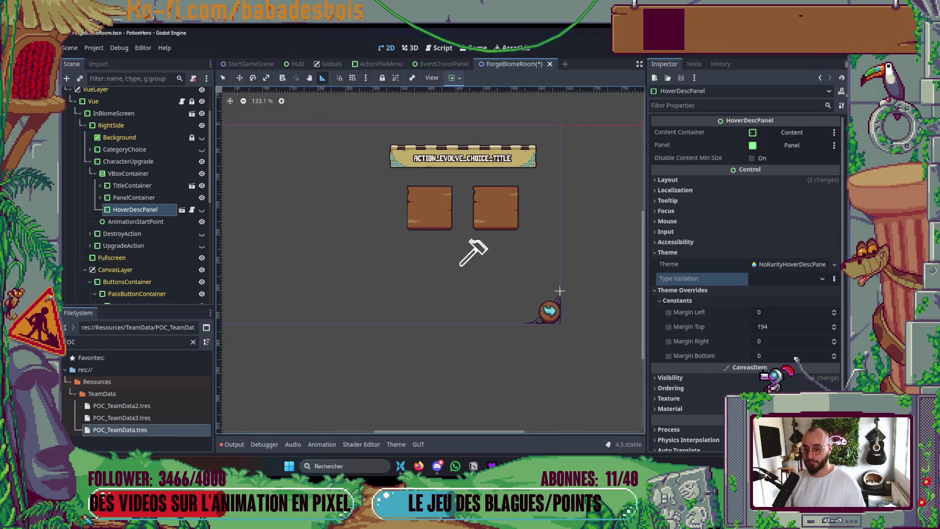
key("ctrl+s")
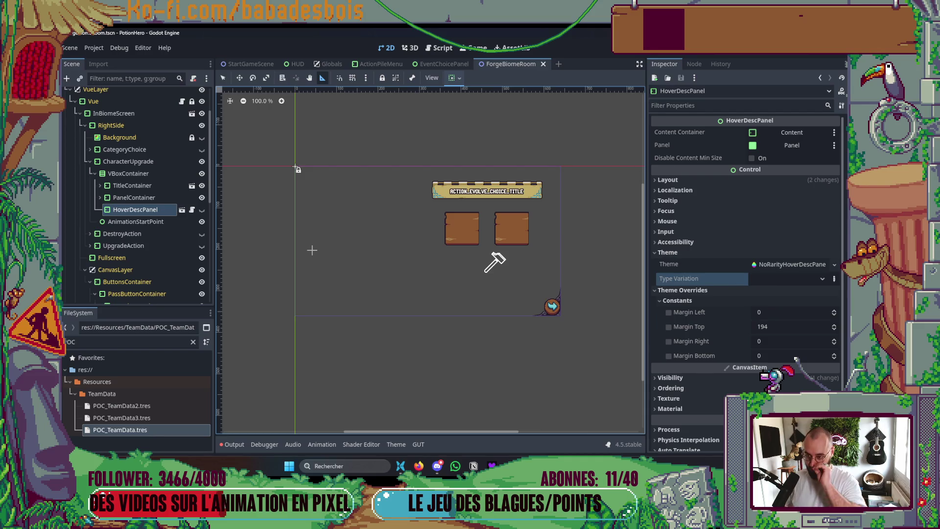
key("ctrl+s")
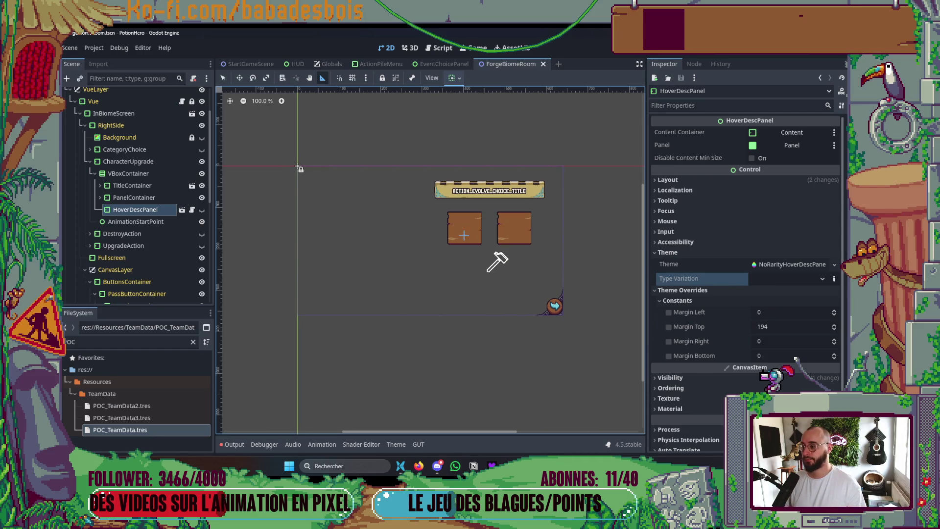
Fold the scene tree, hide DestroyAction and CharacterUpgrade, and show CategoryChoice
left_click(95, 174)
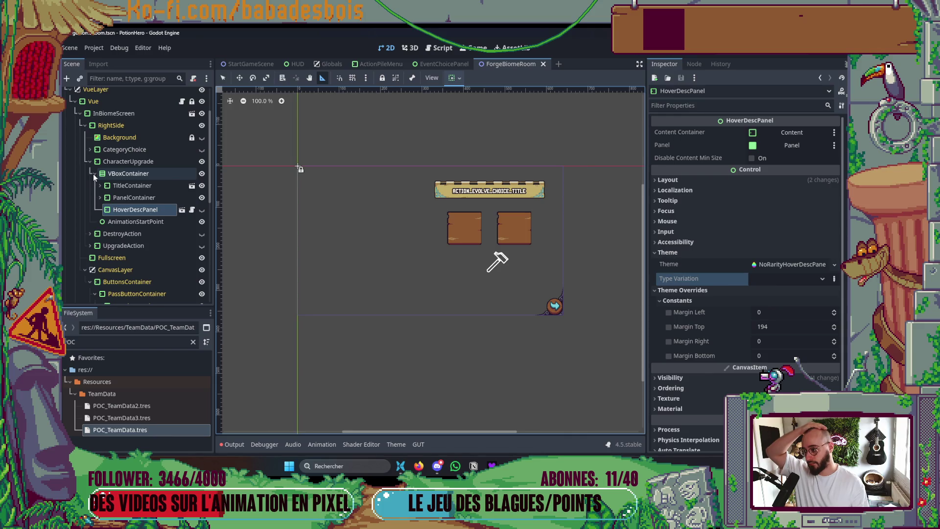
scroll(449, 279, "up", 3)
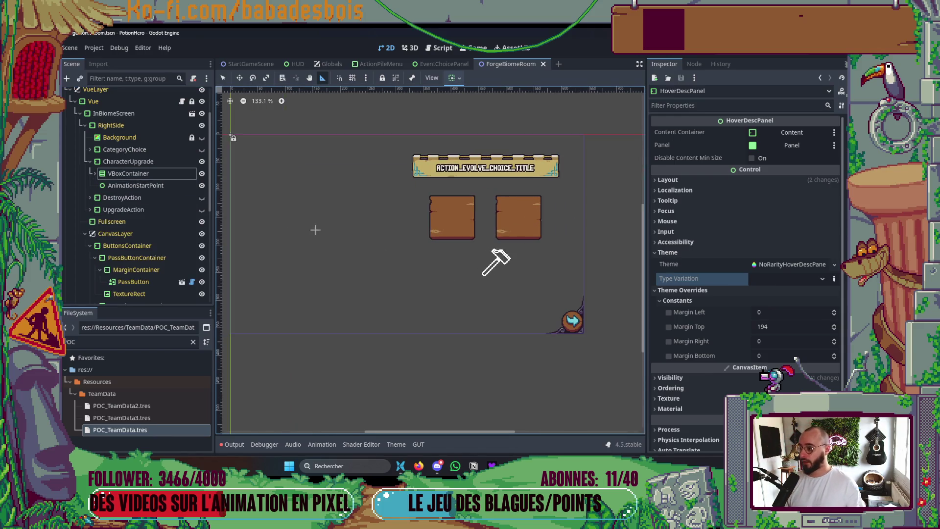
left_click(87, 161)
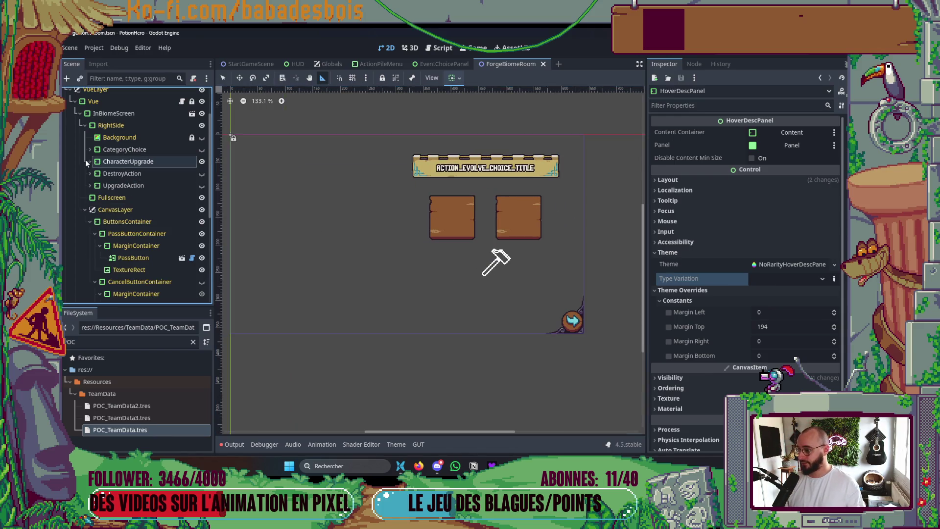
left_click(202, 173)
left_click(202, 162)
left_click(202, 150)
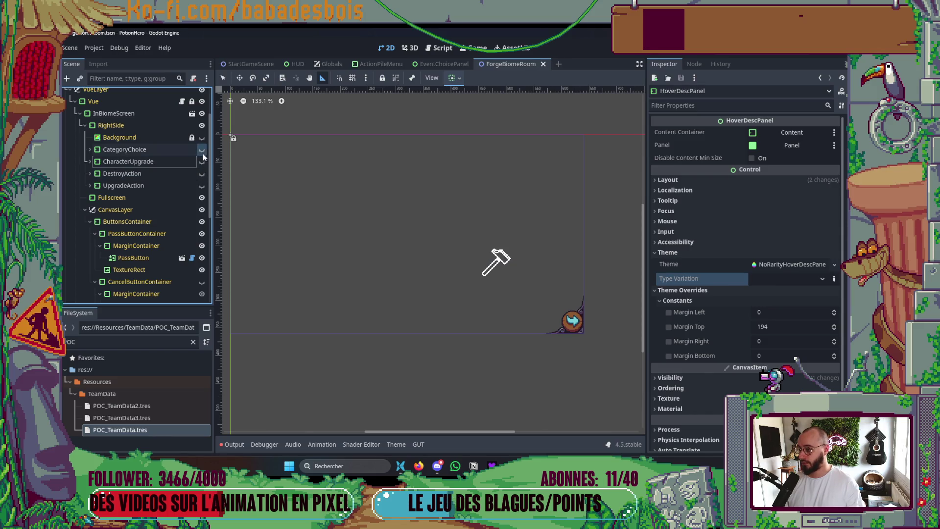
Hide CategoryChoice, show DestroyAction, and expand DestroyAction with its sub-branches folded
left_click(203, 152)
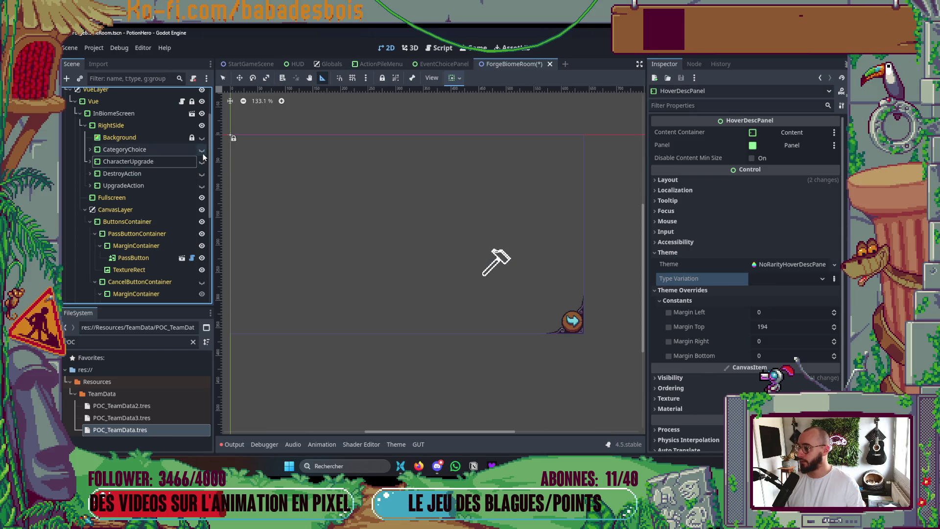
left_click(202, 174)
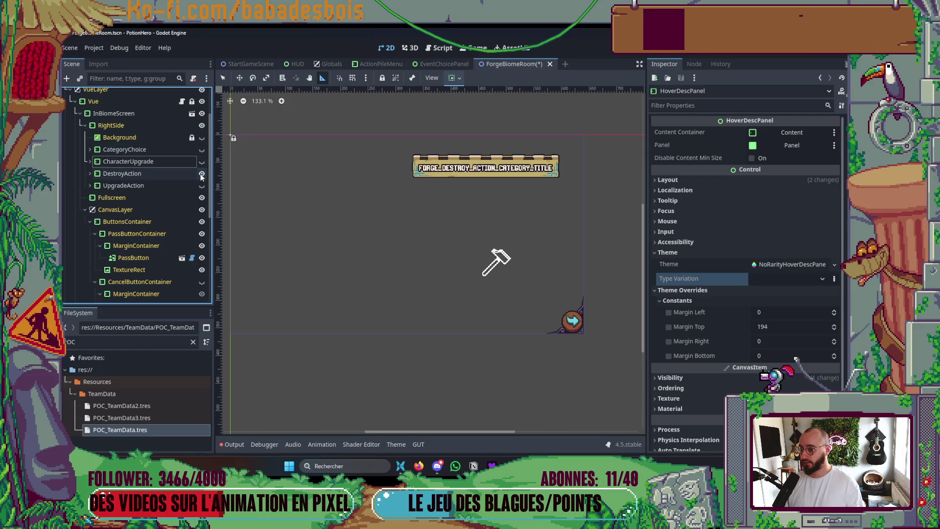
left_click(90, 173)
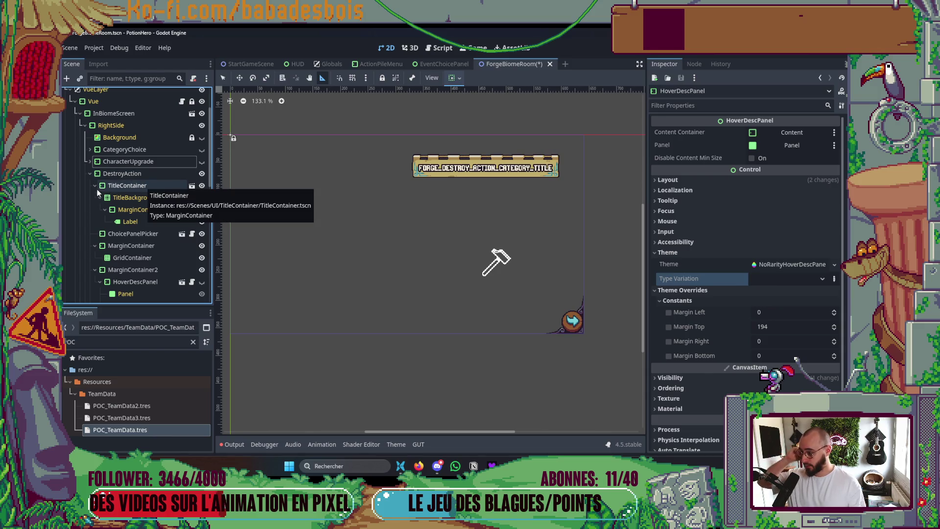
left_click(95, 185)
left_click(94, 209)
left_click(94, 221)
Start Instantiate Child Scene on DestroyAction, then cancel it
right_click(128, 173)
left_click(176, 191)
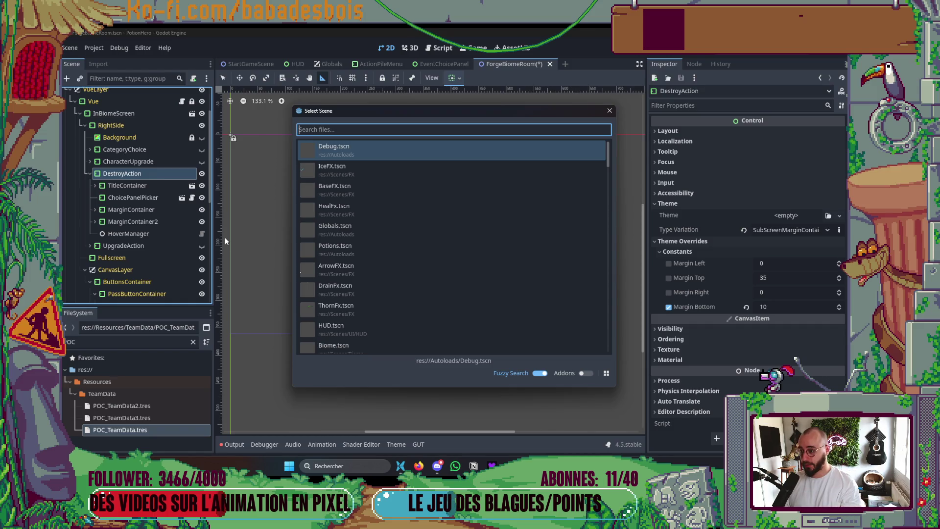
key("Escape")
right_click(122, 177)
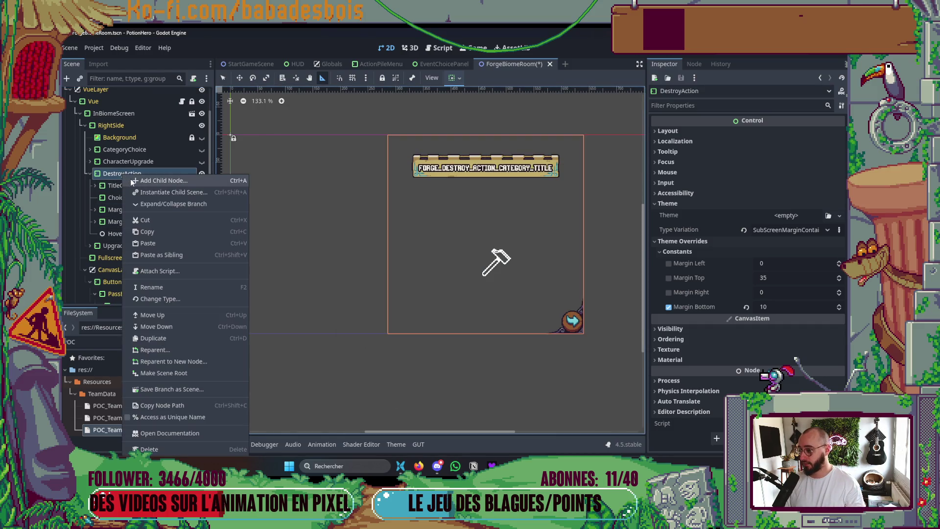
Add a VBoxContainer under DestroyAction and move it to the first child position
left_click(131, 180)
key("Return")
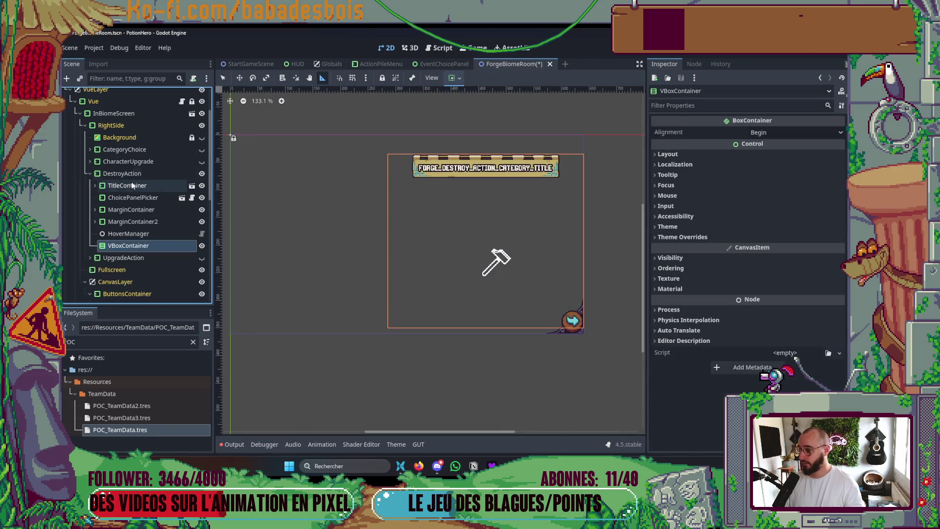
left_click_drag(127, 244, 130, 182)
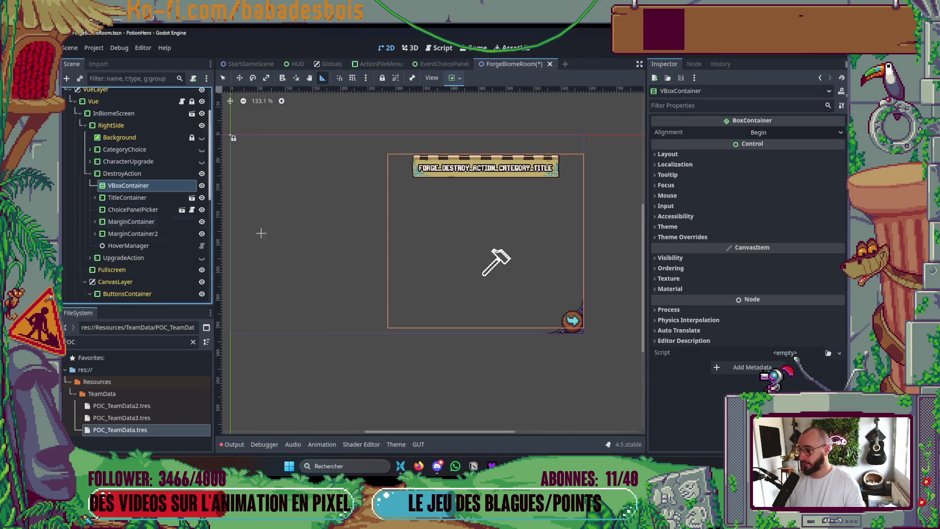
Give the new VBoxContainer the PanelChoiceVBox type variation and save ForgeBiomeRoom
left_click(730, 227)
left_click(789, 253)
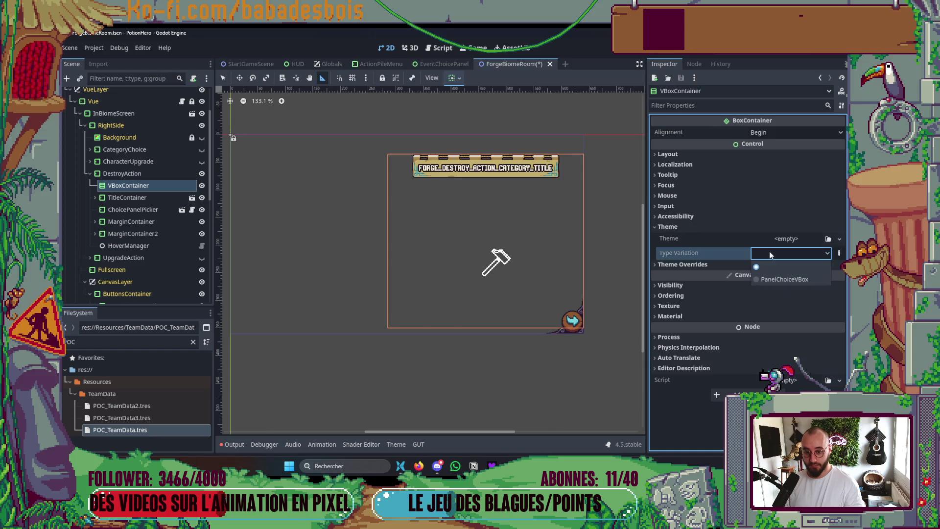
left_click(784, 274)
key("ctrl+s")
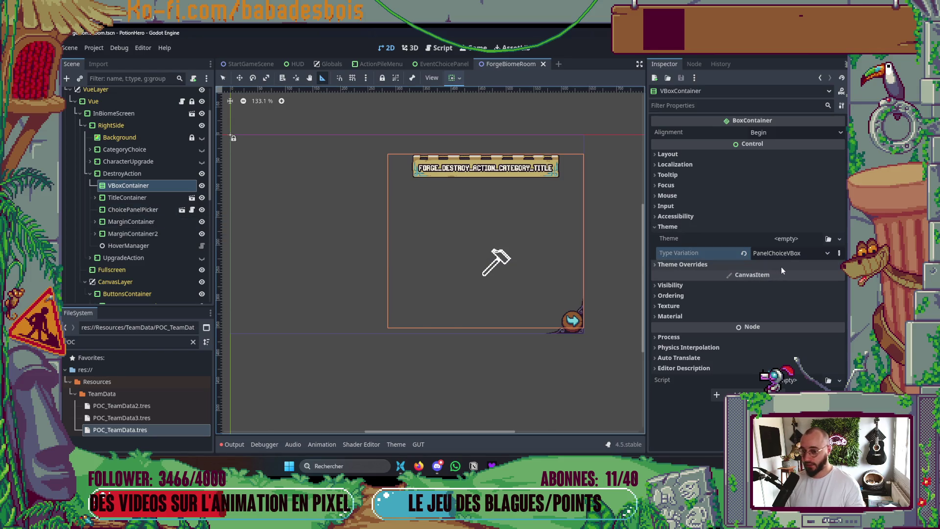
left_click(779, 253)
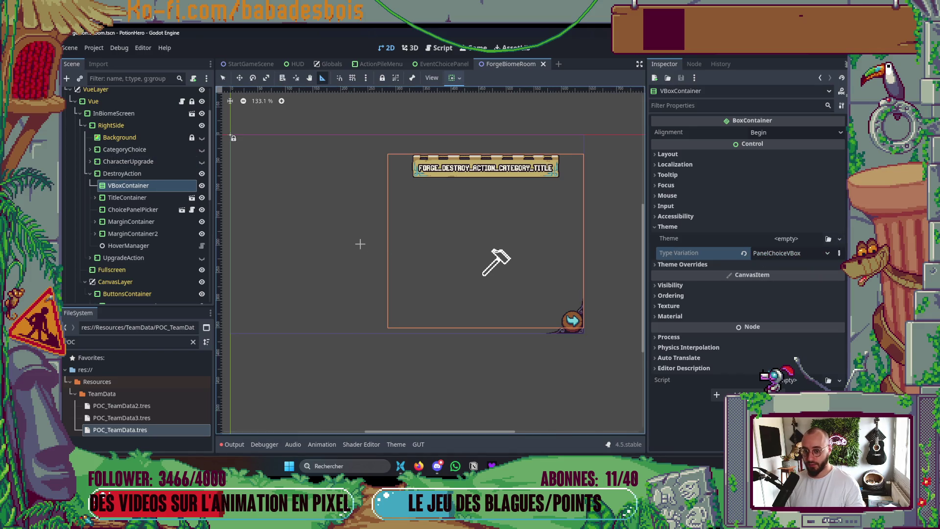
key("alt+Tab")
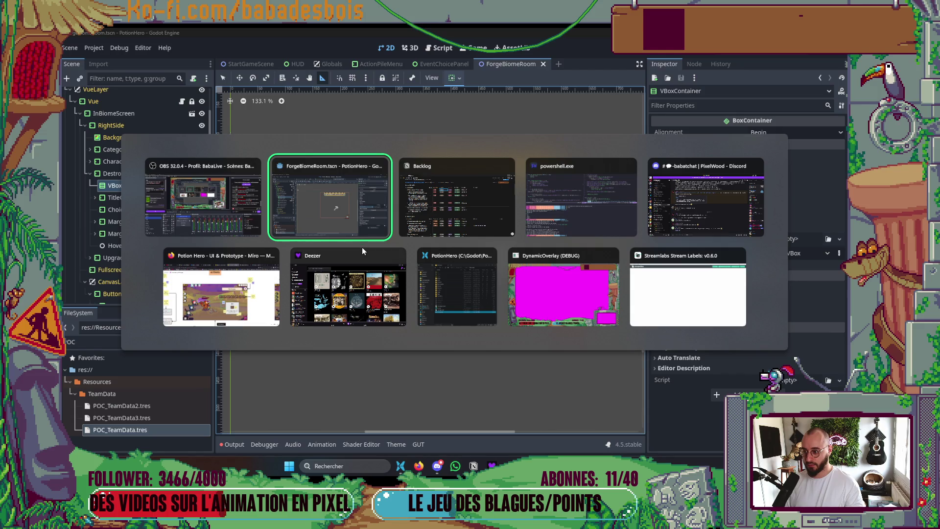
Check that ActionPileMenu's VBoxContainer uses the ActionMenuVBox type variation, and save it
key("ctrl+s")
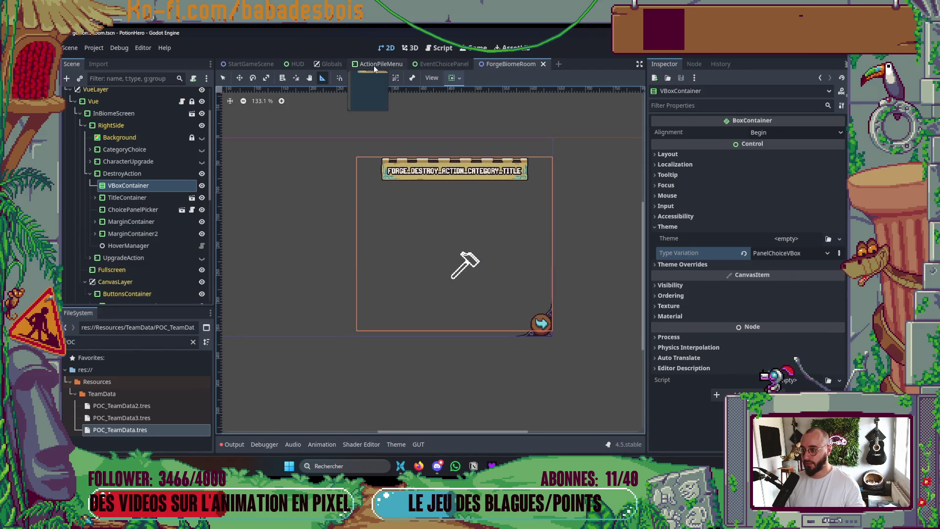
left_click(375, 65)
left_click(716, 227)
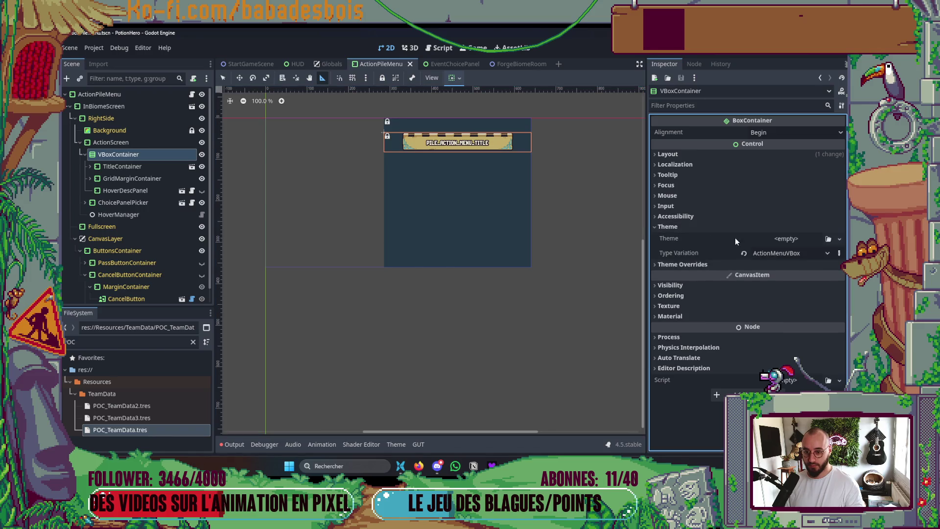
left_click(778, 254)
left_click(778, 254)
key("ctrl+s")
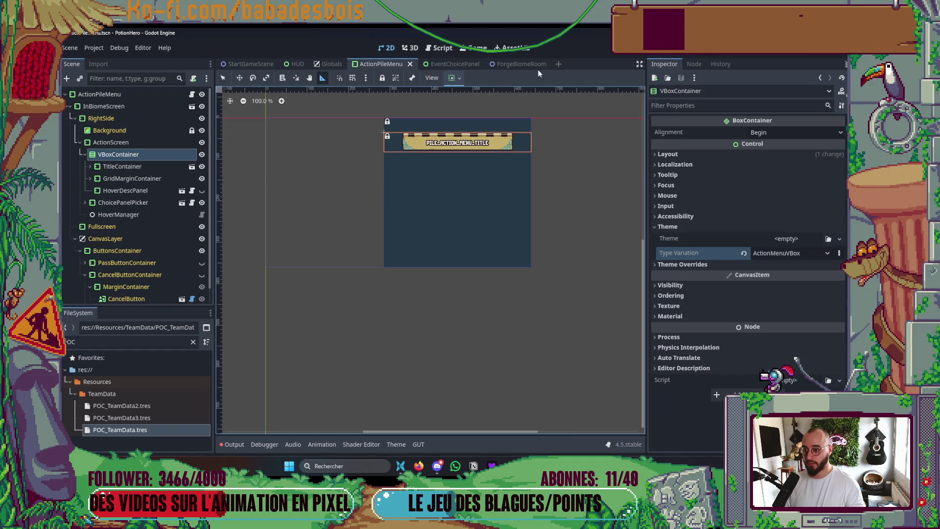
Back in ForgeBiomeRoom, clear the VBoxContainer's PanelChoiceVBox type variation
left_click(522, 65)
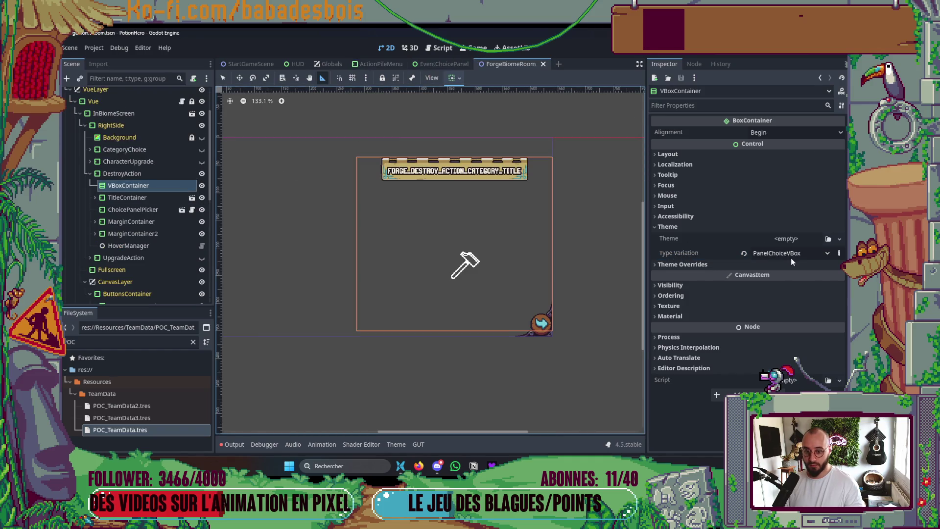
left_click(791, 256)
left_click(797, 255)
left_click(779, 267)
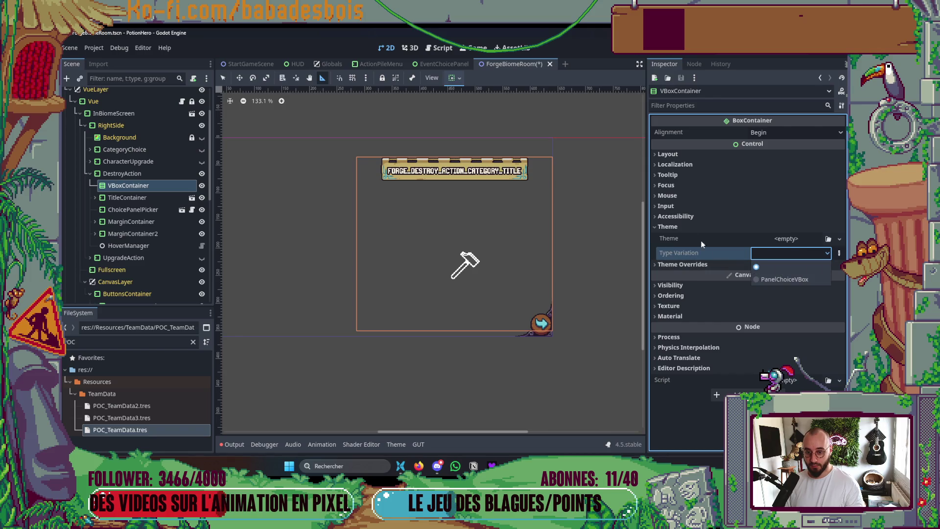
Close ForgeBiomeRoom, reopen it via Quick Open 'forge', and inspect the type variation list
left_click(550, 64)
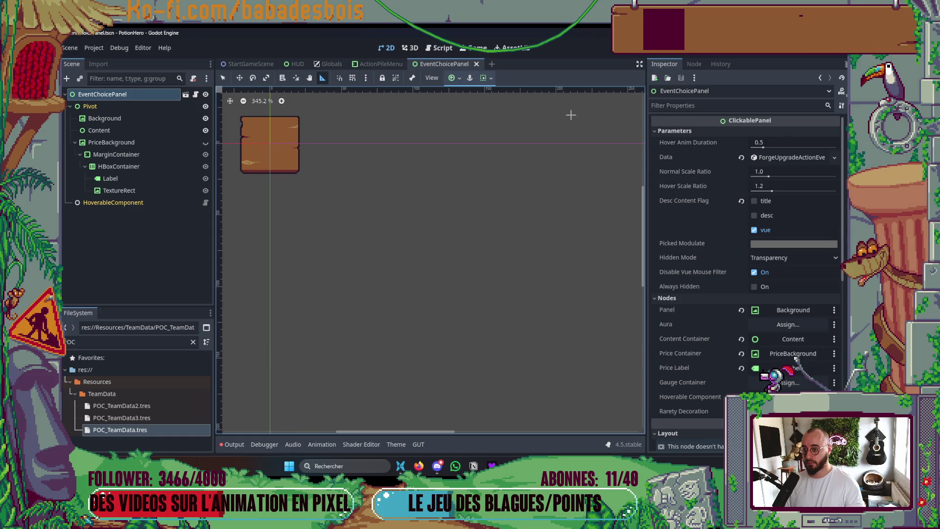
key("ctrl+shift+o")
type("forge")
key("Return")
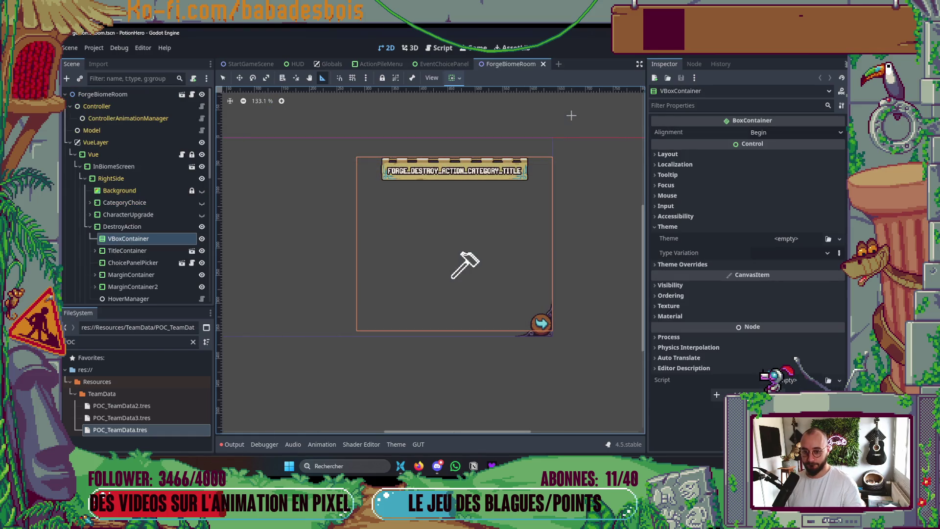
left_click(784, 255)
Save ForgeBiomeRoom and relaunch PotionHero from project.godot in its project folder
left_click(784, 267)
key("ctrl+s")
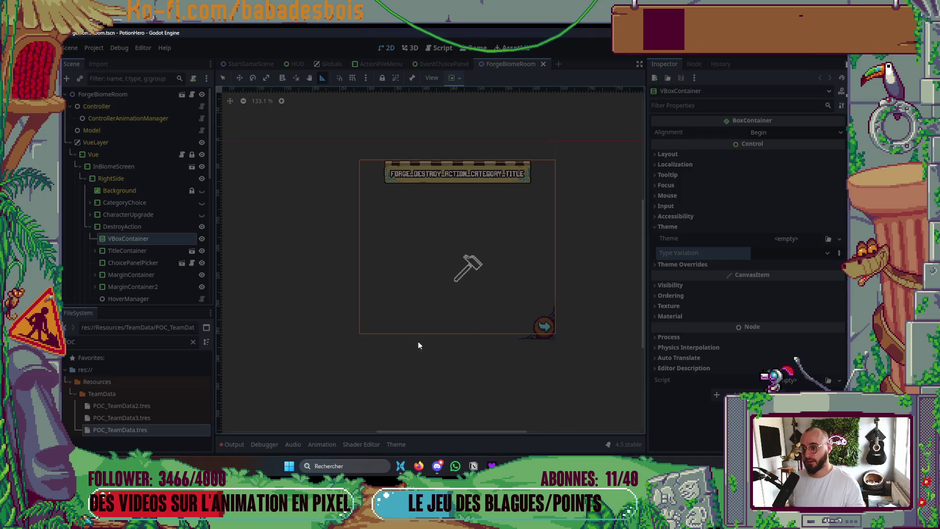
key("alt+Tab")
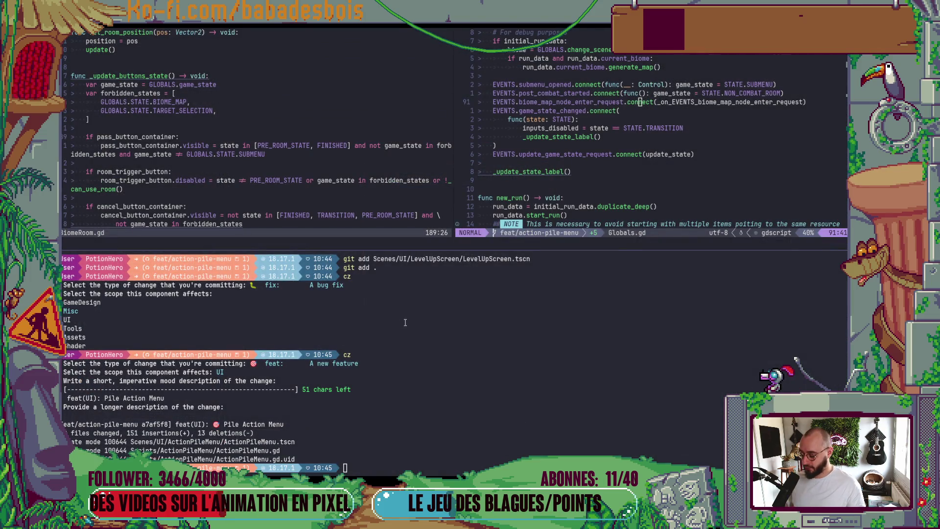
key("alt+Tab")
key("alt+Tab")
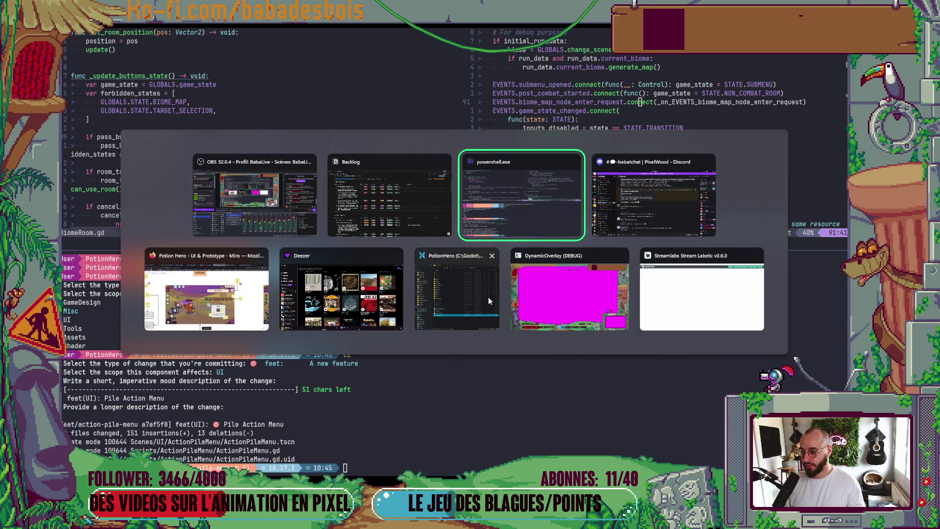
left_click(489, 297)
double_click(419, 328)
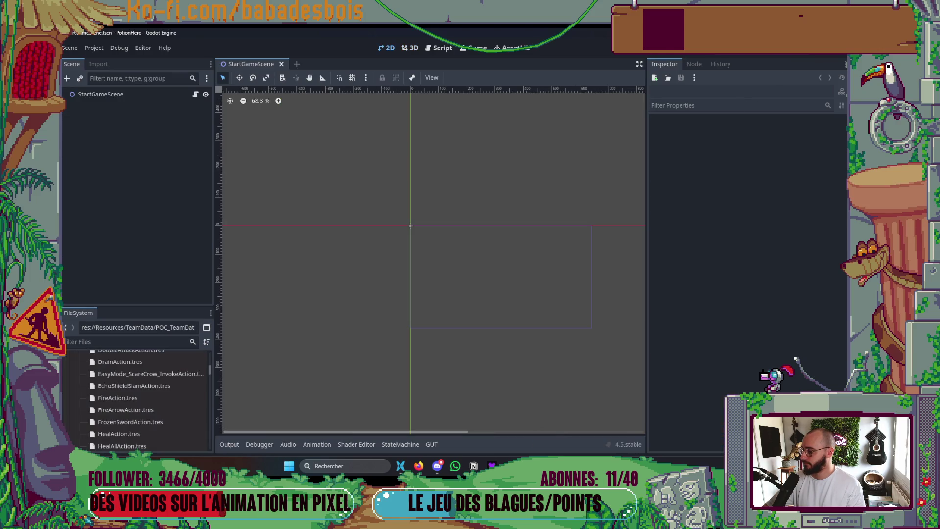
key("alt+Tab")
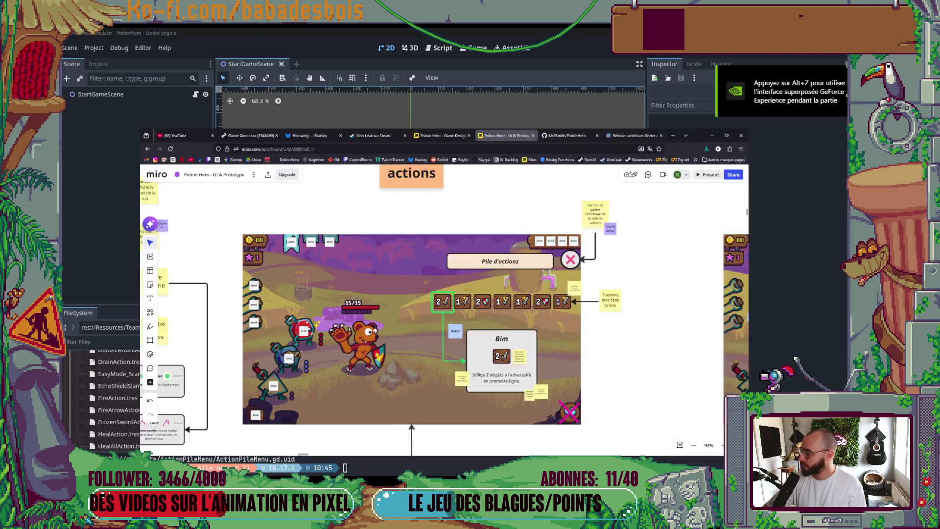
key("alt+Tab")
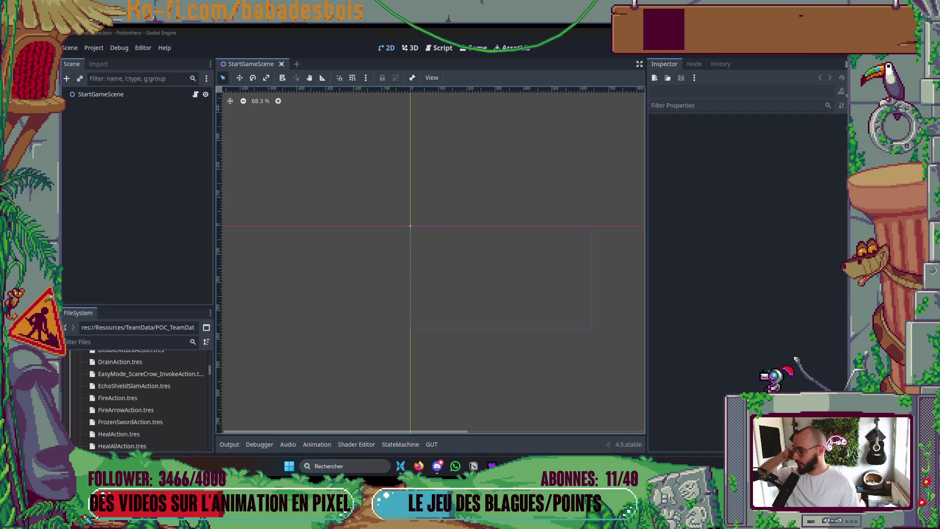
Save, reopen ForgeBiomeRoom via the quick scene search 'For', and open its Type Variation choices
scroll(433, 268, "up", 6)
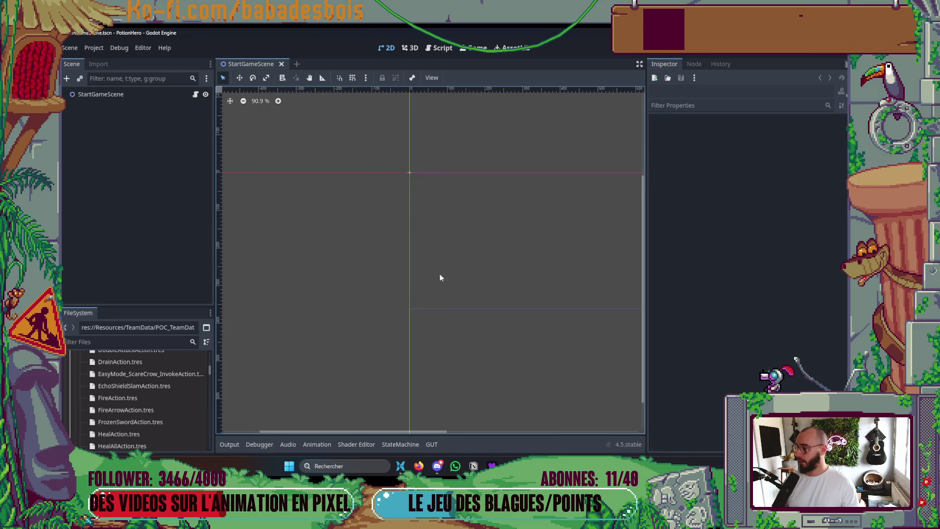
key("ctrl+s")
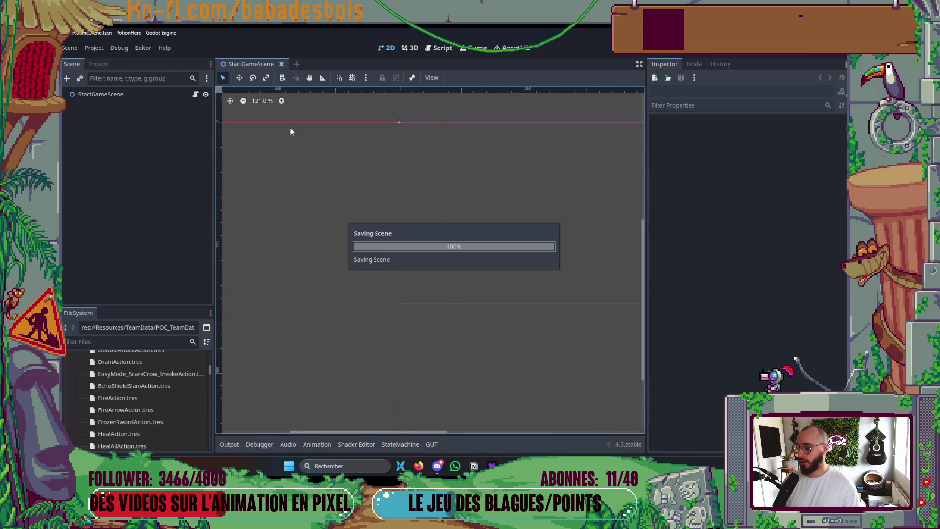
key("ctrl+shift+o")
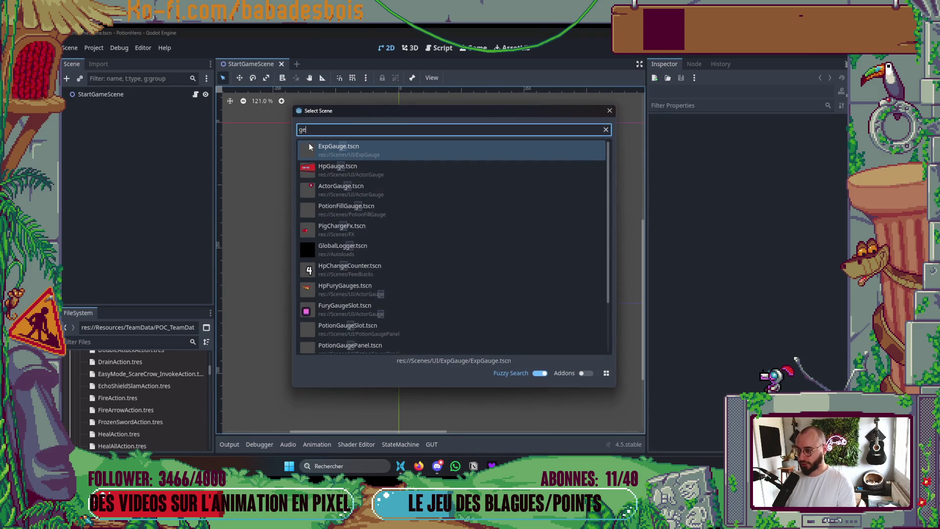
type("For")
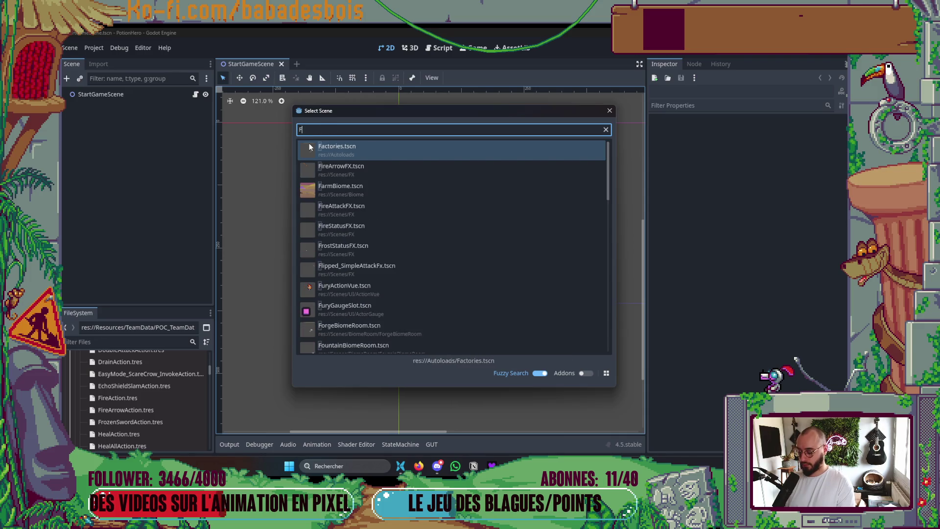
key("Return")
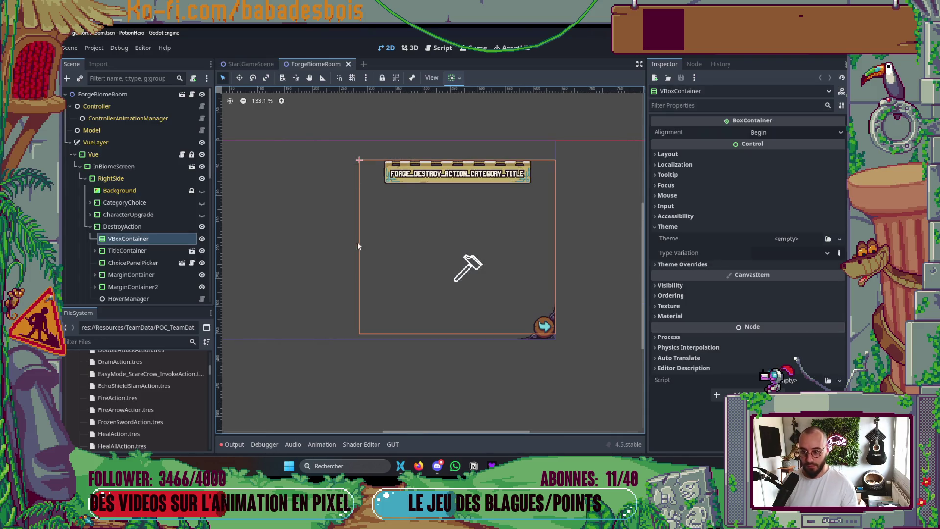
left_click(749, 249)
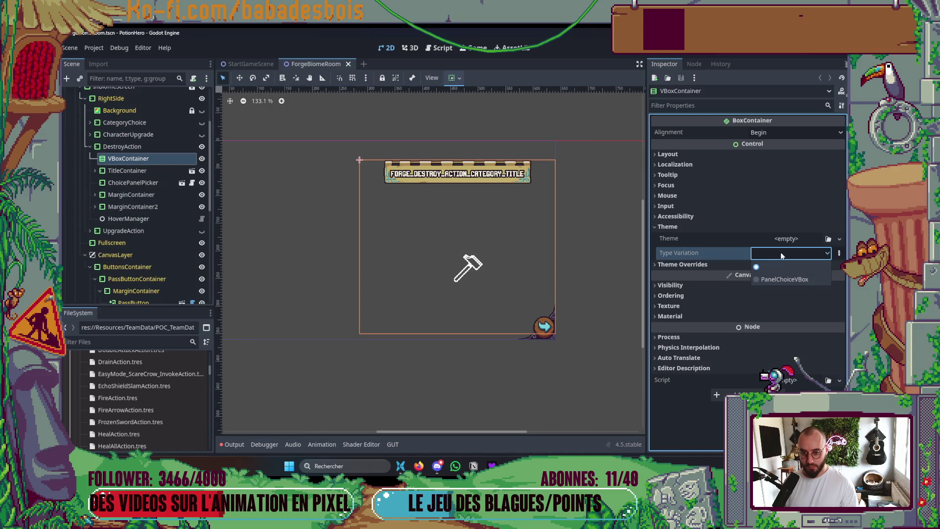
scroll(426, 266, "up", 1)
key("ctrl+shift+o")
Open the ActionPileMenu scene through the quick scene search
type("ActionLi")
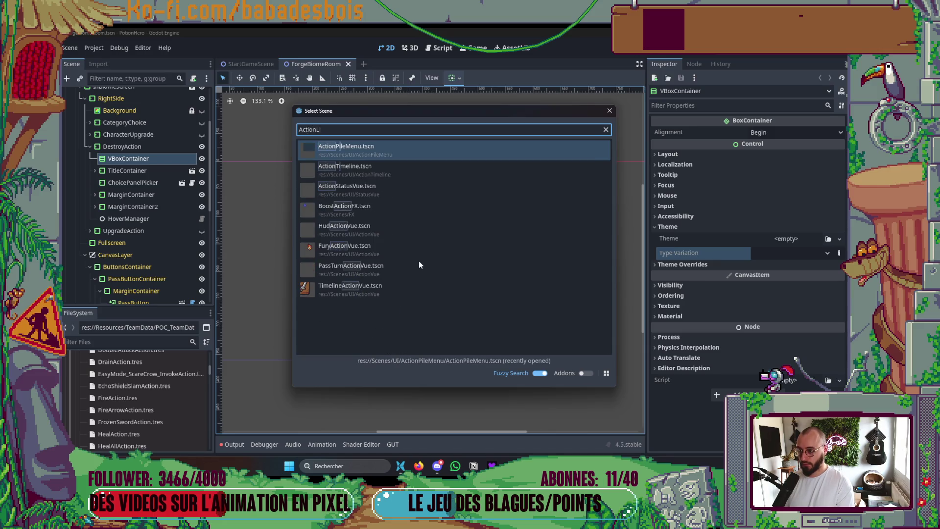
type("st")
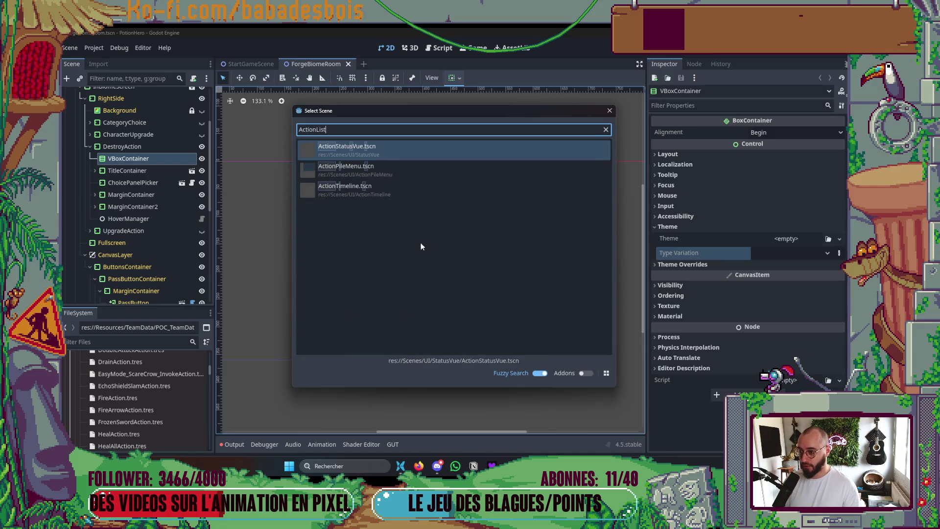
key("BackSpace")
key("BackSpace")
key("BackSpace")
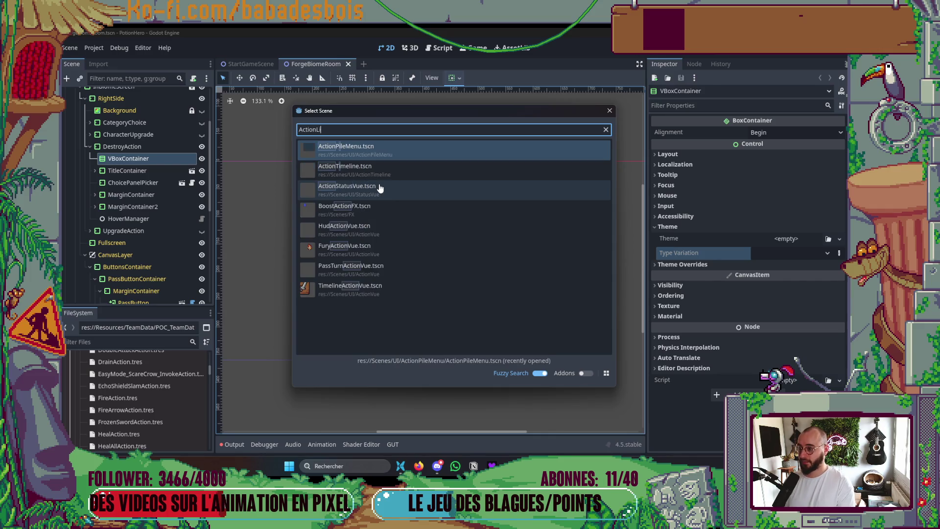
type("Pil")
key("Return")
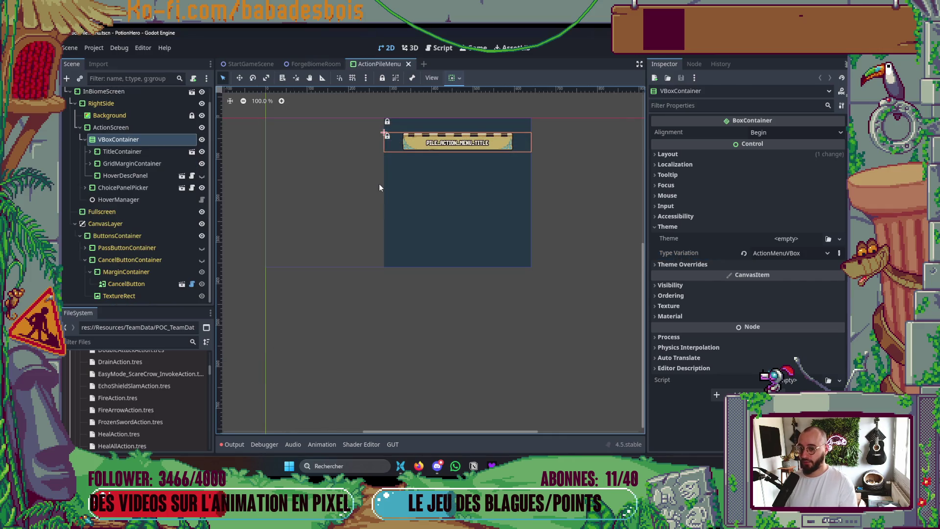
Set the VBoxContainer's Type Variation to ActionMenuVBox
left_click(782, 253)
left_click(782, 253)
left_click(783, 253)
left_click(785, 266)
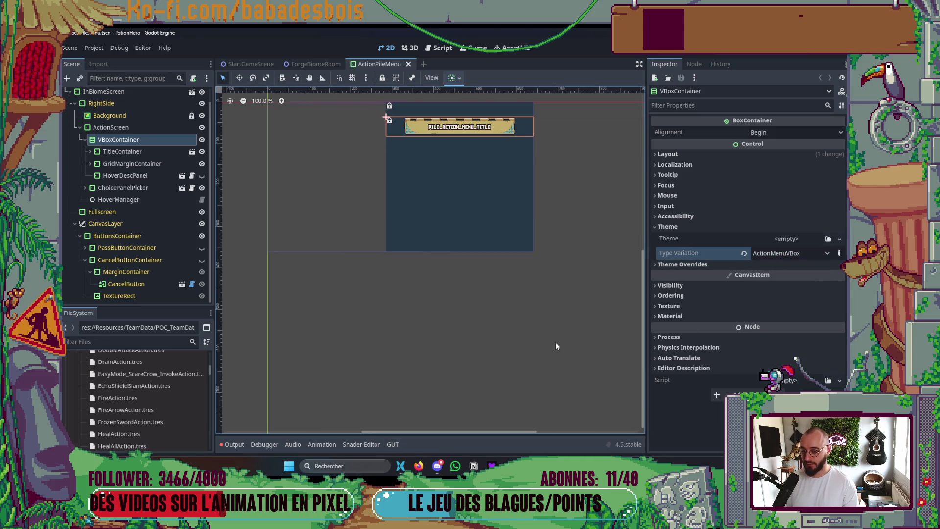
Search scenes for 'Theme', cancel the picker, and show the Output log
key("ctrl+shift+o")
type("Theme")
key("Escape")
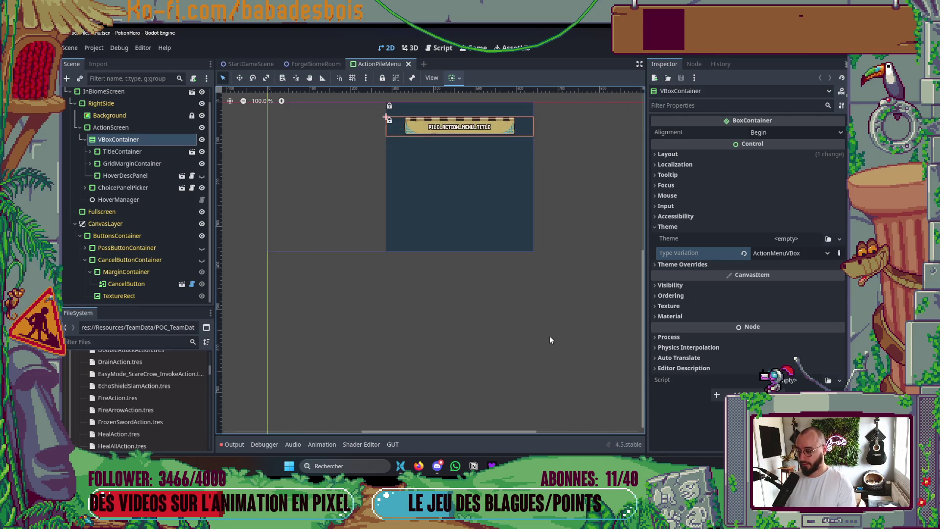
left_click(229, 445)
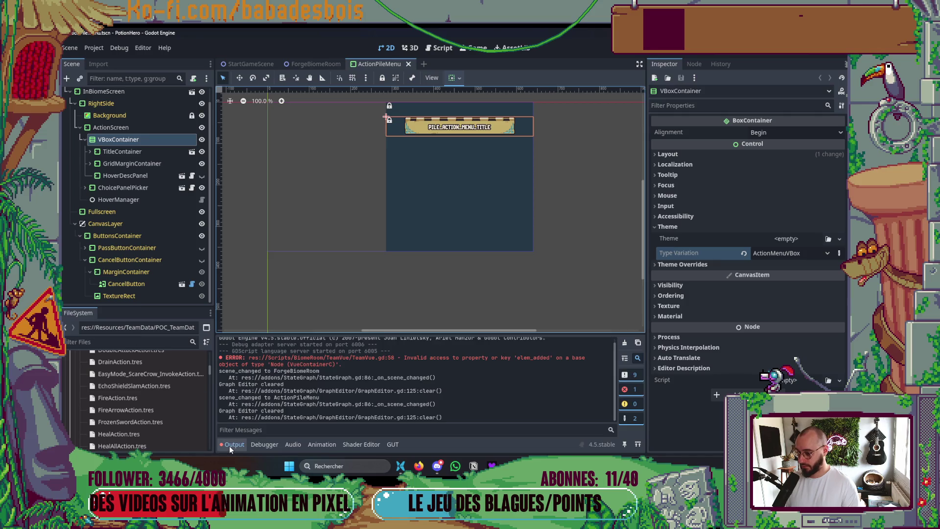
Filter the FileSystem for 'theme' and open MainTheme.tres in the theme editor
left_click(144, 342)
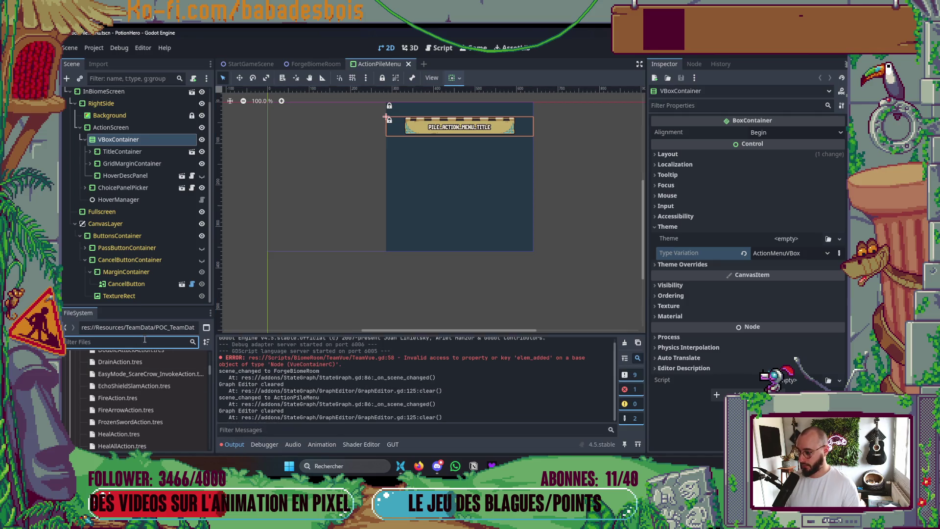
type("theme")
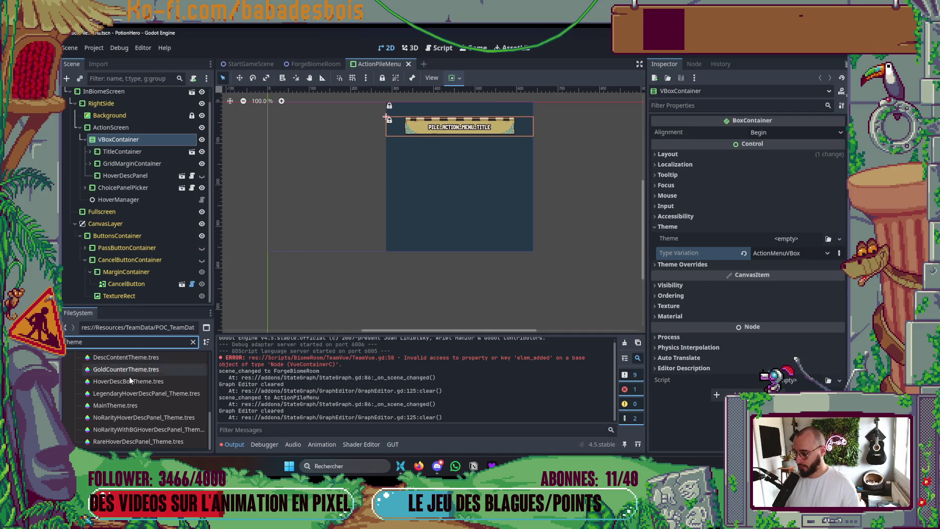
left_click(134, 404)
double_click(133, 404)
Set VBoxContainer as ActionMenuVBox's variation base type and return to ForgeBiomeRoom
left_click(583, 331)
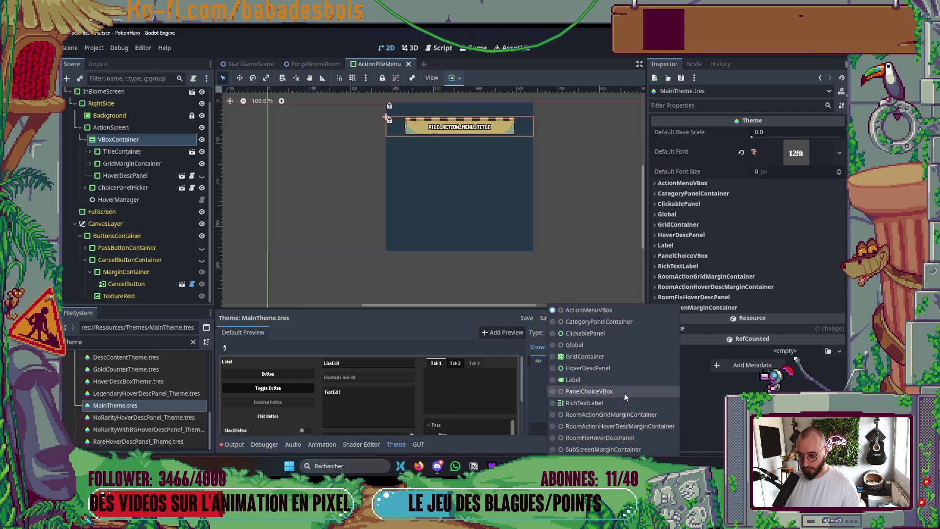
key("Escape")
left_click(634, 361)
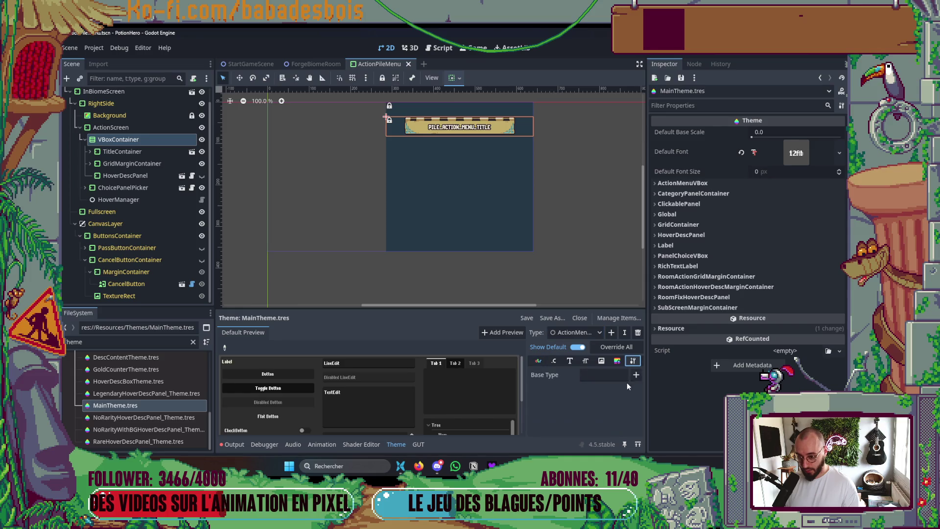
left_click(636, 375)
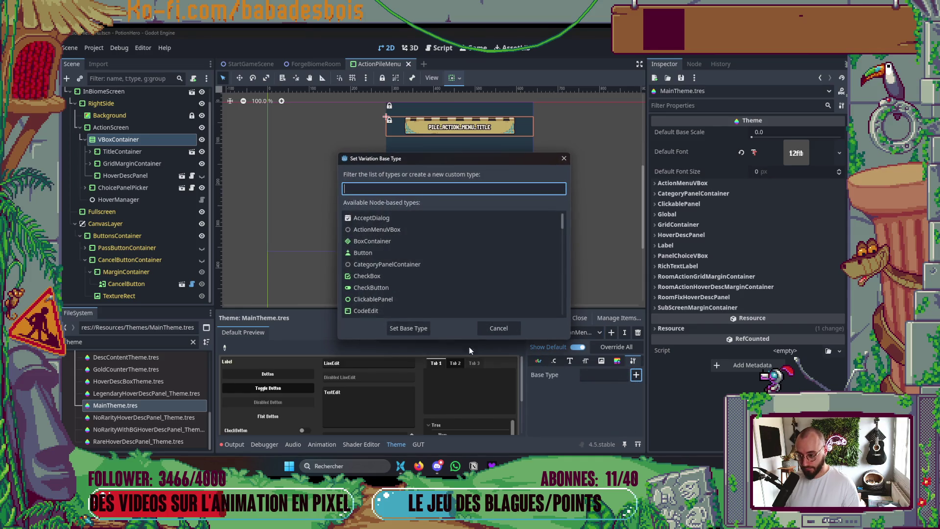
type("V")
double_click(390, 276)
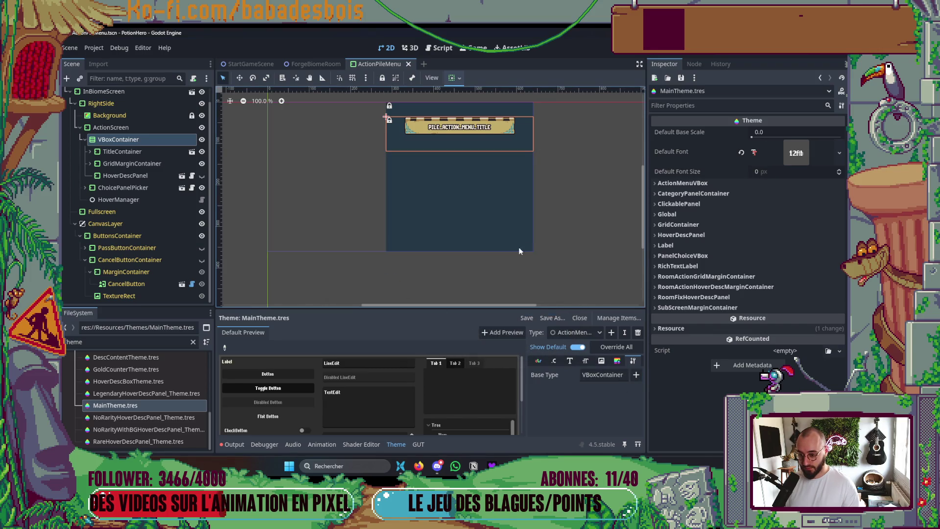
left_click(402, 444)
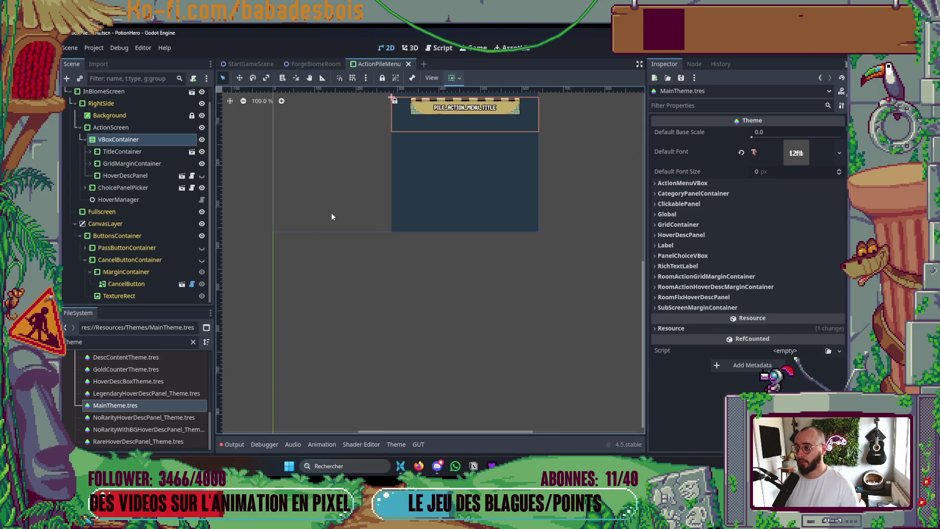
left_click(322, 65)
Apply ActionMenuVBox to the VBoxContainer, save, and move TitleContainer into it
left_click(774, 253)
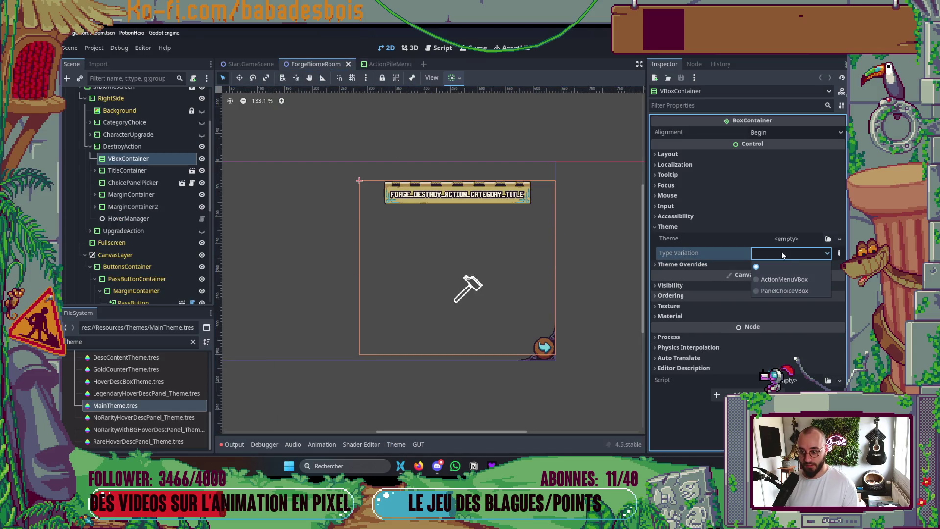
left_click(798, 288)
key("ctrl+s")
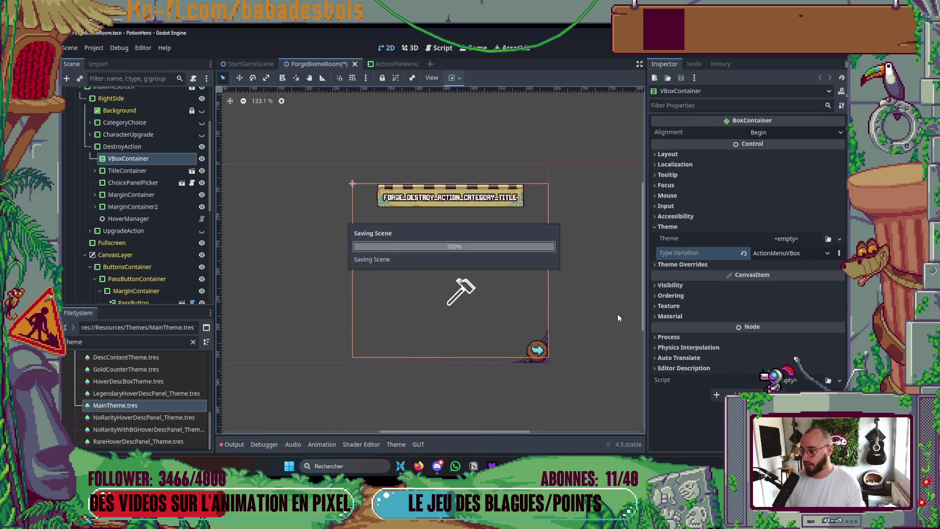
left_click(128, 171)
mouse_move(129, 172)
left_mouse_down()
mouse_move(142, 164)
mouse_move(128, 159)
left_mouse_up()
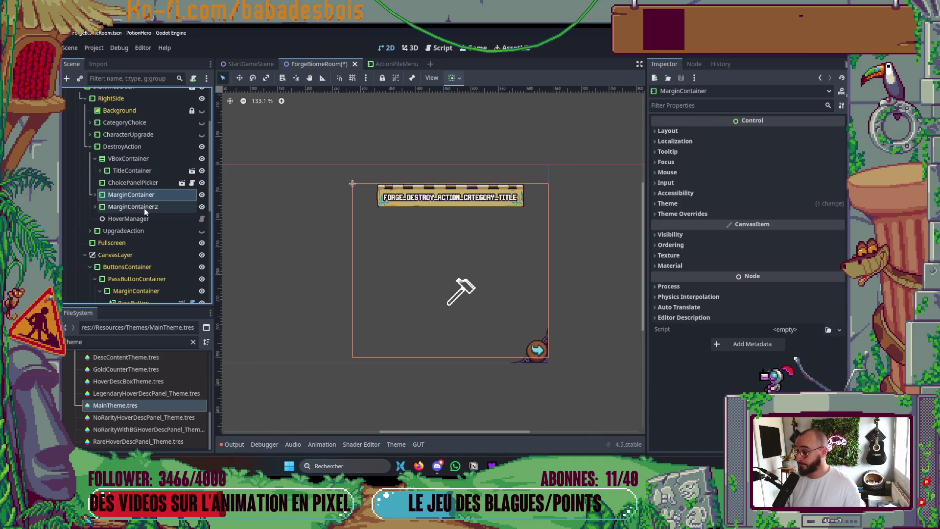
Move MarginContainer into the VBoxContainer above ChoicePanelPicker, undoing a stray GridContainer move
left_click(137, 182)
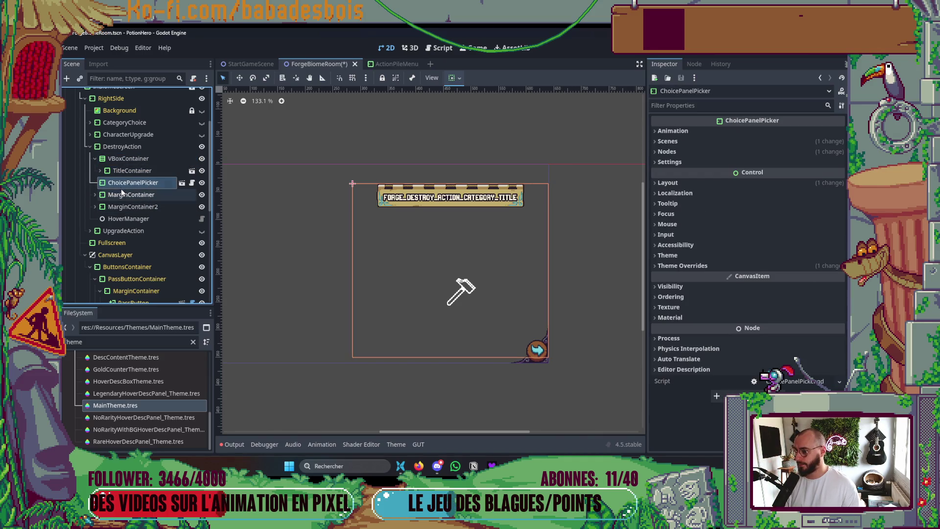
left_click(95, 207)
left_click(100, 219)
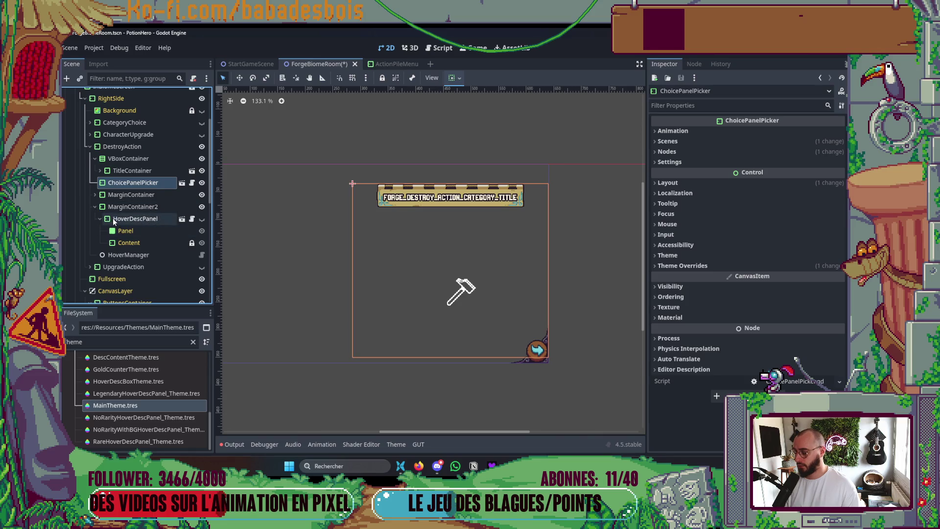
left_click(114, 219)
left_click(122, 195)
left_click(92, 195)
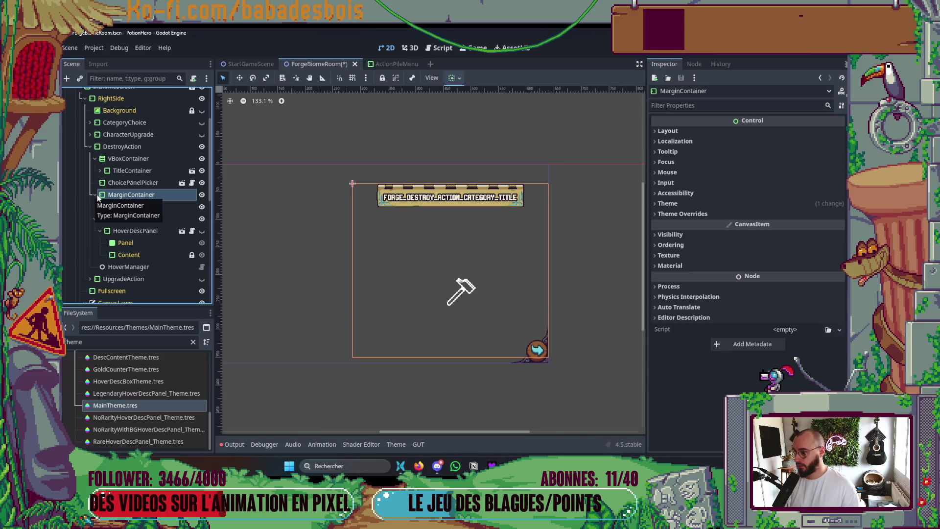
left_click(134, 207)
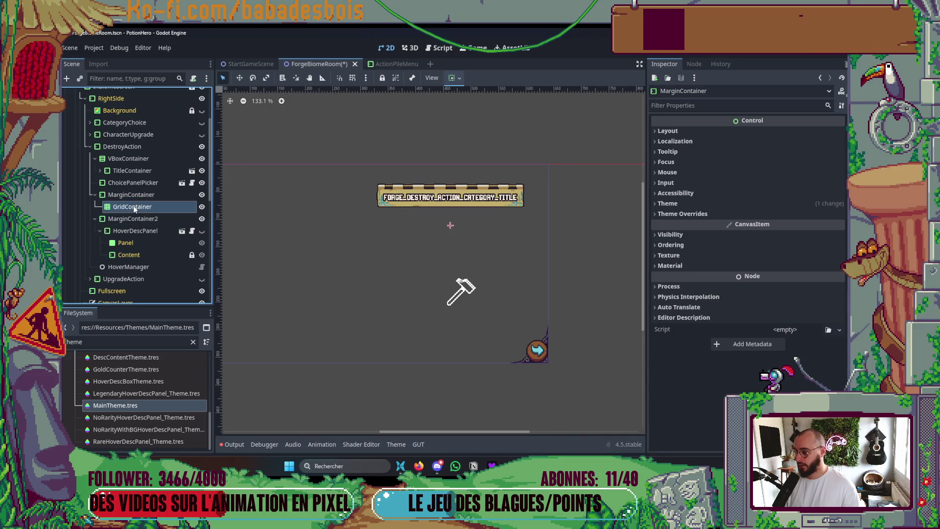
left_click_drag(126, 206, 142, 175)
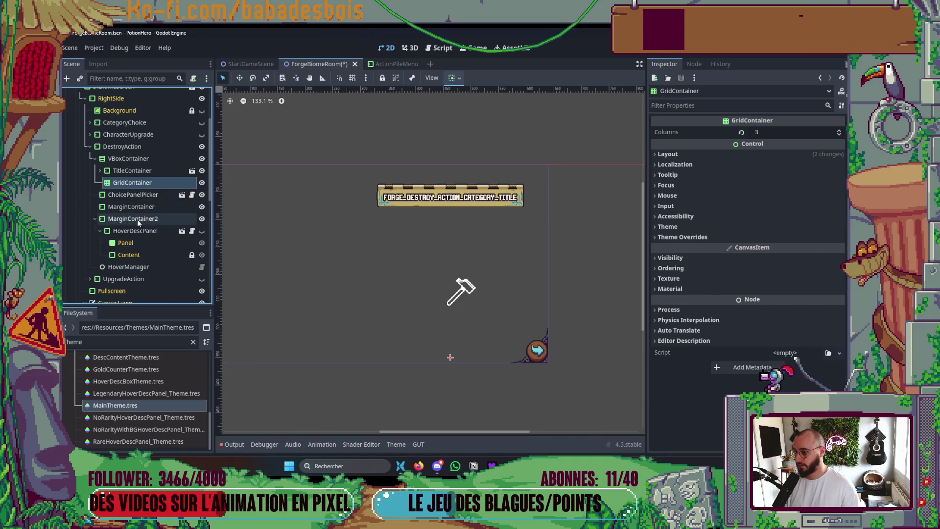
key("ctrl+z")
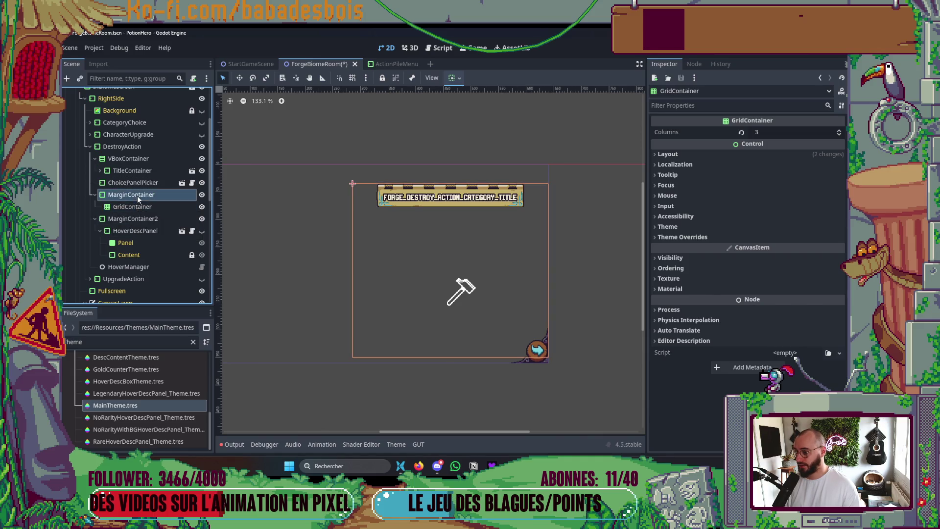
left_click(139, 194, "ctrl")
left_click_drag(138, 194, 147, 177)
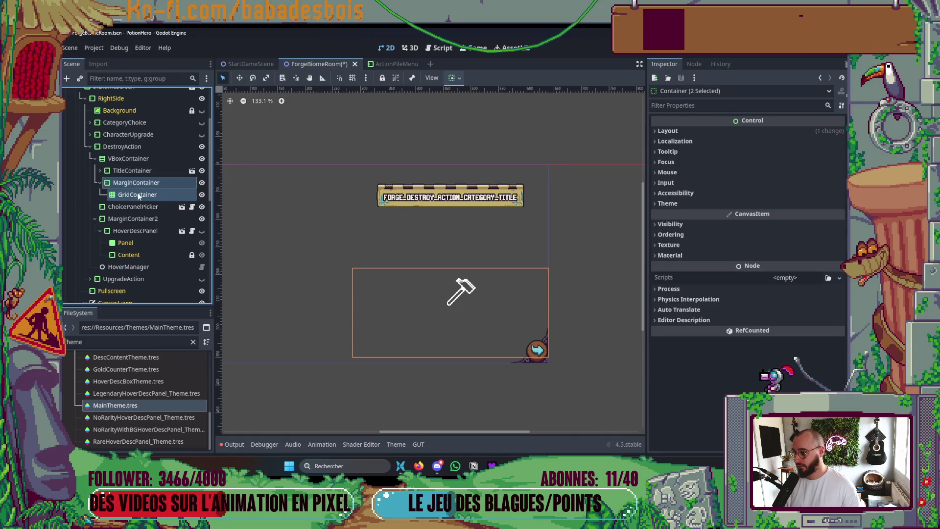
Move HoverDescPanel into the VBoxContainer below the grid and delete the empty MarginContainer2
double_click(157, 187)
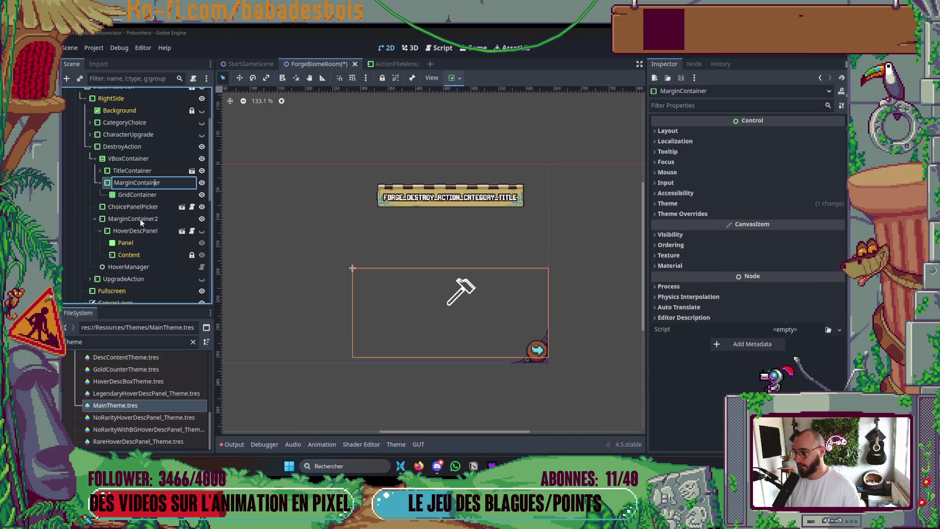
left_click(130, 254)
left_click(132, 232, "shift")
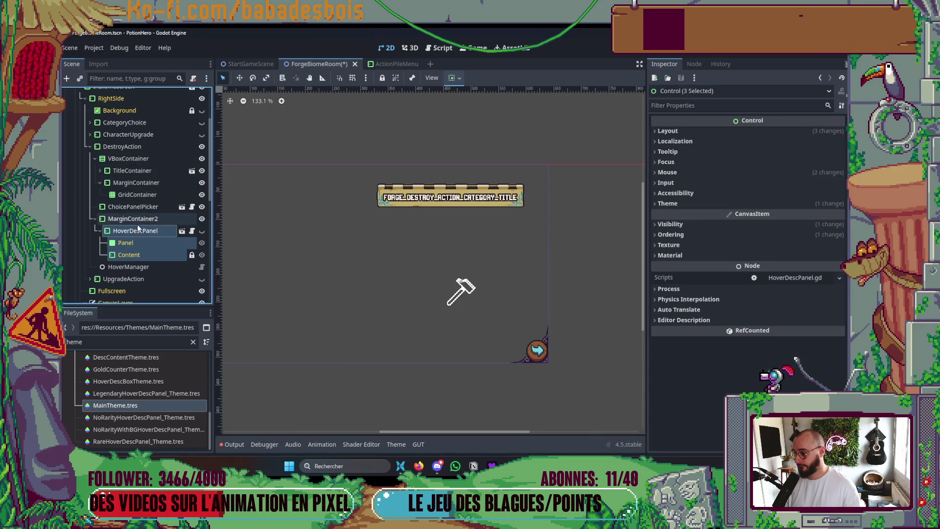
left_click(137, 231)
left_click(100, 231)
mouse_move(134, 231)
left_mouse_down()
mouse_move(142, 164)
mouse_move(142, 186)
left_mouse_up()
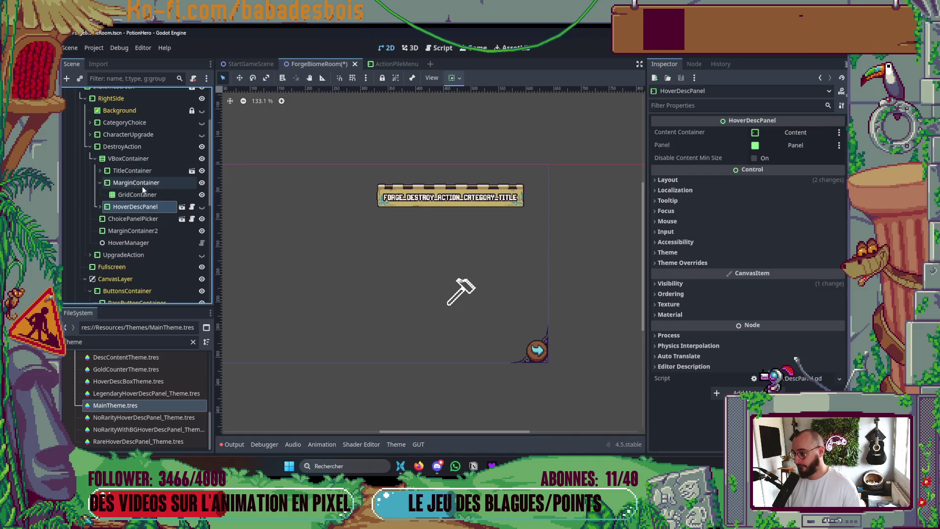
left_click(127, 232)
key("Delete")
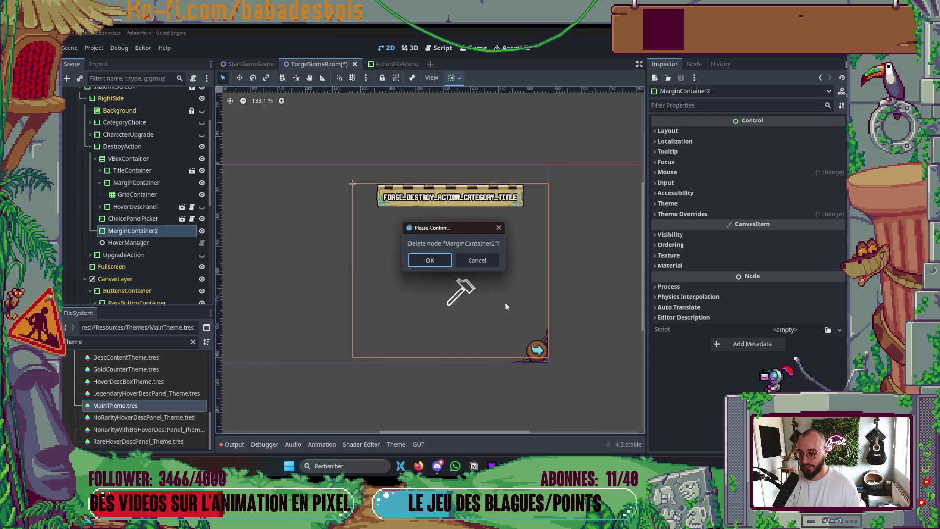
left_click(430, 260)
Set the VBoxContainer's vertical alignment to Begin and save
left_click(128, 158)
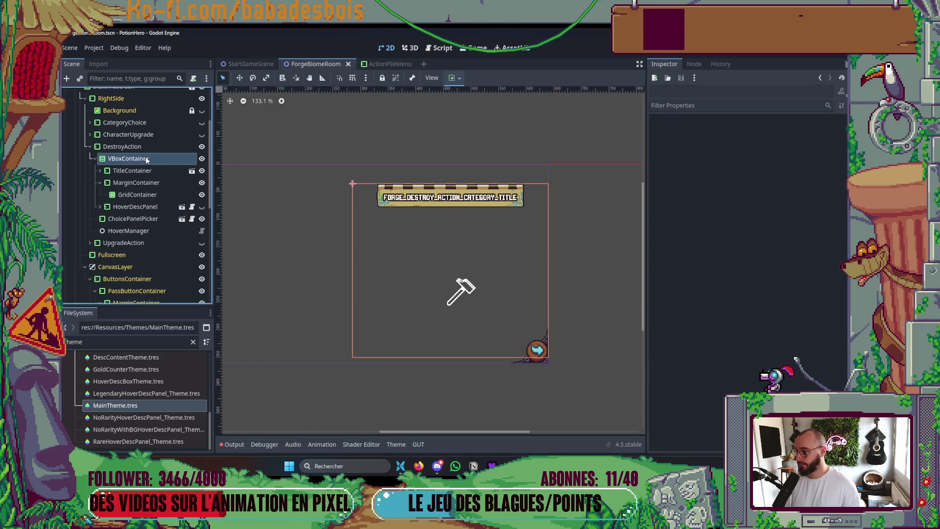
key("ctrl+s")
left_click(460, 77)
left_click(463, 157)
Review MarginContainer's theme margin overrides and type variation, then save ForgeBiomeRoom
left_click(176, 169)
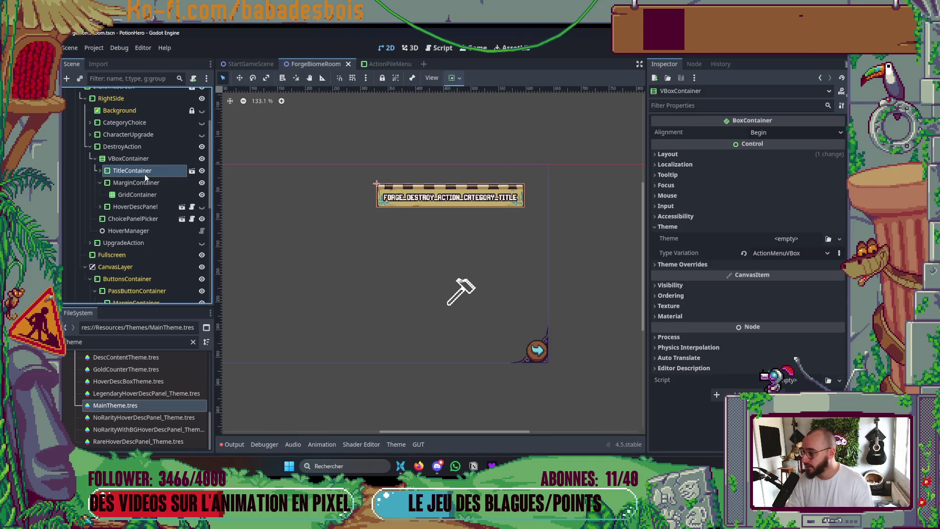
left_click(156, 187)
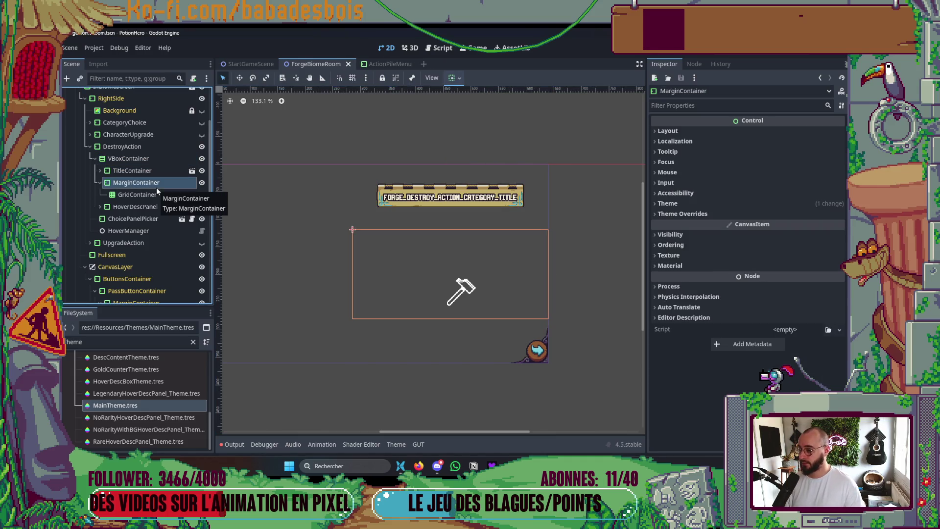
left_click(157, 195)
key("Up")
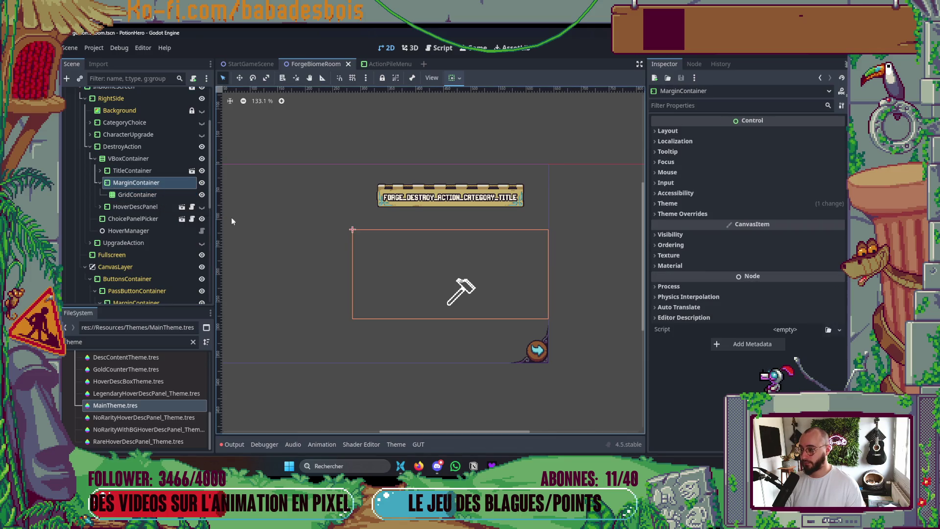
left_click(686, 215)
left_click(690, 226)
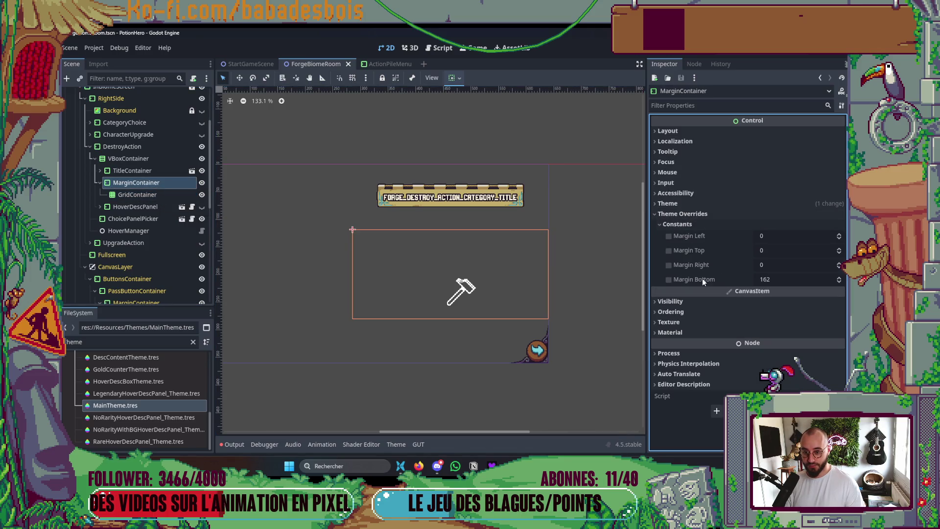
left_click(685, 202)
left_click(685, 230)
key("ctrl+s")
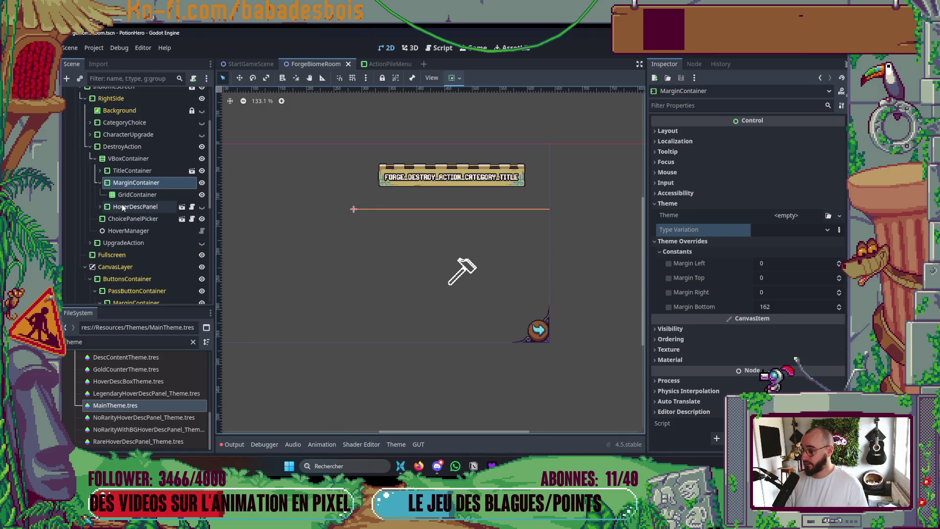
Hide HoverDescPanel and switch to the ActionPileMenu scene
left_click(140, 209)
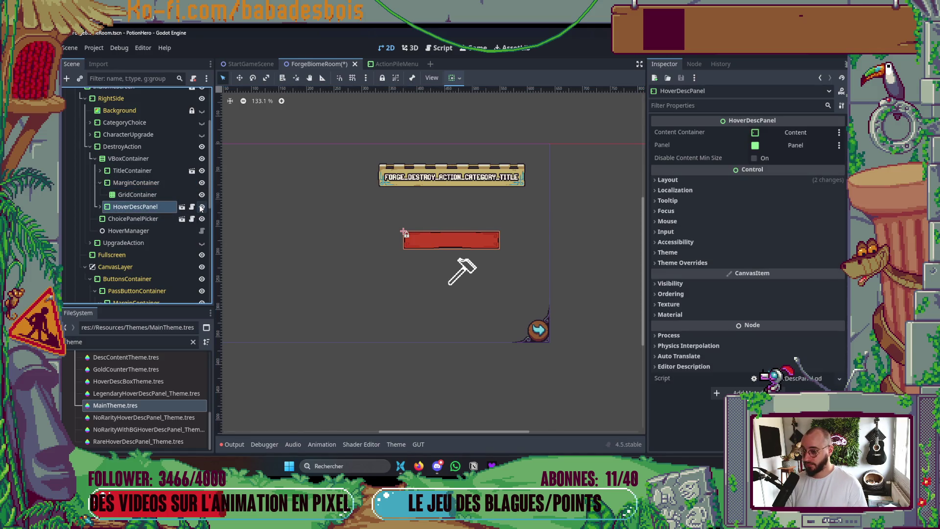
left_click(716, 264)
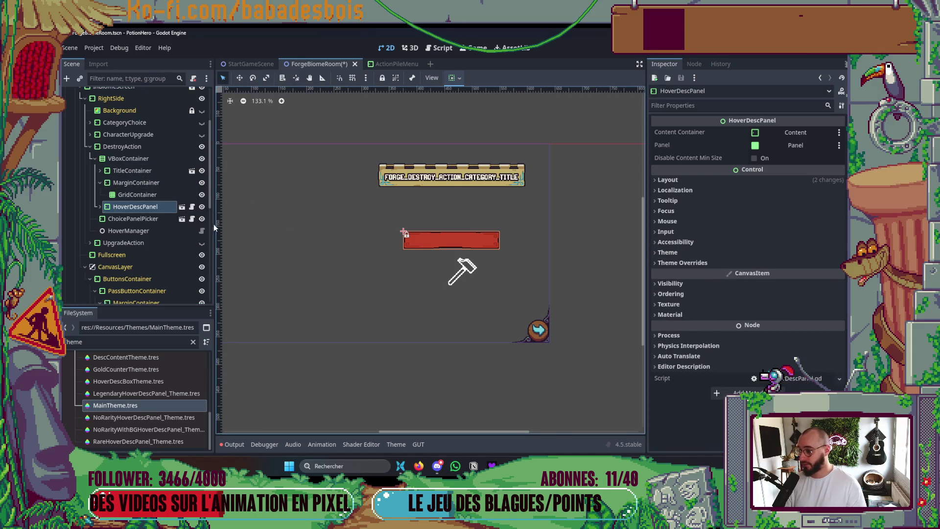
left_click(202, 208)
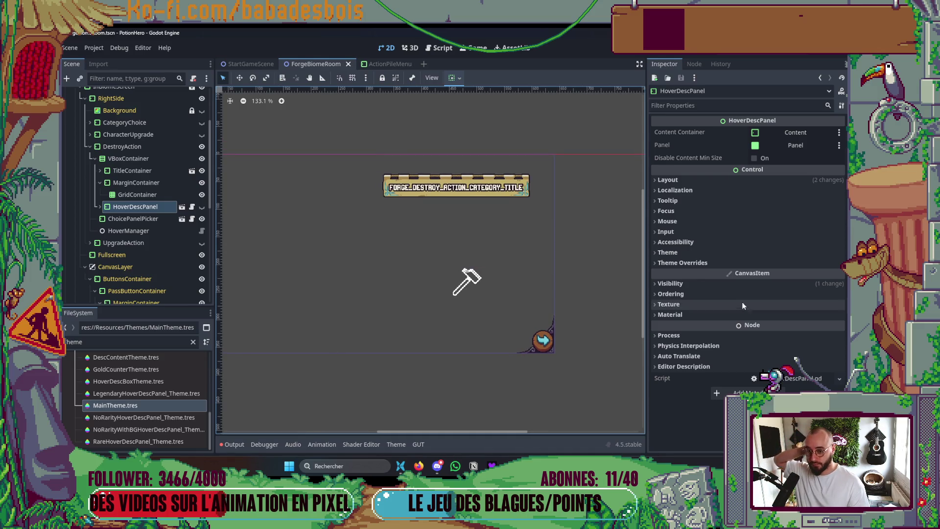
left_click(379, 63)
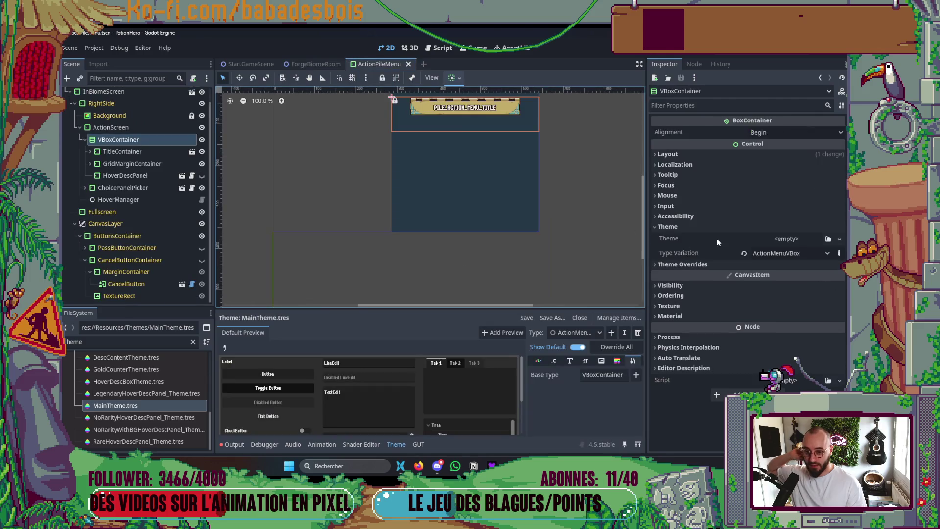
Add a new ActionHoverDesc type to MainTheme
left_click(125, 175)
scroll(742, 313, "down", 3)
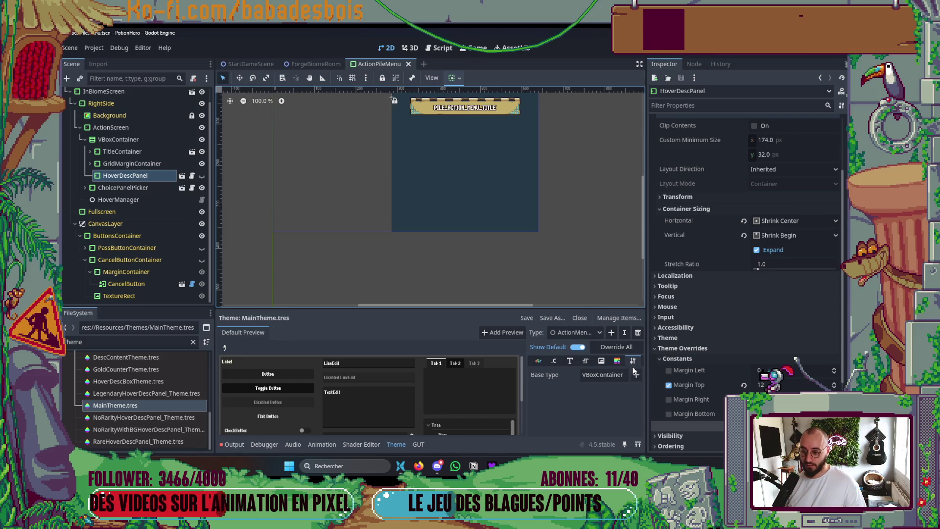
left_click(611, 333)
type("ActionHoverDesc")
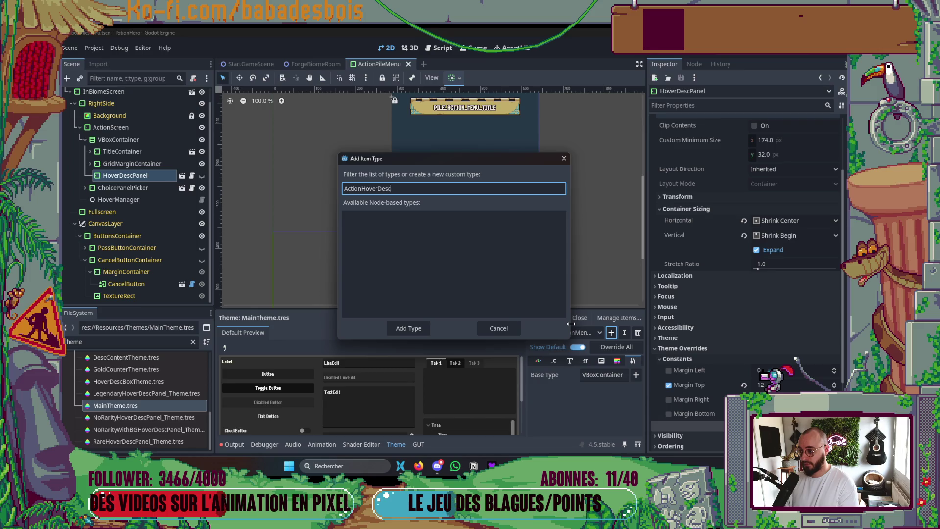
left_click(409, 328)
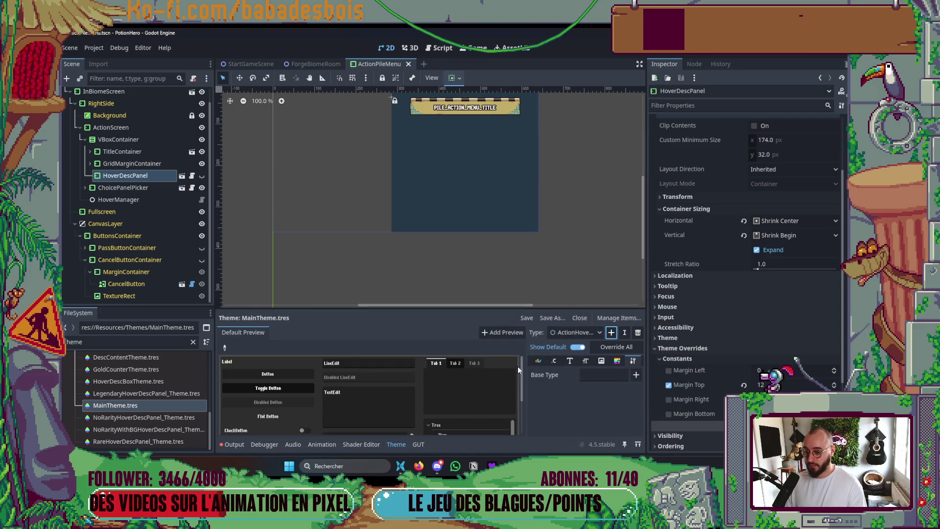
Set ActionHoverDesc's variation base type to HoverDescPanel and view its constants
left_click(635, 375)
type("HoverDescPanel")
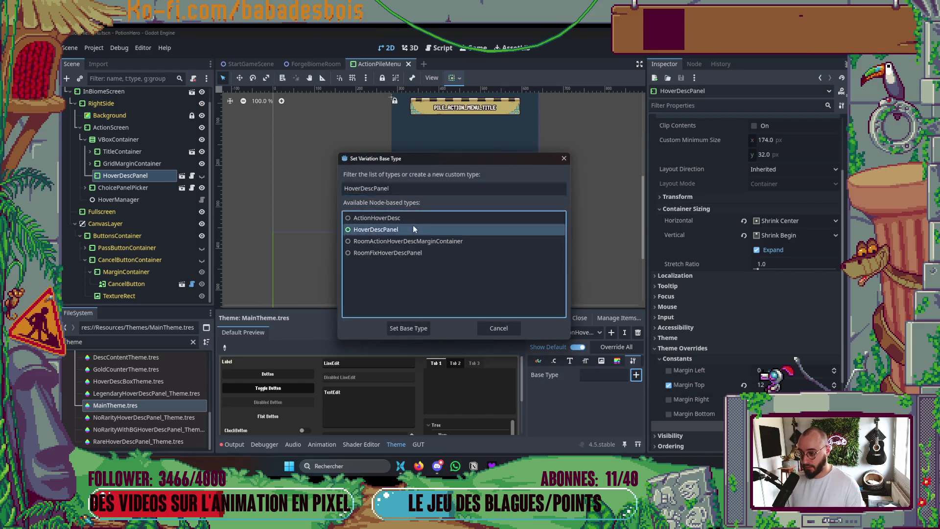
double_click(413, 227)
left_click(555, 361)
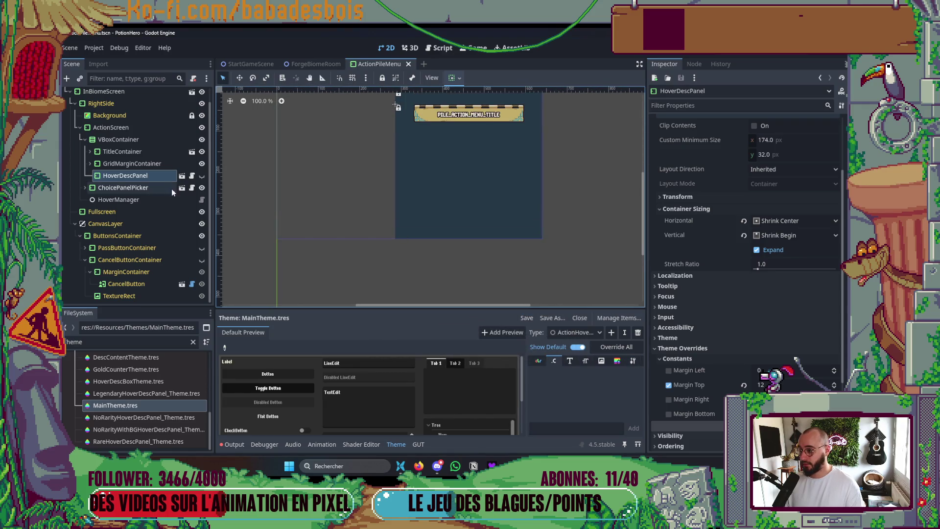
Change HoverDescPanel.gd's first line from 'extends Control' to 'extends MarginContainer'
left_click(191, 176)
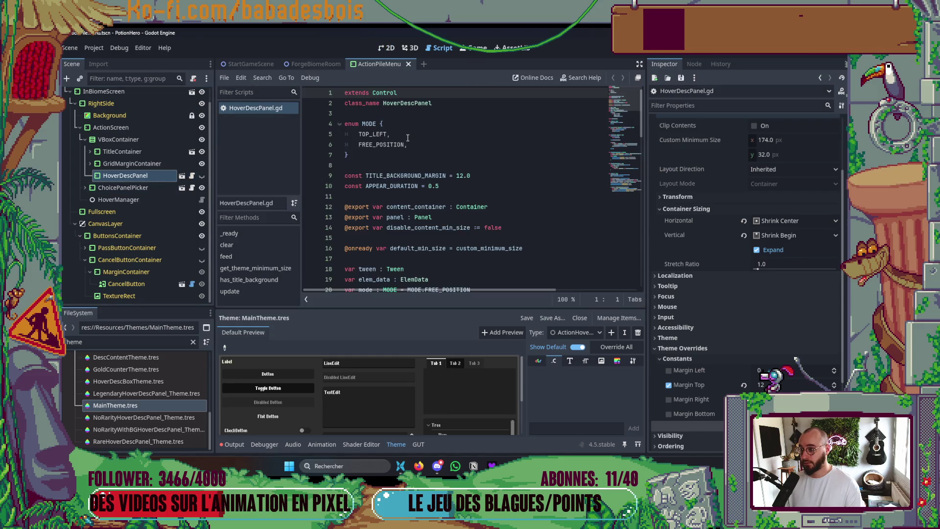
double_click(385, 92)
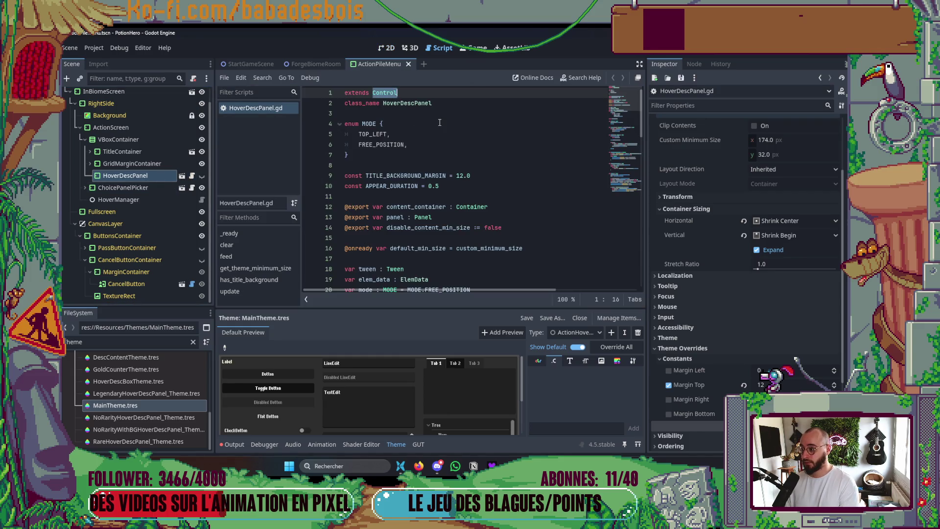
type("Margin")
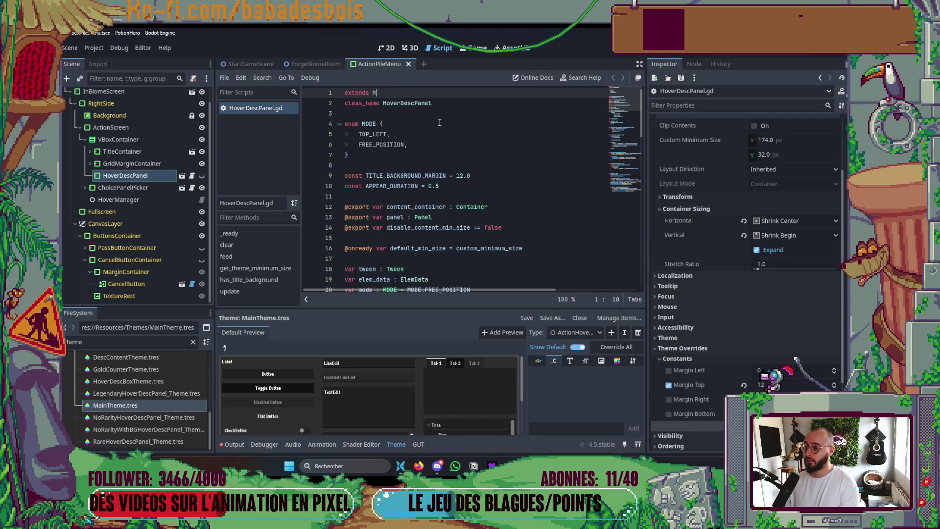
key("Return")
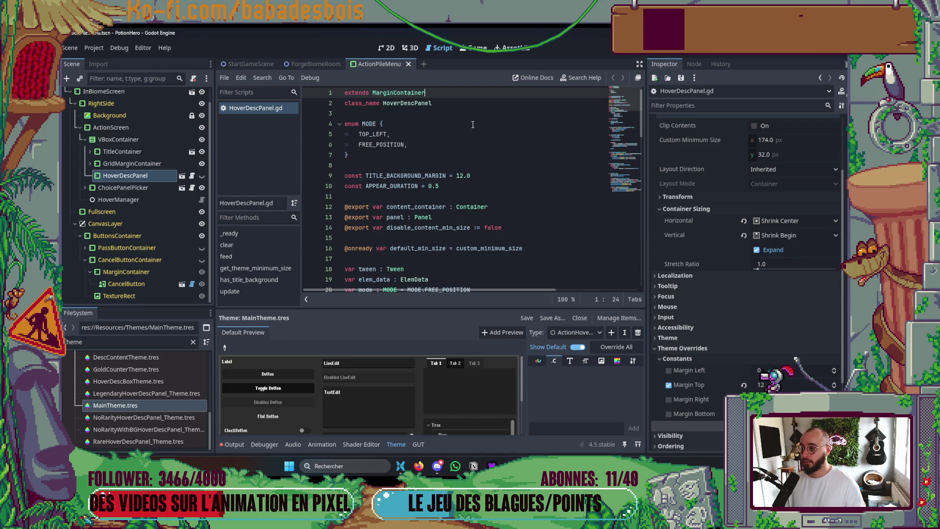
left_click(494, 147)
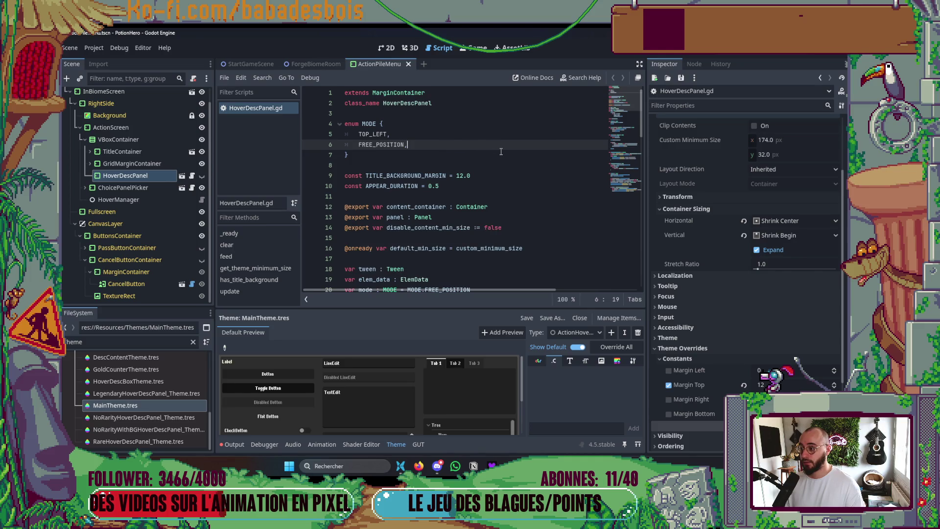
Back in the 2D view, recheck ActionHoverDesc's base type and constants, then close the editor
left_click(390, 49)
left_click(127, 188)
left_click(125, 175)
left_click(398, 445)
left_click(401, 447)
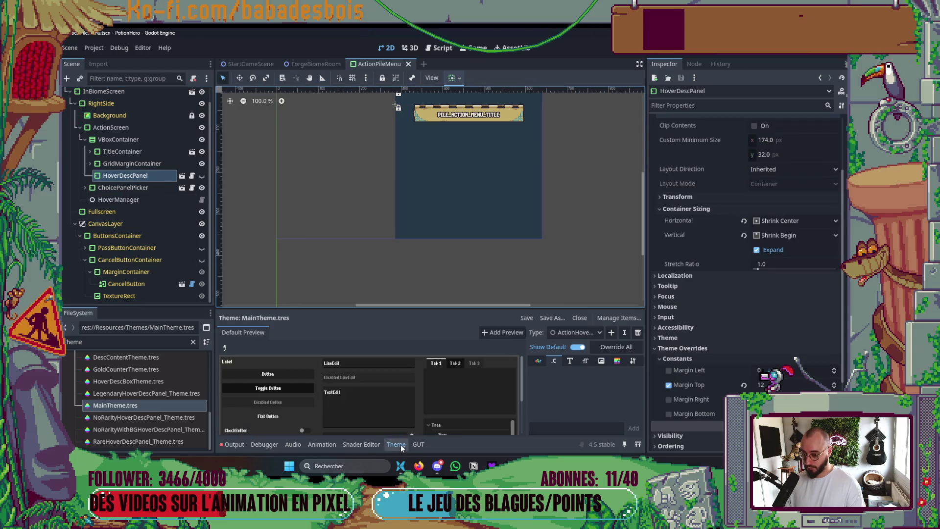
left_click(636, 362)
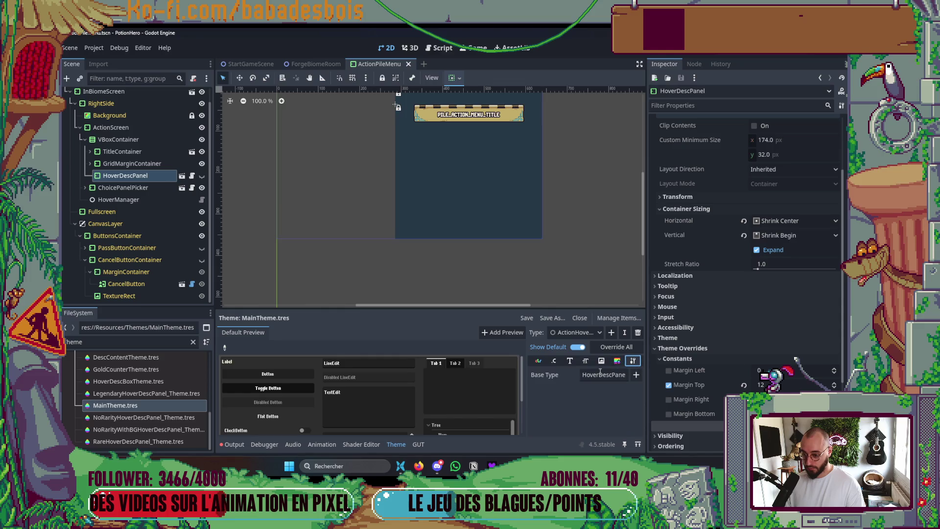
left_click(554, 361)
left_click(385, 443)
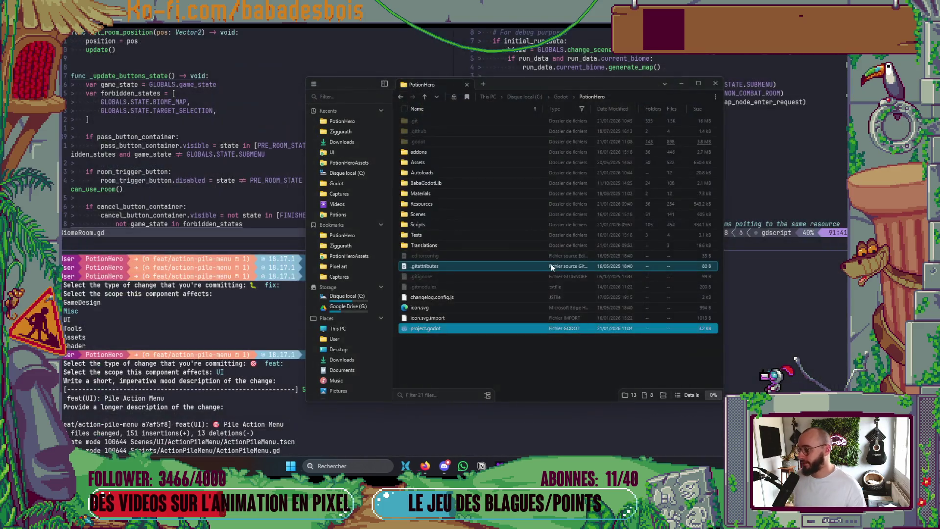
Relaunch PotionHero from project.godot and focus the FileSystem filter
left_click(432, 330)
double_click(432, 330)
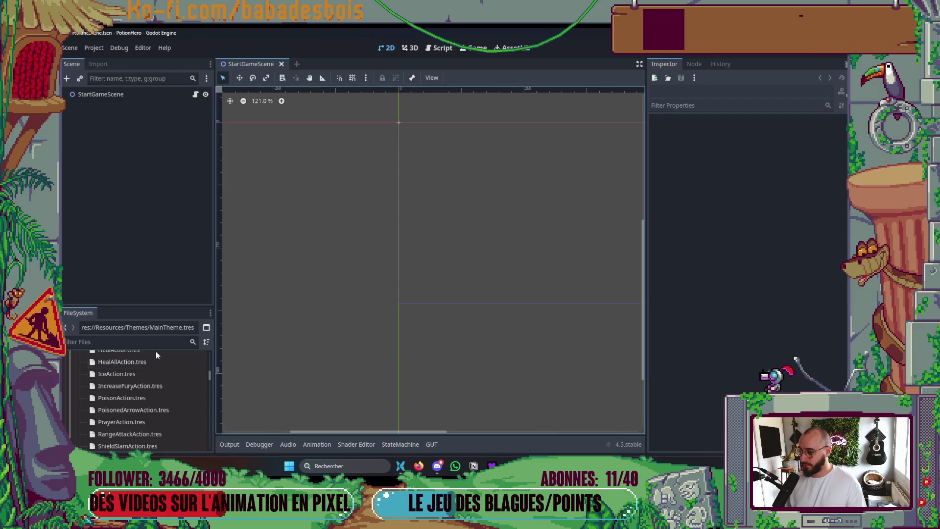
left_click(141, 339)
Filter for 'Main', open MainTheme.tres, and review the HoverDescPanel type's constants
type("Main")
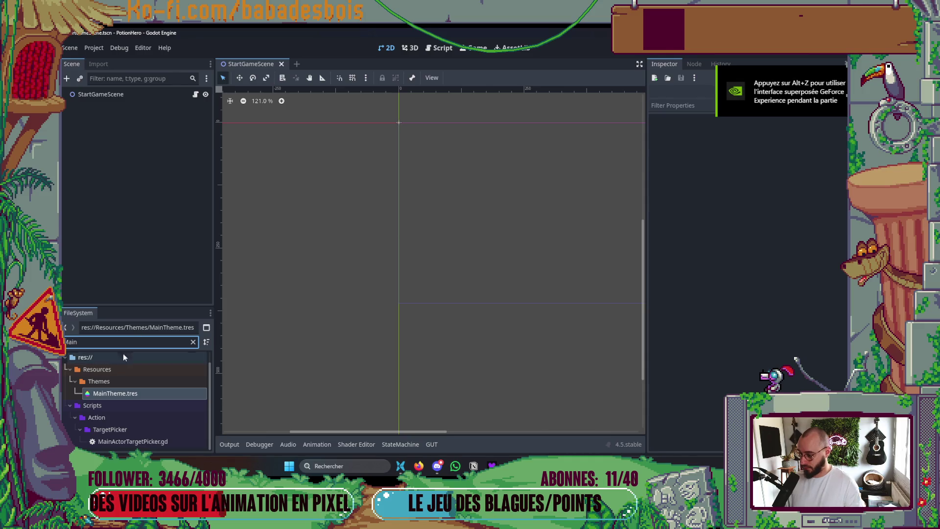
double_click(128, 391)
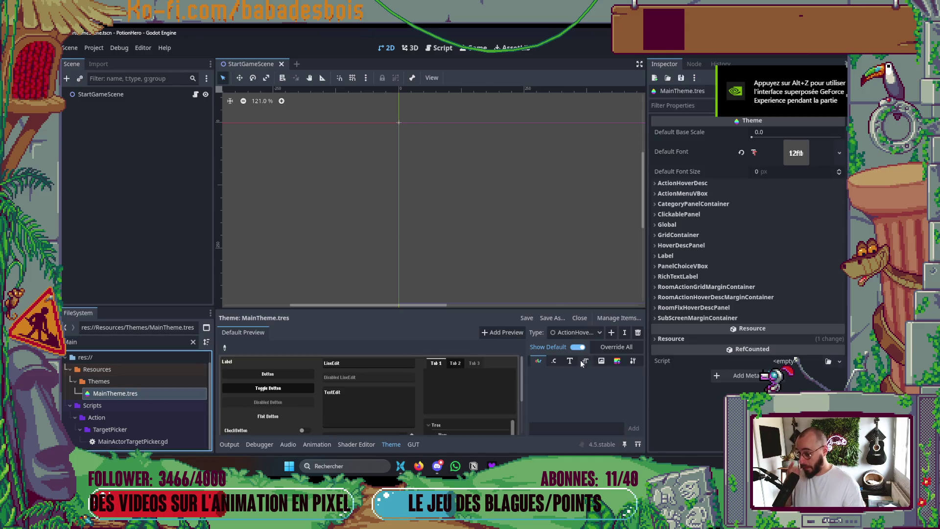
left_click(577, 332)
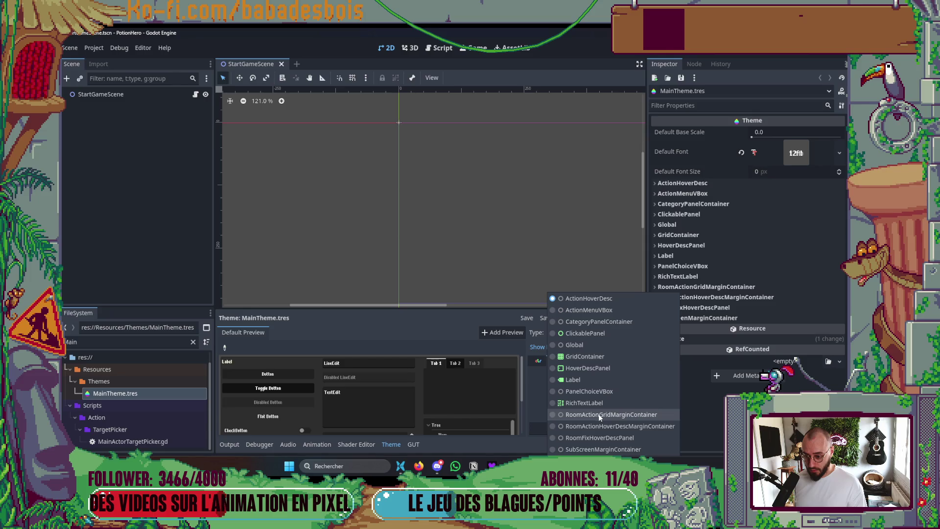
left_click(604, 369)
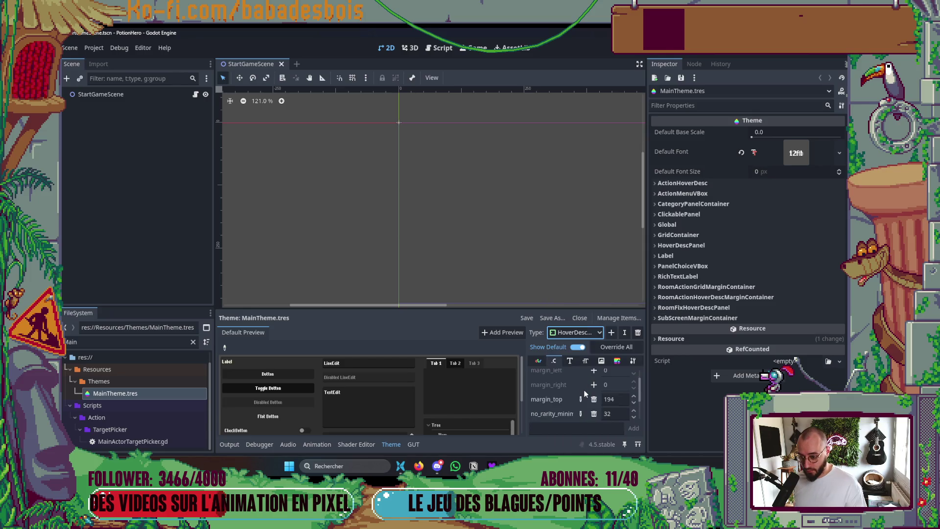
scroll(584, 390, "up", 3)
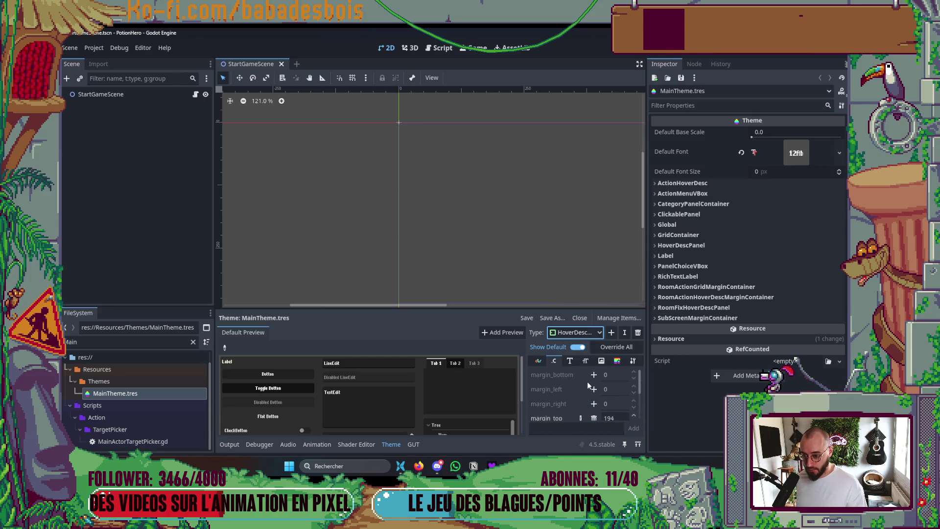
Switch to ActionHoverDesc and check its HoverDescPanel base type and constants
left_click(581, 332)
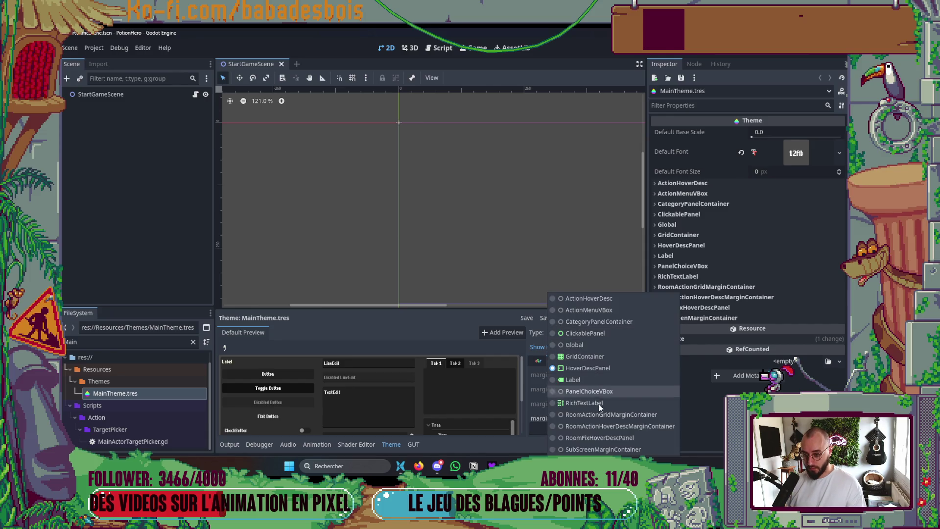
left_click(595, 299)
left_click(632, 361)
left_click(607, 374)
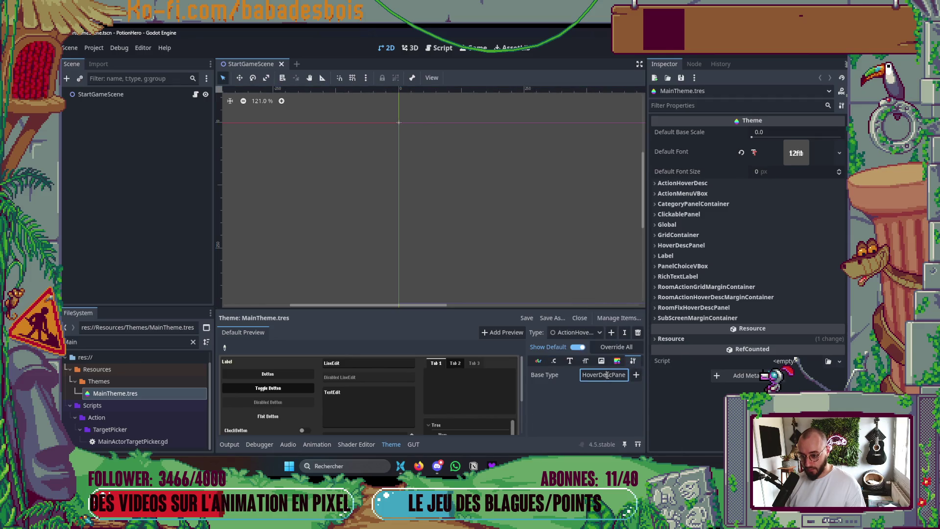
left_click(554, 361)
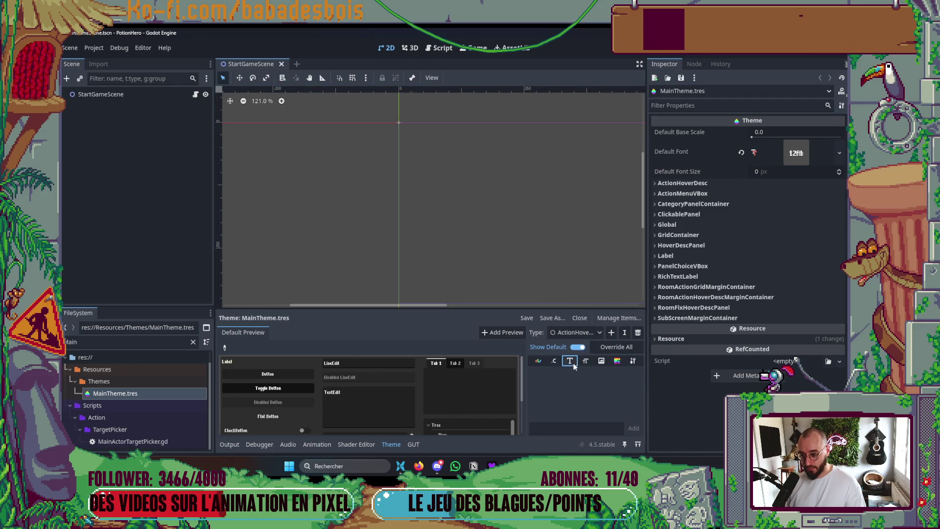
left_click(633, 361)
Start changing ActionHoverDesc's base type, then cancel the change
left_click(637, 375)
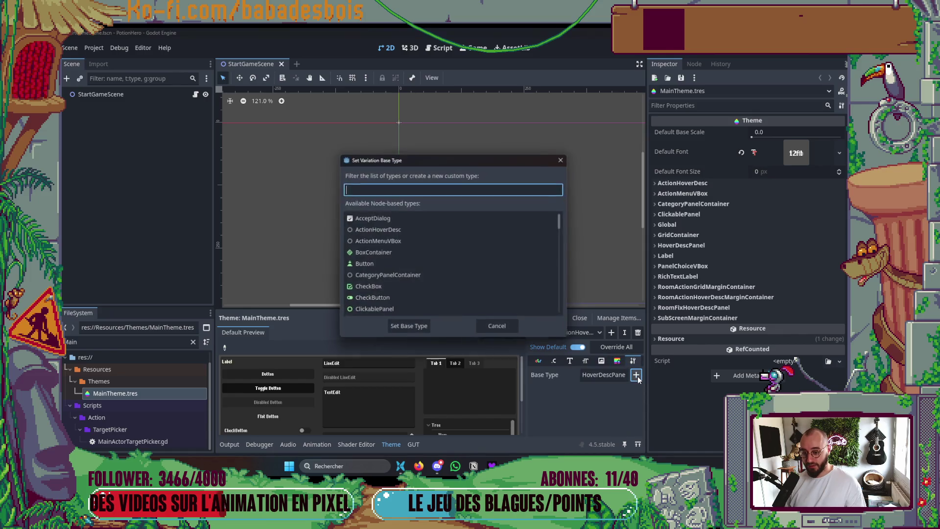
type("MArt")
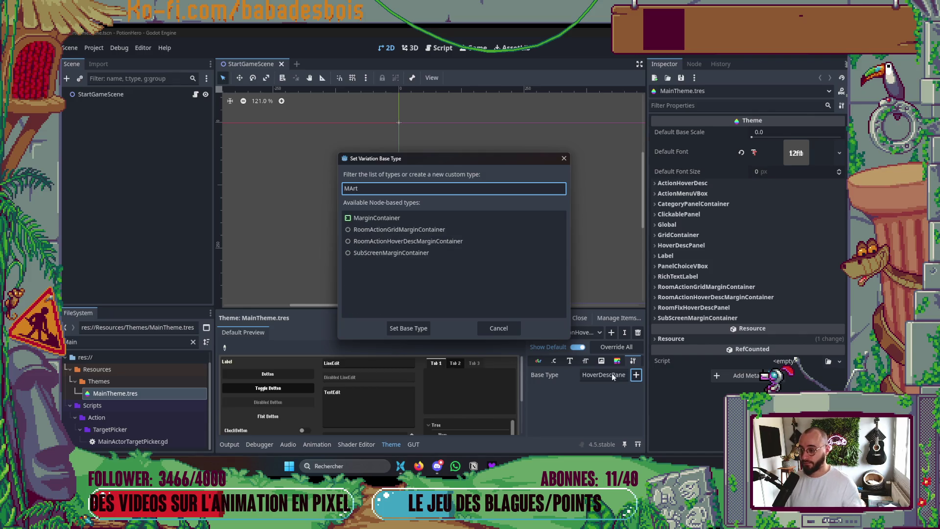
key("Escape")
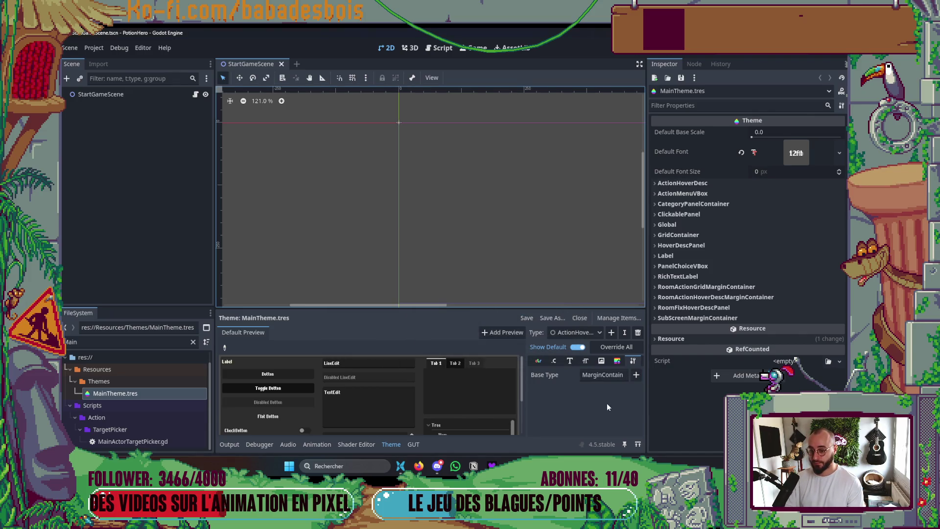
Show ActionHoverDesc's margin constants, resize the Inspector and theme editor panels, and save
left_click(555, 361)
scroll(605, 406, "down", 1)
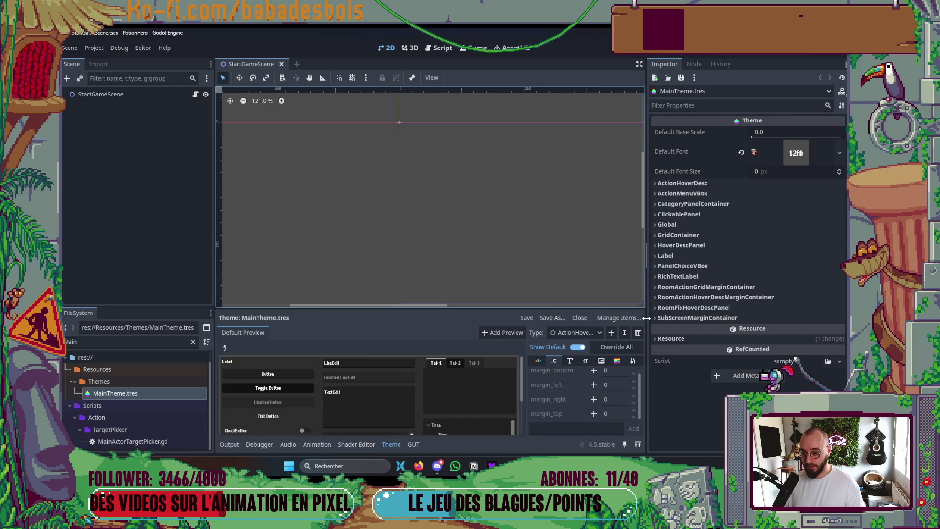
left_click_drag(645, 318, 741, 318)
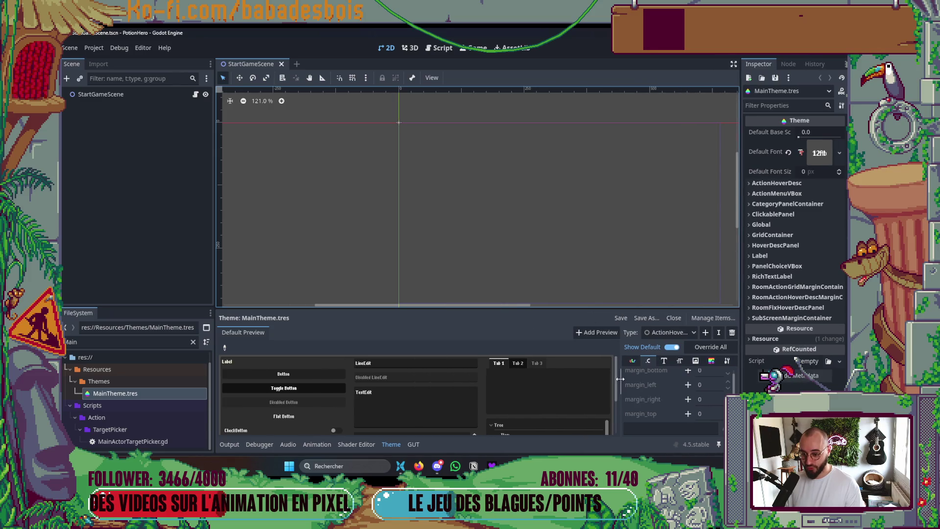
left_click_drag(618, 382, 531, 382)
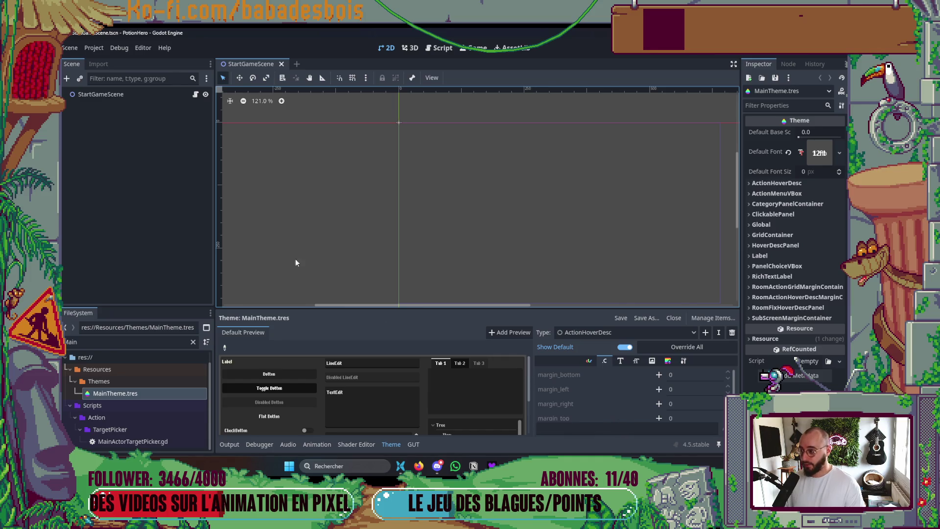
key("ctrl+s")
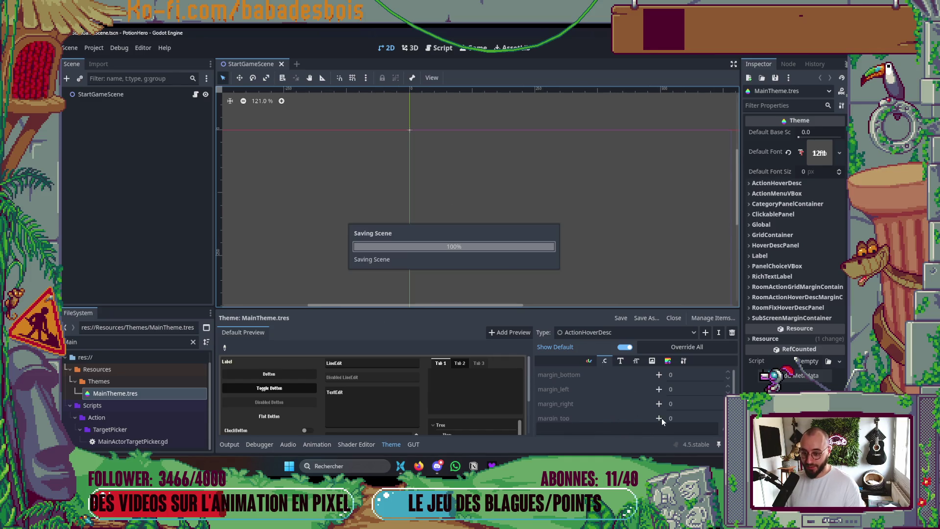
Override ActionHoverDesc's margin_top to 12 and close the theme editor
left_click(659, 418)
left_click(694, 420)
type("12")
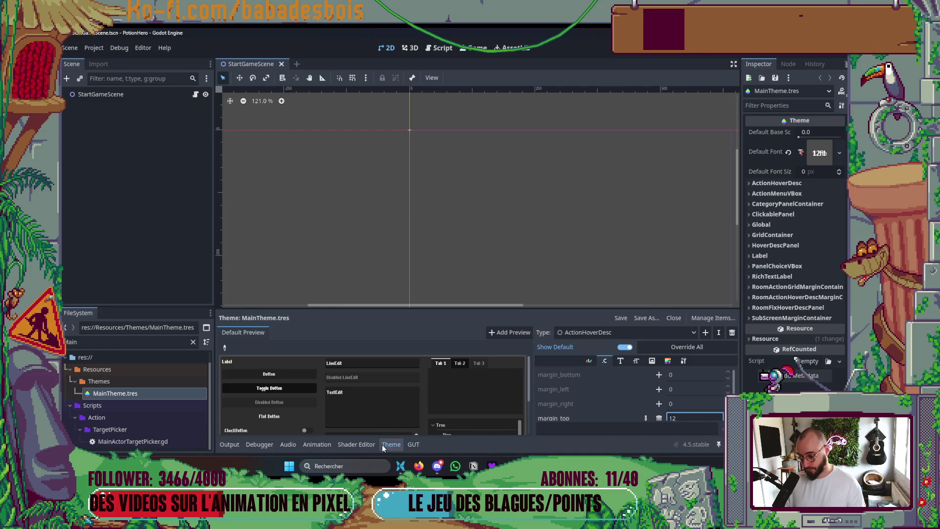
left_click(391, 444)
Open the ForgeBiomeRoom and ActionPileMenu scenes through quick scene search
key("ctrl+shift+o")
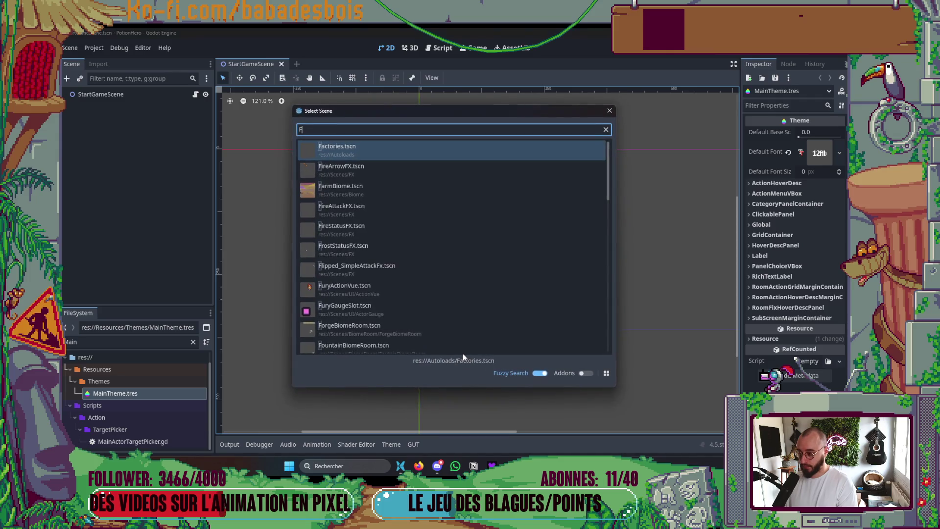
type("Forge")
key("Return")
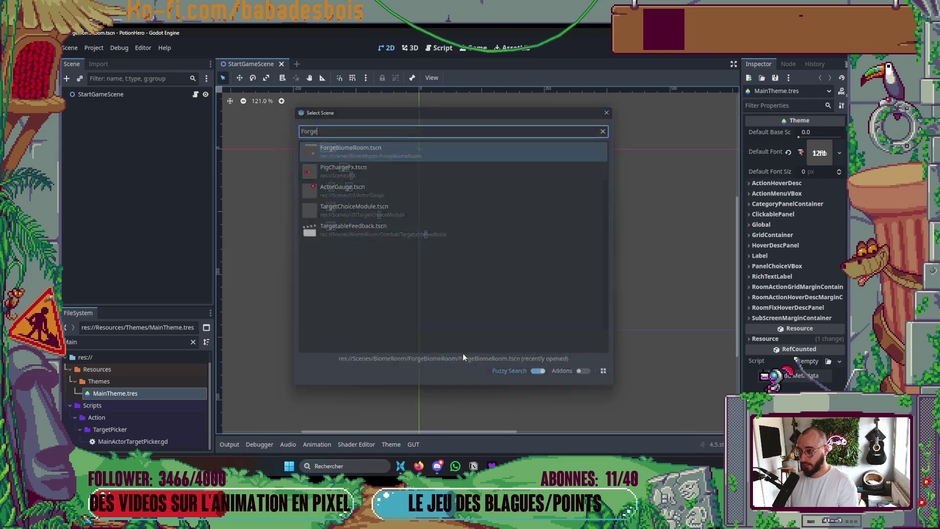
key("ctrl+shift+o")
type("ActionP")
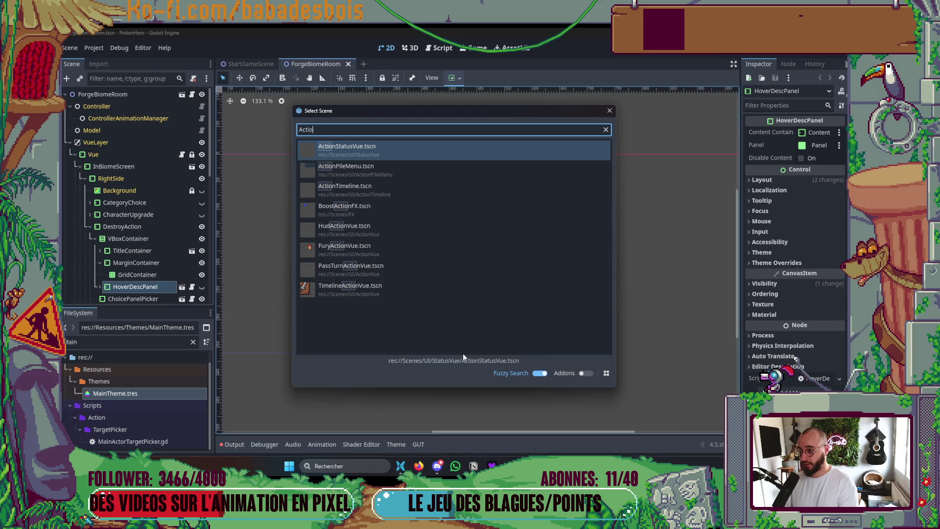
key("Return")
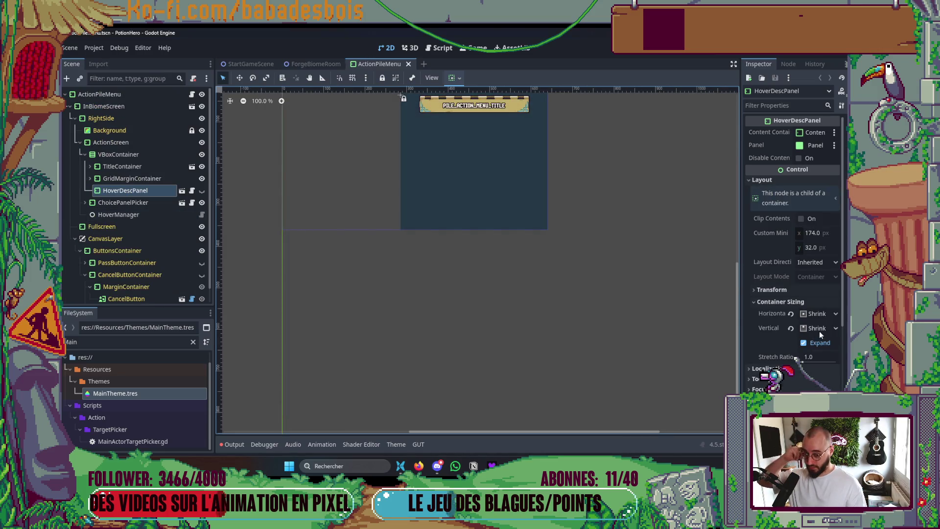
In ActionPileMenu, give HoverDescPanel the ActionHoverDesc variation, clear its top margin override, and save
left_click(174, 190)
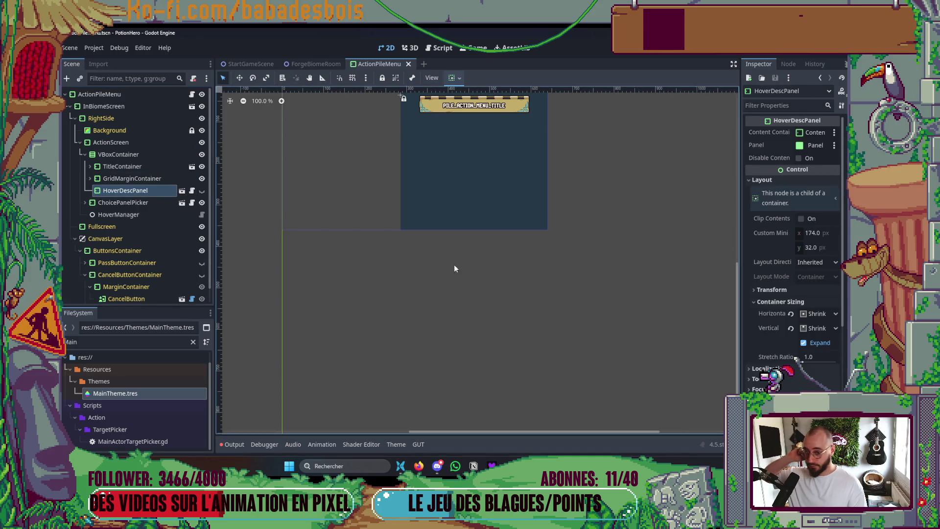
left_click(776, 180)
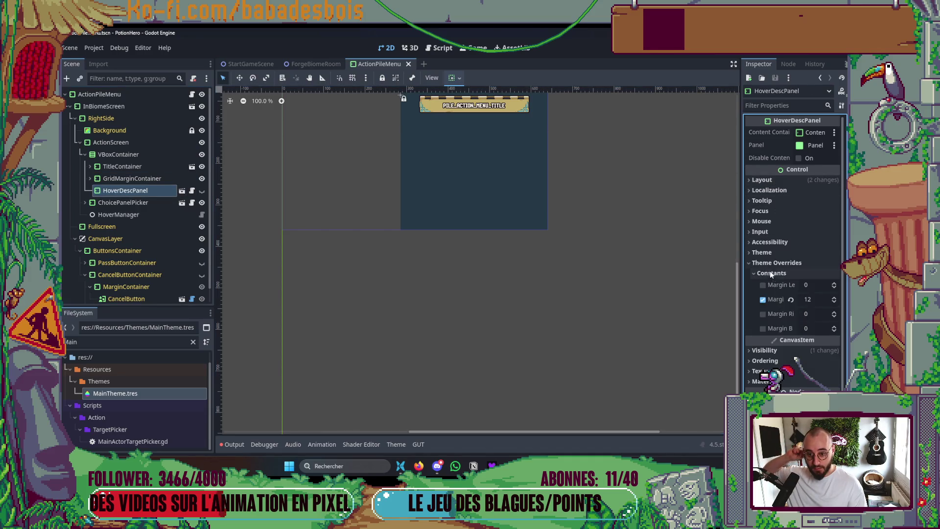
left_click(774, 252)
left_click(805, 278)
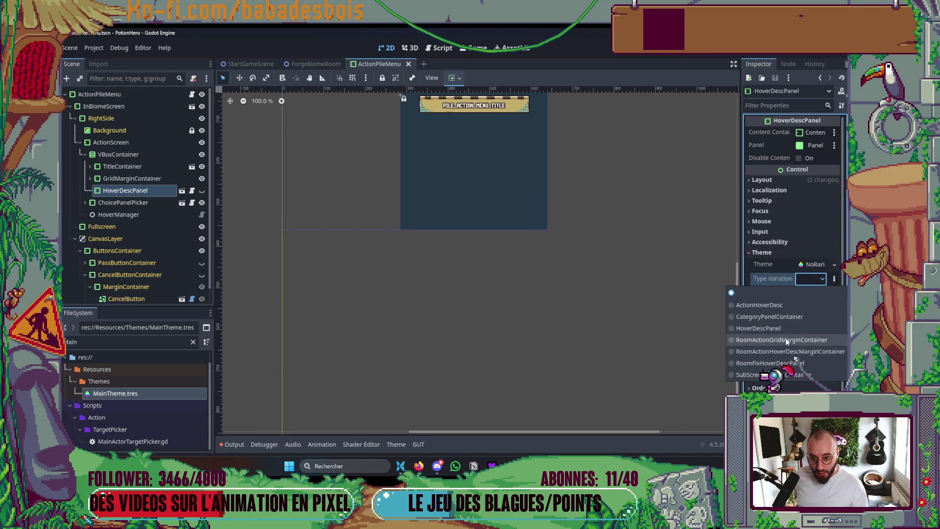
left_click(784, 305)
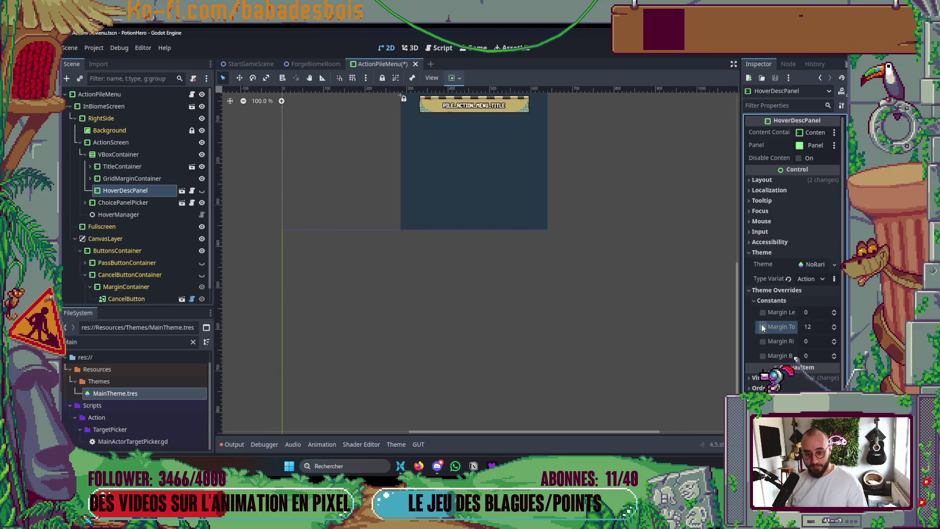
left_click(767, 300)
key("ctrl+s")
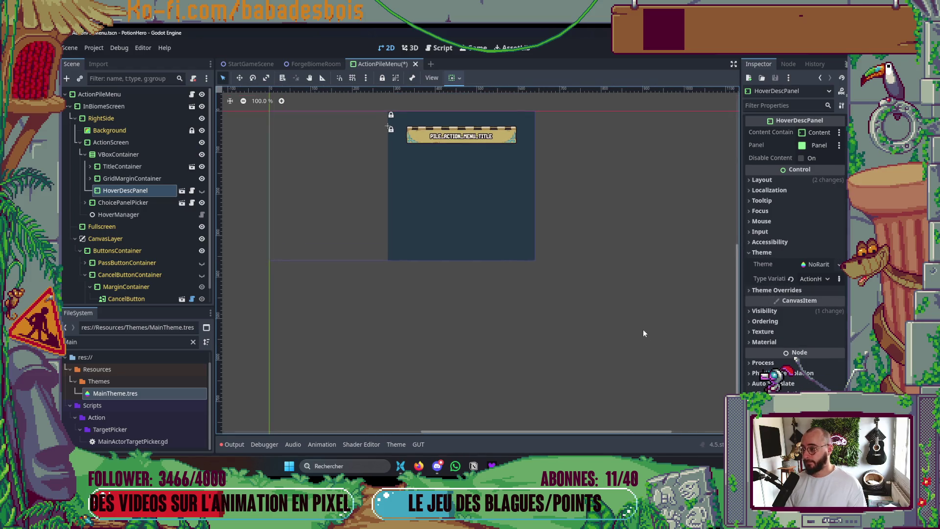
In ForgeBiomeRoom, give HoverDescPanel the ActionHoverDesc type variation and save the scene
left_click(316, 64)
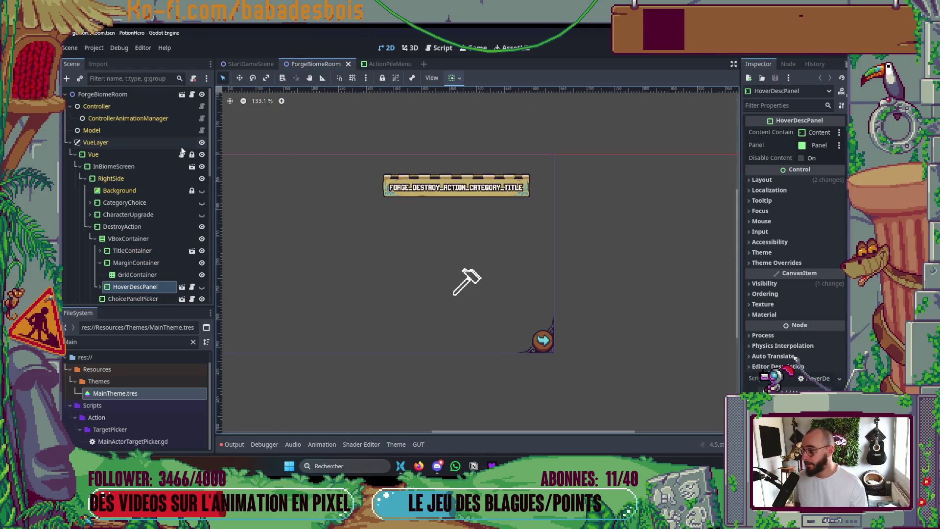
left_click(762, 252)
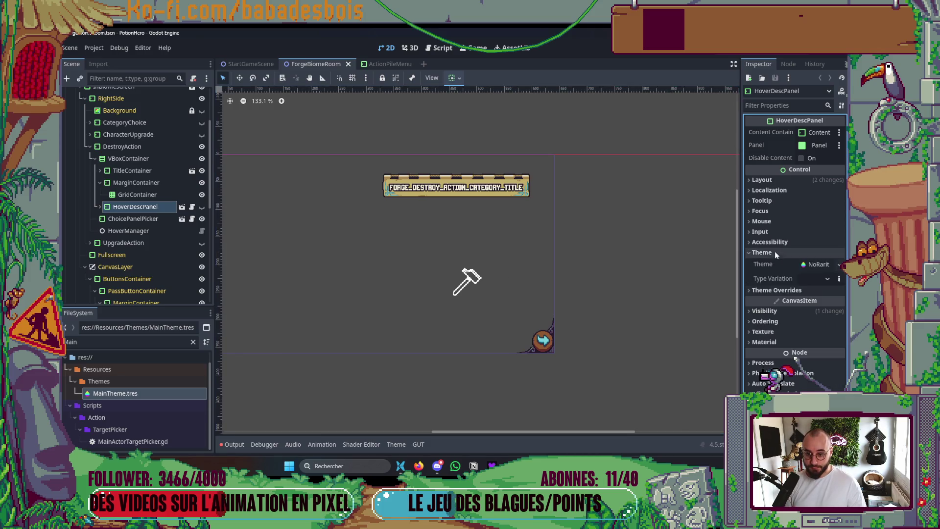
left_click(815, 279)
left_click(759, 305)
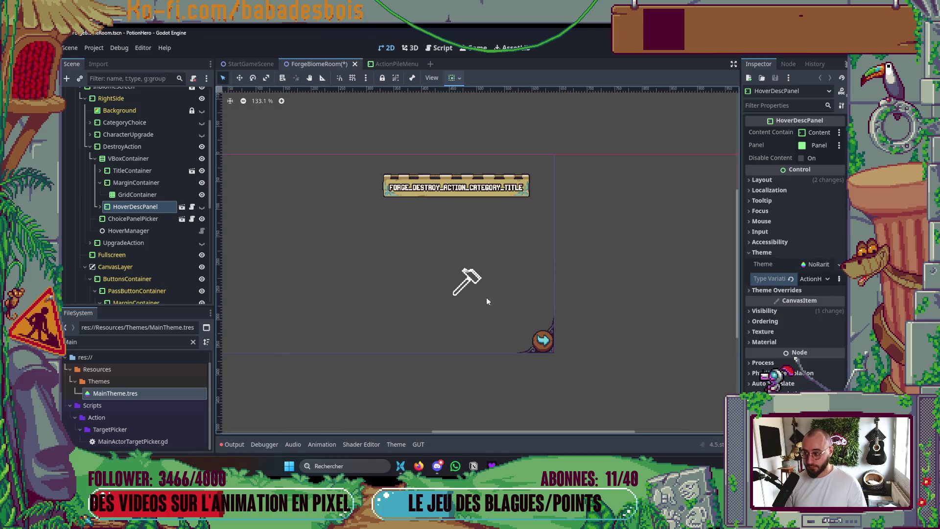
left_click(201, 207)
left_click(201, 207)
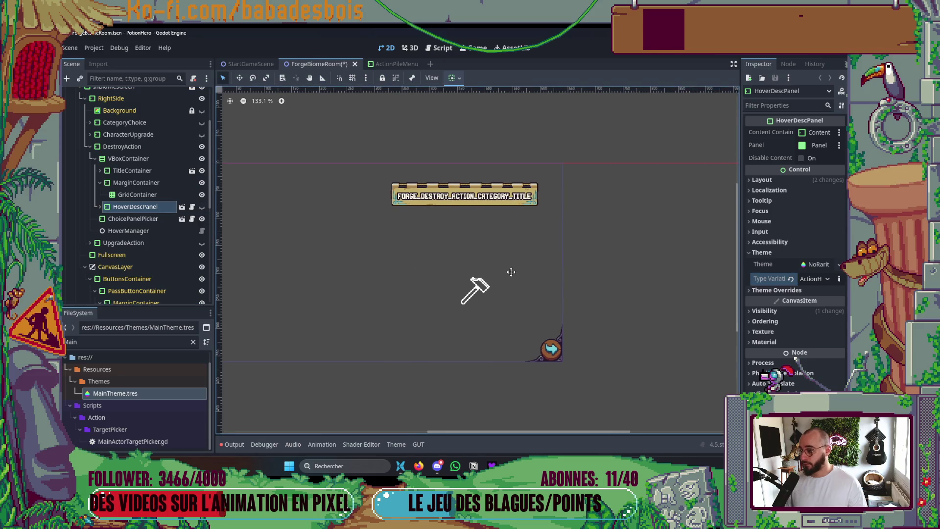
key("ctrl+s")
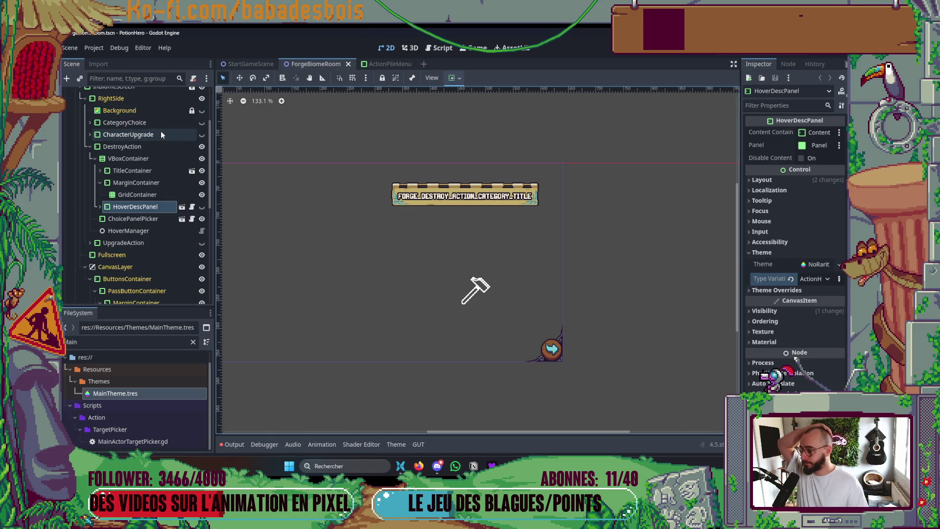
scroll(123, 201, "up", 3)
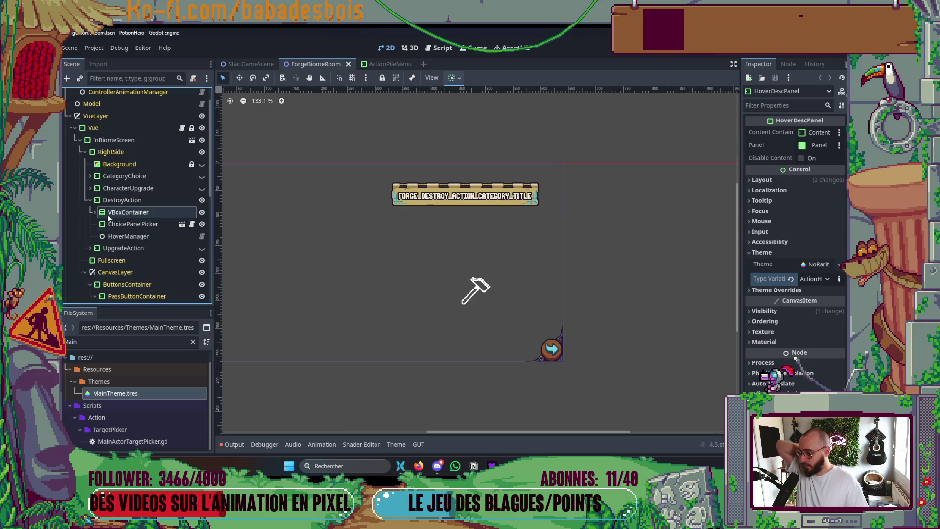
Collapse DestroyAction, expand UpgradeAction, show its screen on the canvas, and save
left_click(95, 212)
left_click(132, 223)
left_click(90, 200)
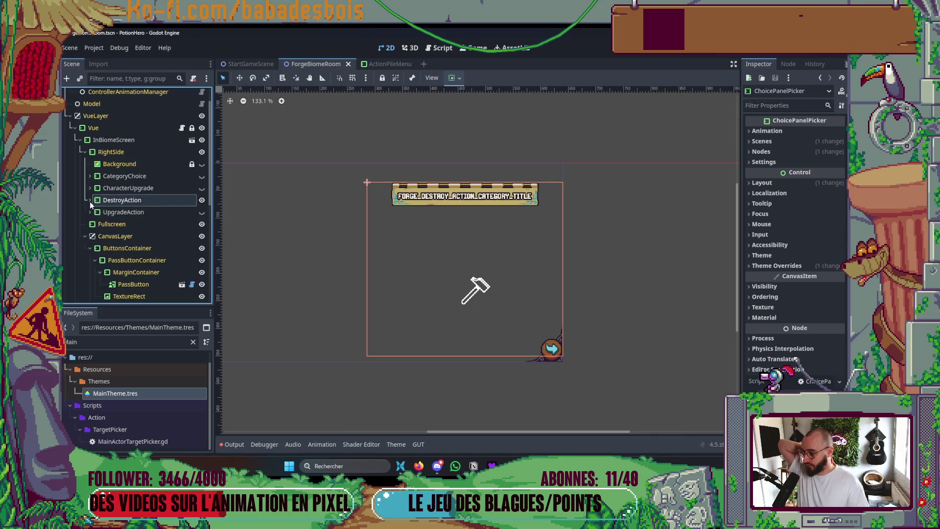
left_click(121, 212)
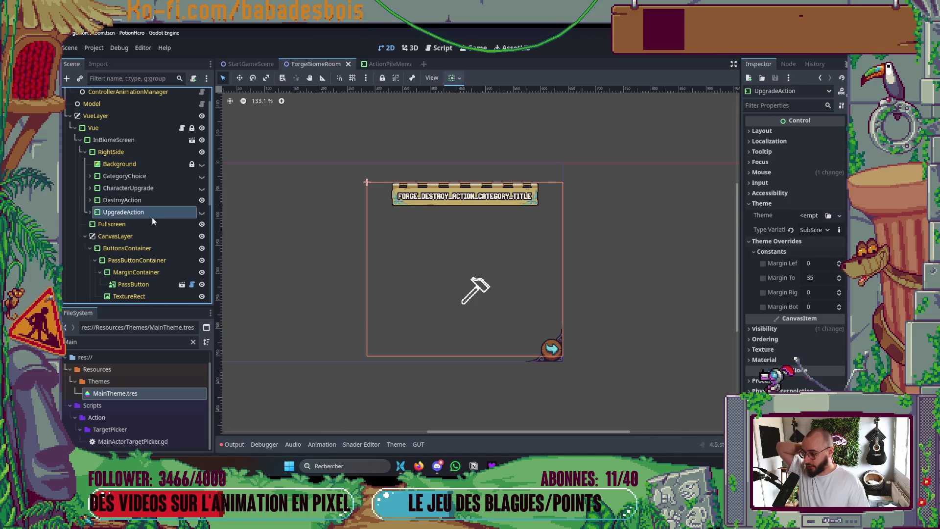
left_click(89, 213)
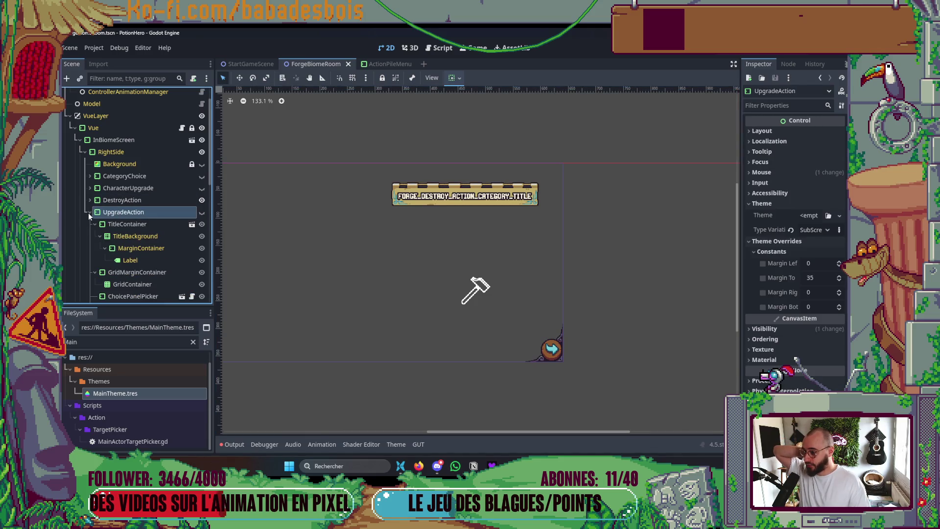
left_click(201, 212)
mouse_move(441, 285)
left_mouse_down()
mouse_move(457, 268)
mouse_move(502, 304)
left_mouse_up()
key("ctrl+s")
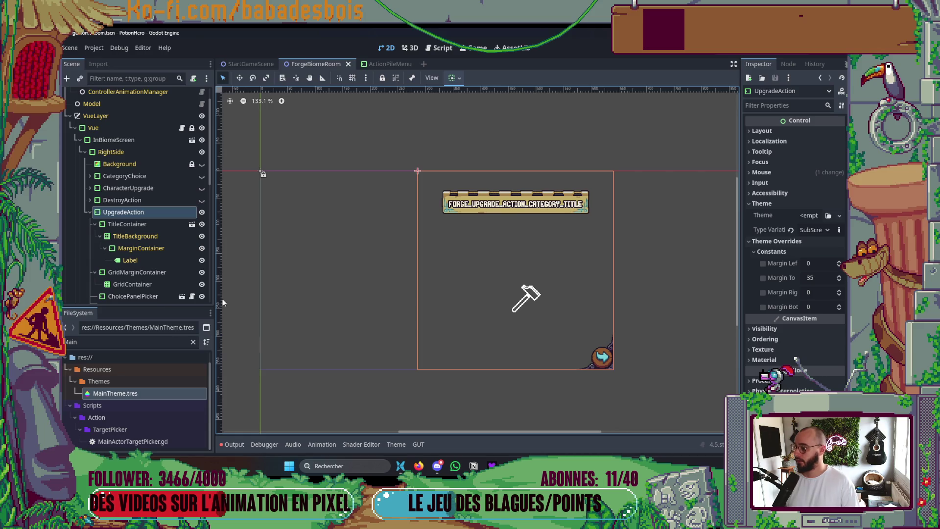
Select UpgradeHoverDesc and briefly show it on the canvas to check it
scroll(161, 236, "down", 2)
left_click(95, 171)
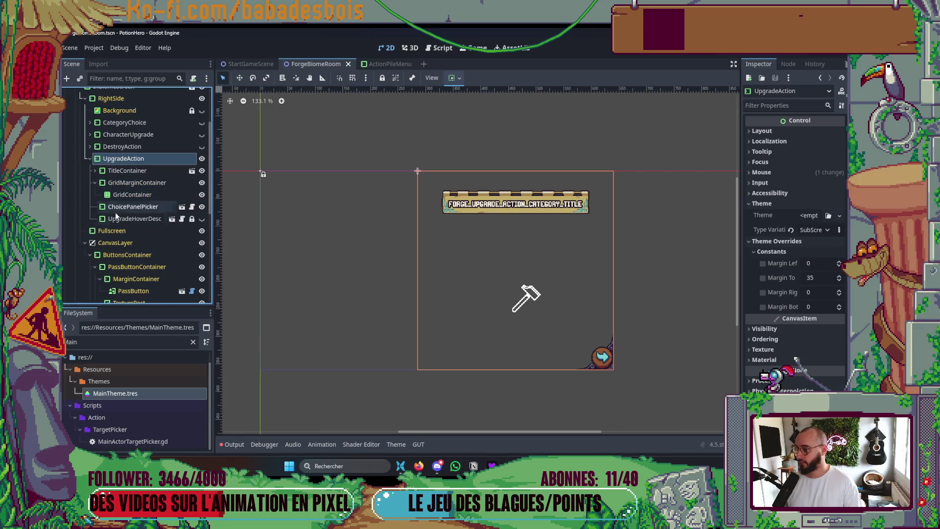
left_click(135, 218)
left_click(202, 219)
left_click(202, 218)
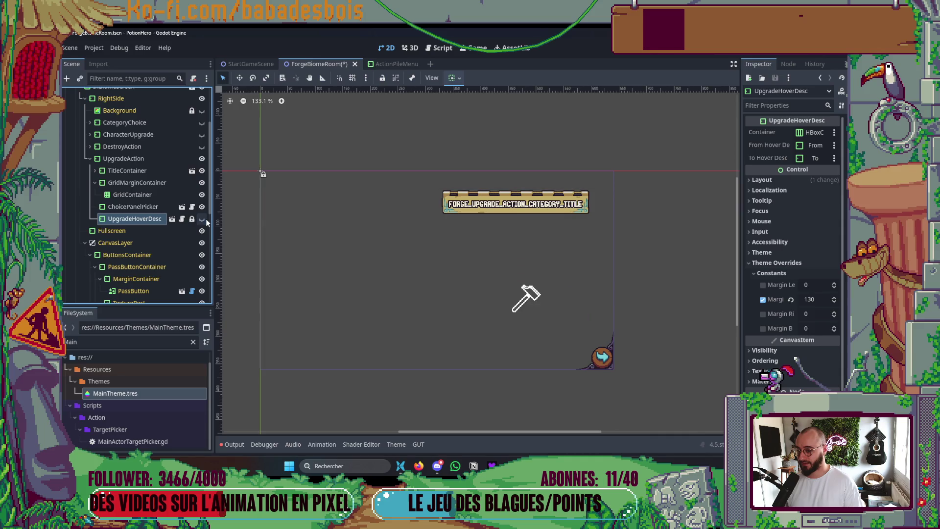
Add a VBoxContainer child to UpgradeAction and make it the first child
right_click(139, 159)
left_click(169, 165)
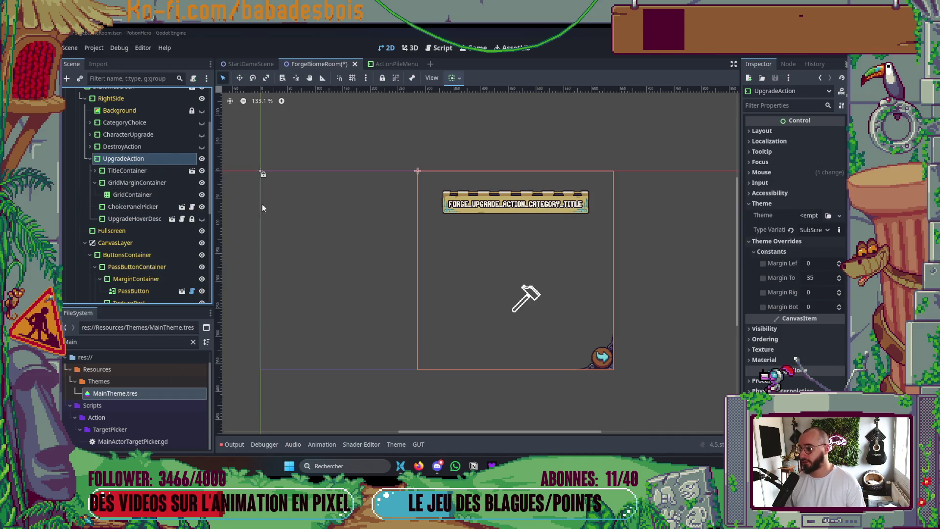
left_click(302, 265)
double_click(303, 265)
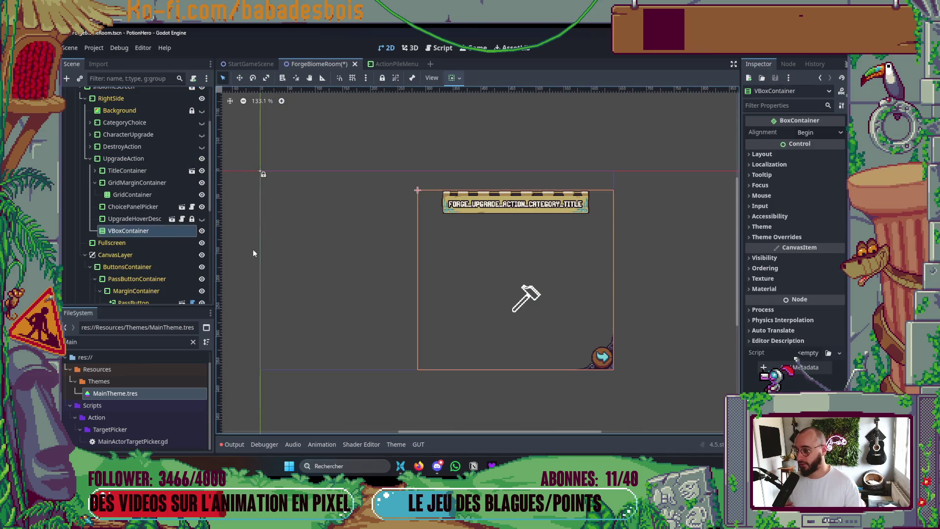
left_click_drag(144, 231, 146, 168)
Give the VBoxContainer the ActionMenuVBox theme type variation and save
left_click(776, 238)
left_click(777, 247)
left_click(777, 247)
left_click(776, 237)
left_click(775, 227)
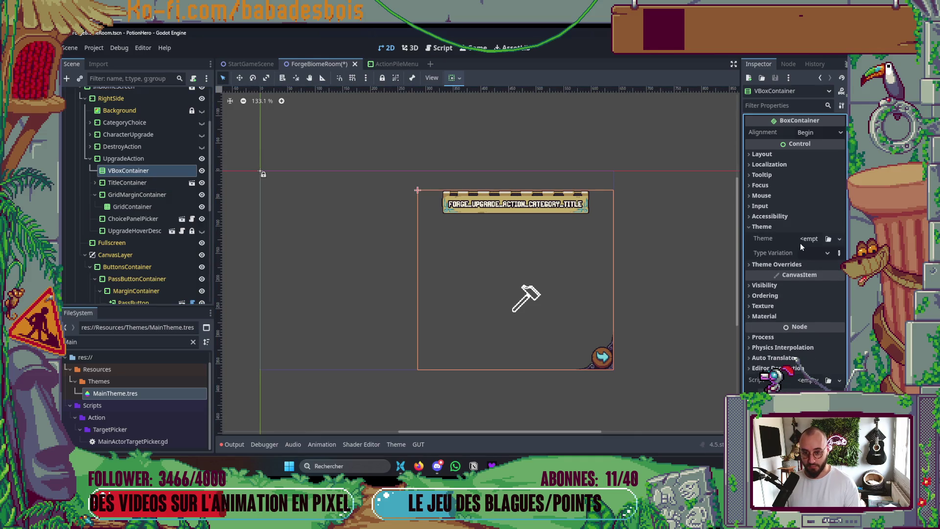
left_click(813, 253)
left_click(825, 280)
key("ctrl+s")
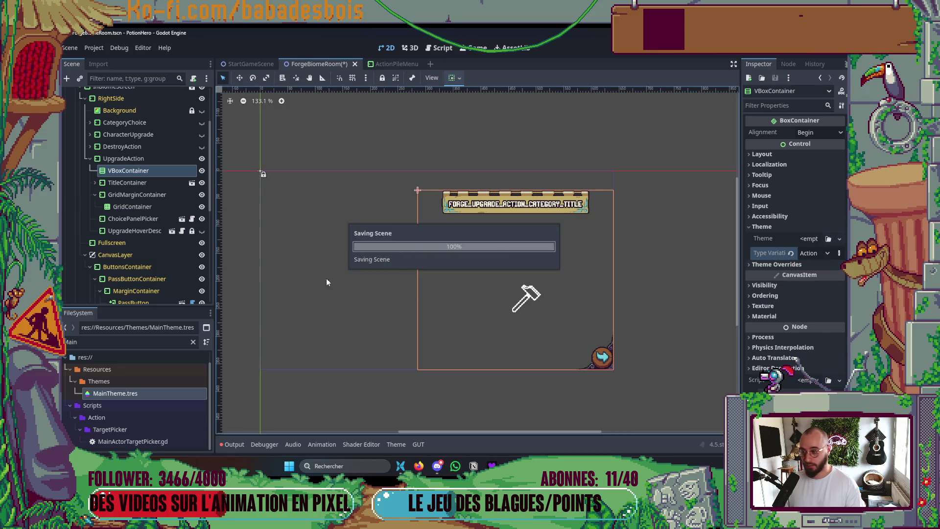
Move TitleContainer into the VBoxContainer, set the VBox to fill width and align top, and save
left_click(145, 183)
left_click_drag(146, 184, 146, 171)
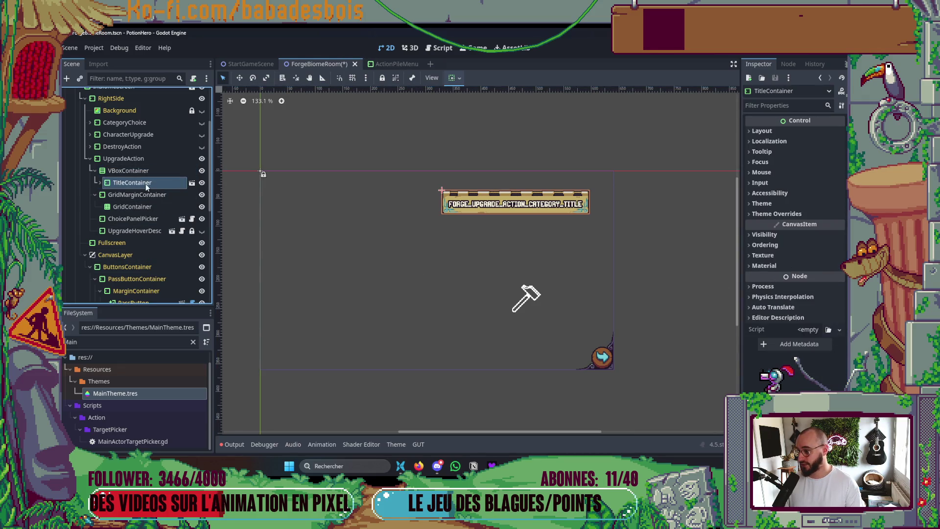
left_click(142, 170)
left_click(460, 78)
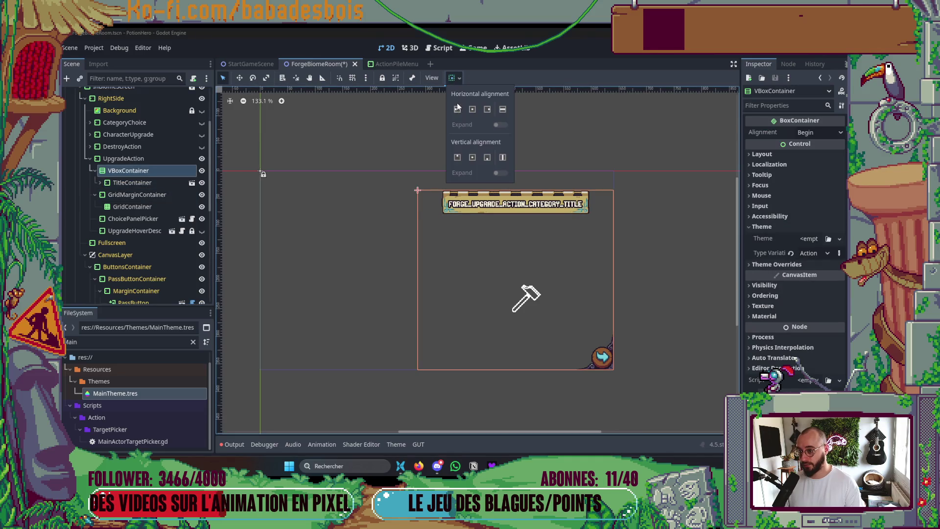
left_click(458, 110)
left_click(473, 111)
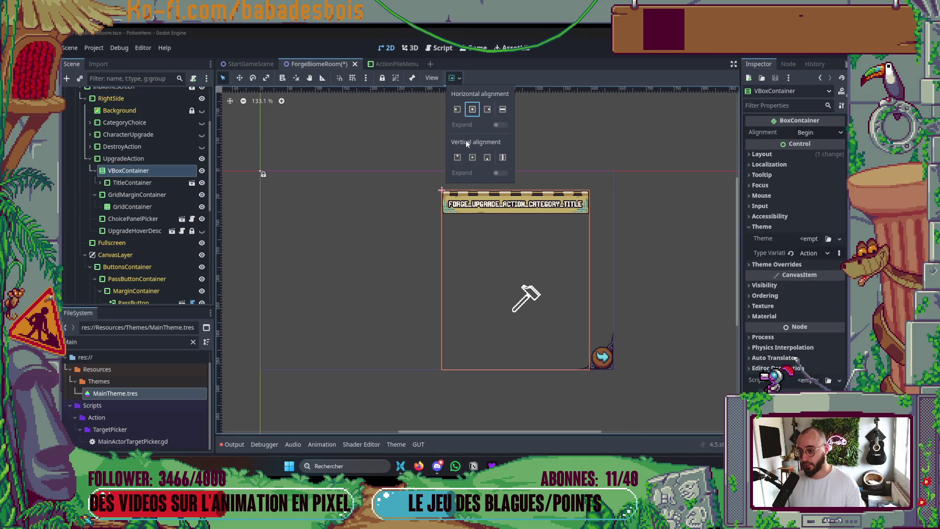
left_click(502, 110)
left_click(455, 157)
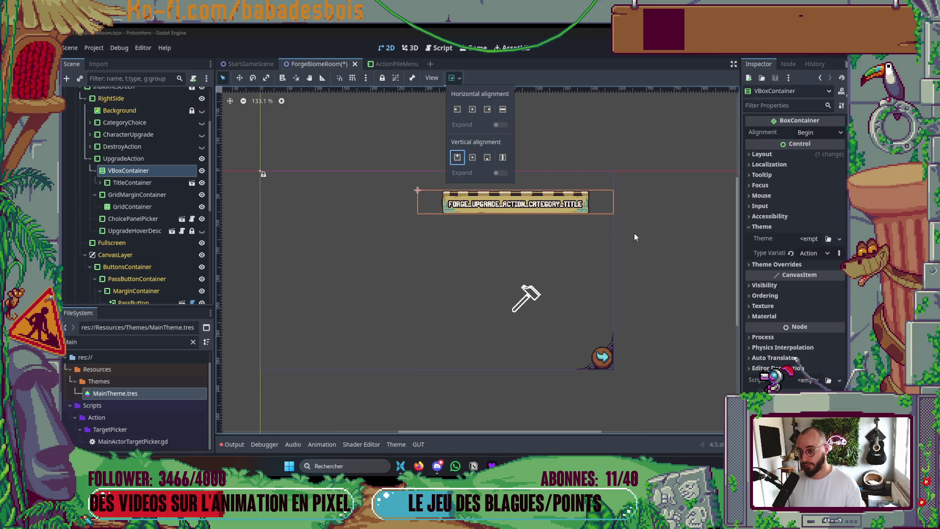
key("ctrl+s")
Move GridMarginContainer, then UpgradeHoverDesc, into the VBox below the title, and save
left_click(128, 199)
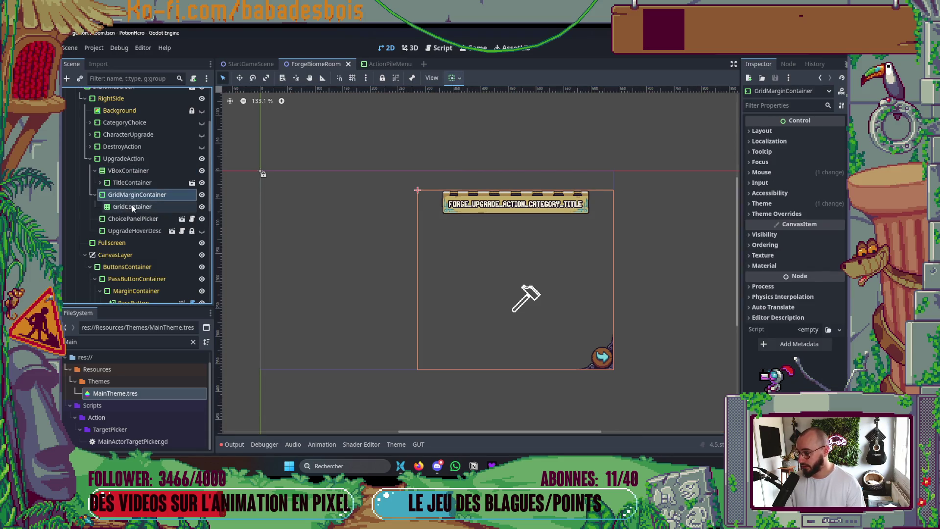
left_click(137, 209, "shift")
left_click_drag(137, 210, 147, 173)
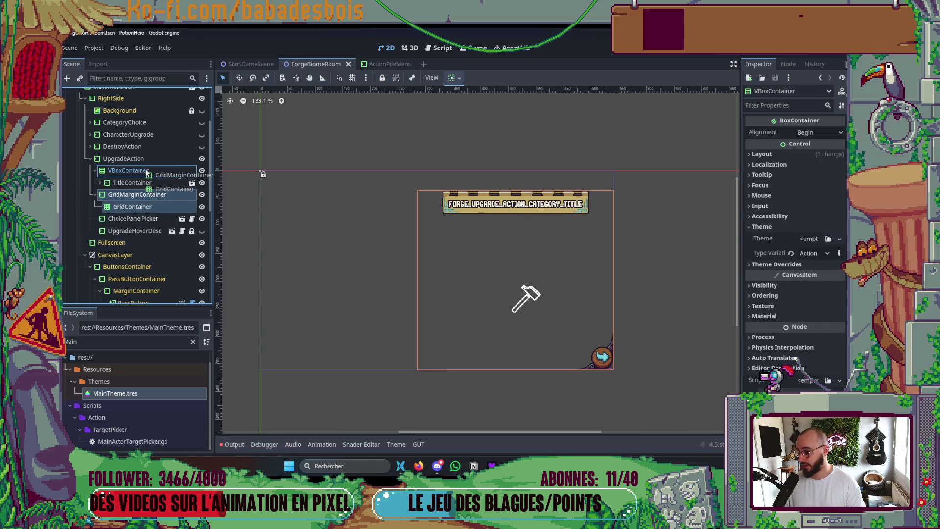
left_click(147, 218)
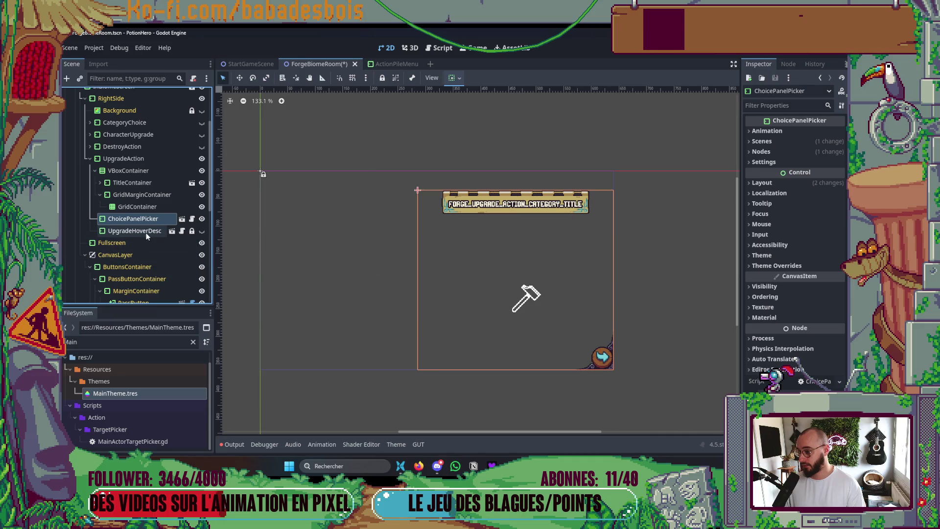
left_click(146, 233)
left_click(145, 225)
left_click_drag(146, 230, 157, 173)
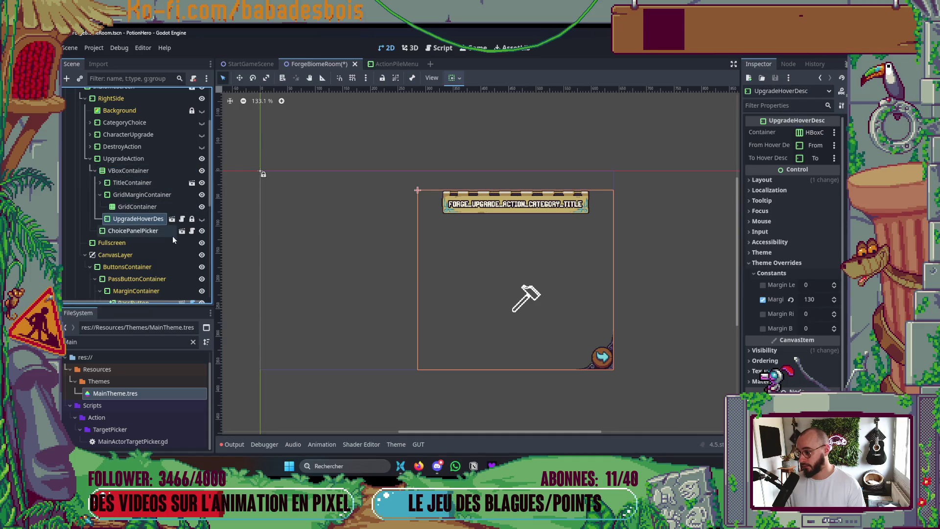
left_click(100, 194)
key("ctrl+s")
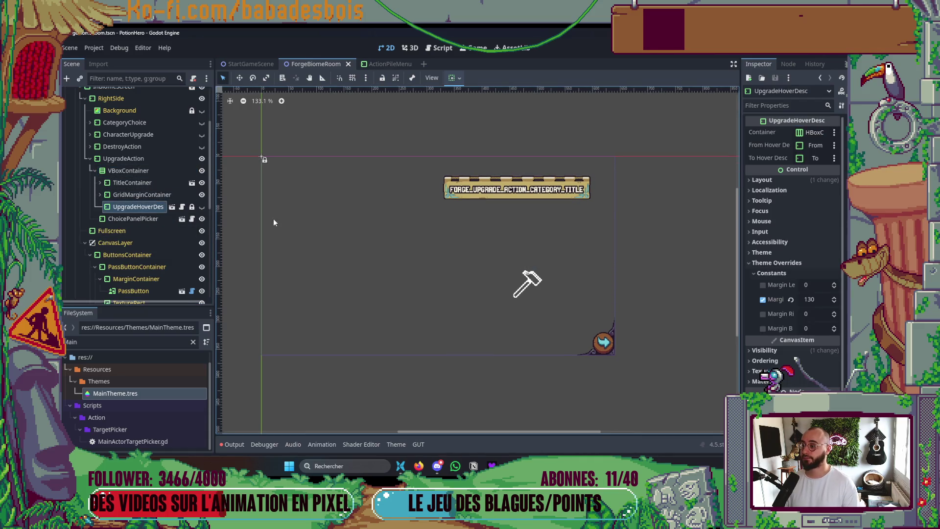
left_click(123, 194)
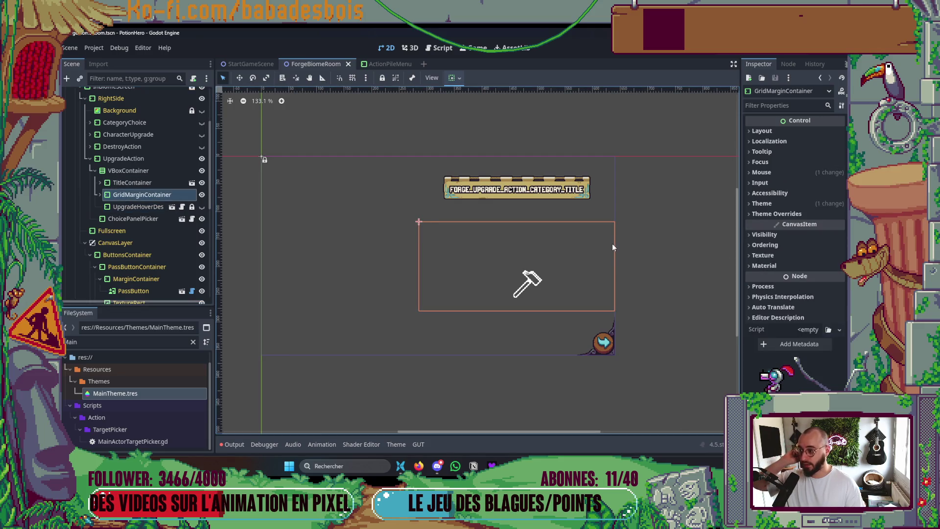
left_click(769, 225)
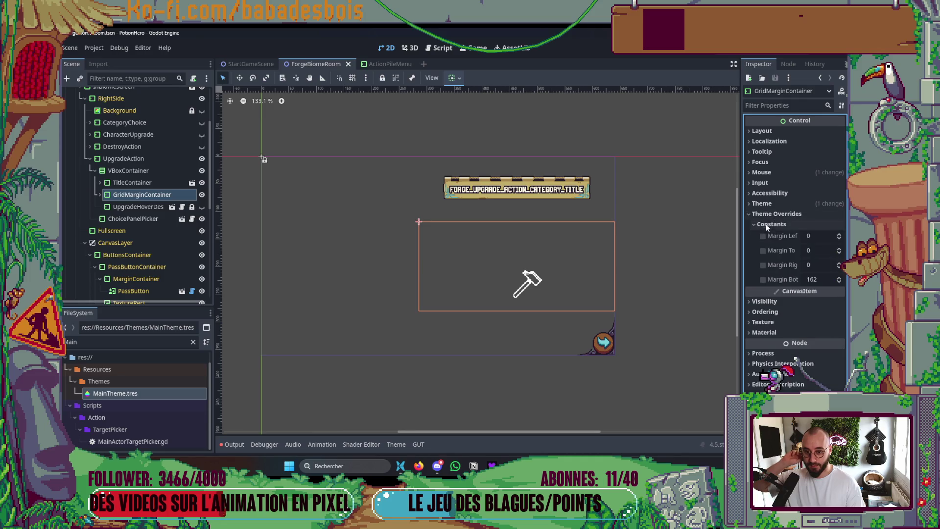
Clear GridMarginContainer's RoomA type variation, override its bottom margin to 0, and save
left_click(762, 203)
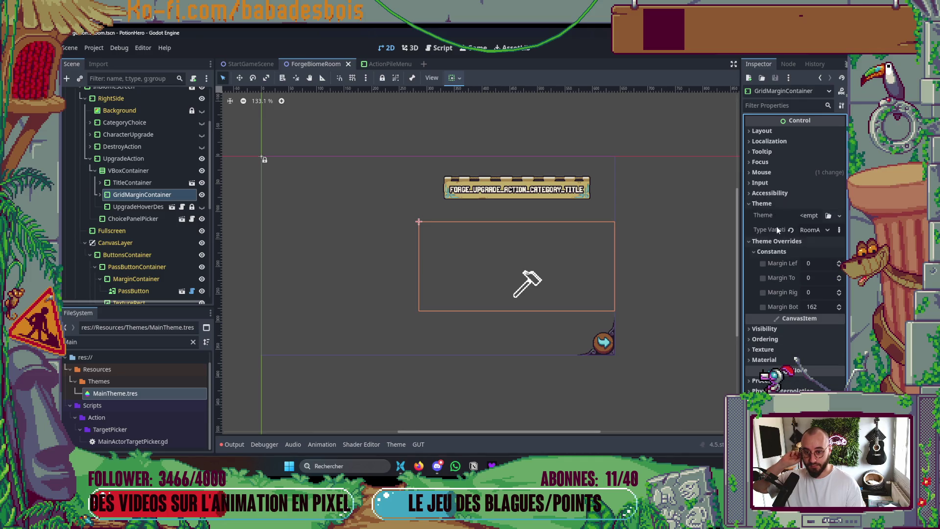
left_click(790, 229)
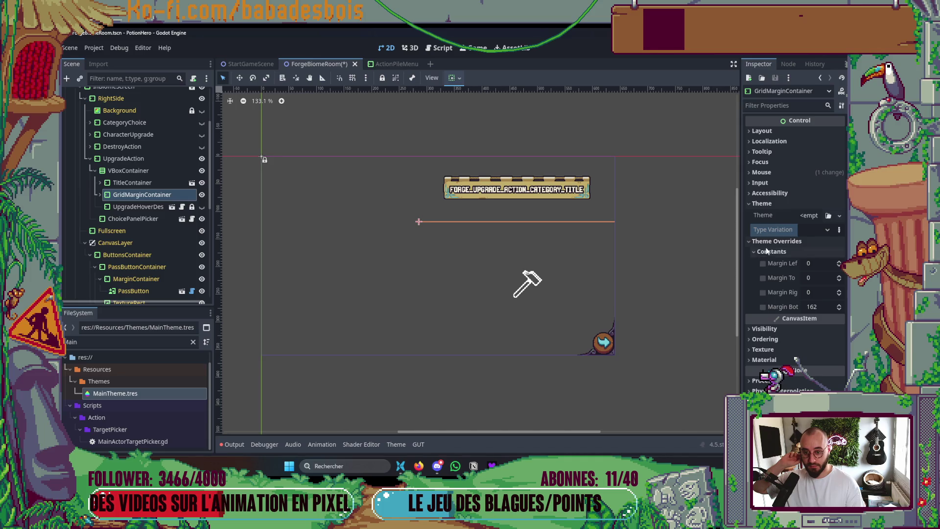
left_click(764, 306)
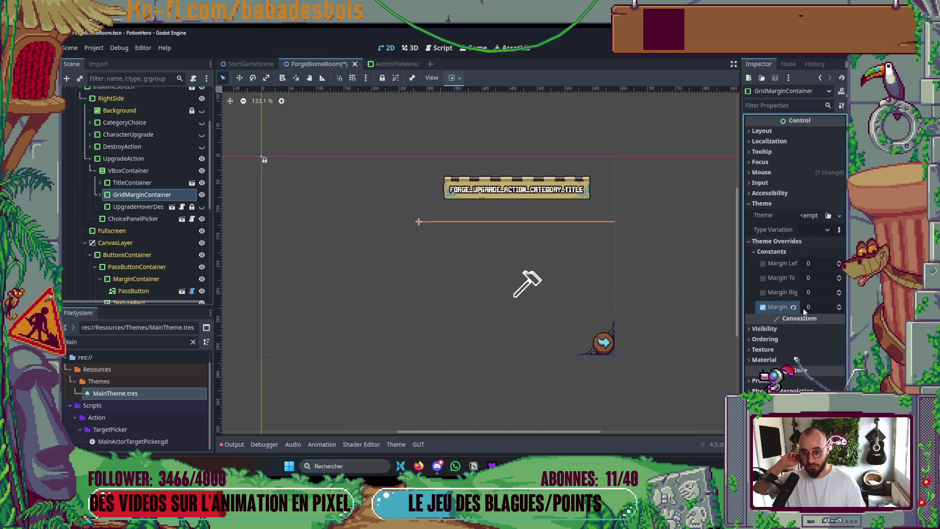
key("ctrl+s")
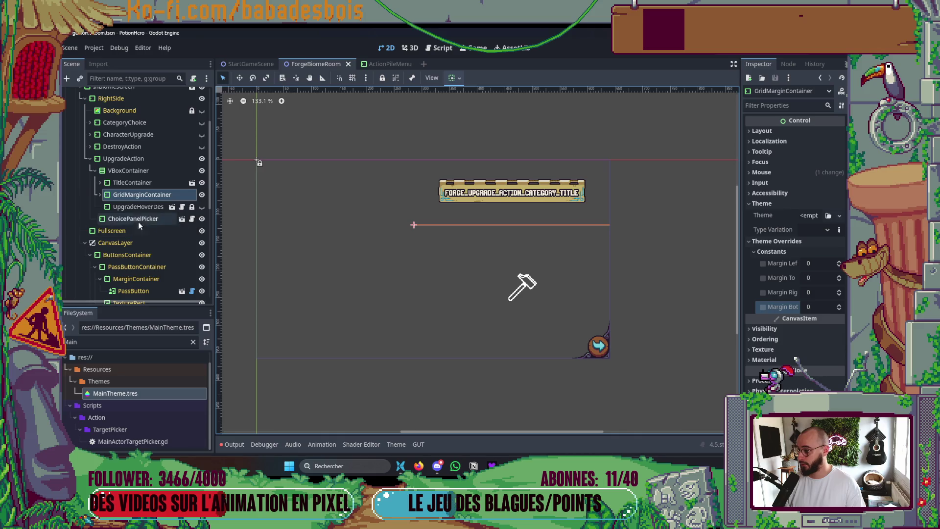
Remove UpgradeHoverDesc's 130 top margin override, check its placement on the canvas, and save
left_click(131, 211)
left_click(762, 299)
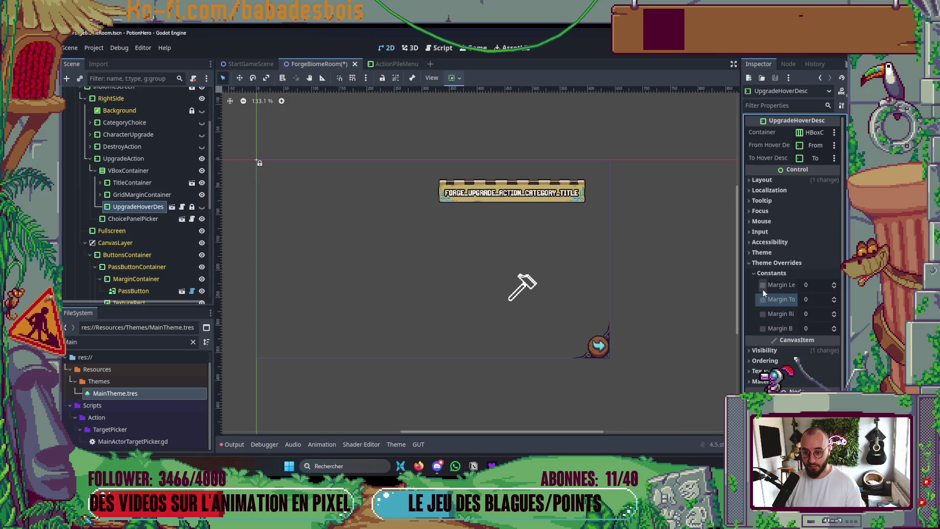
key("ctrl+s")
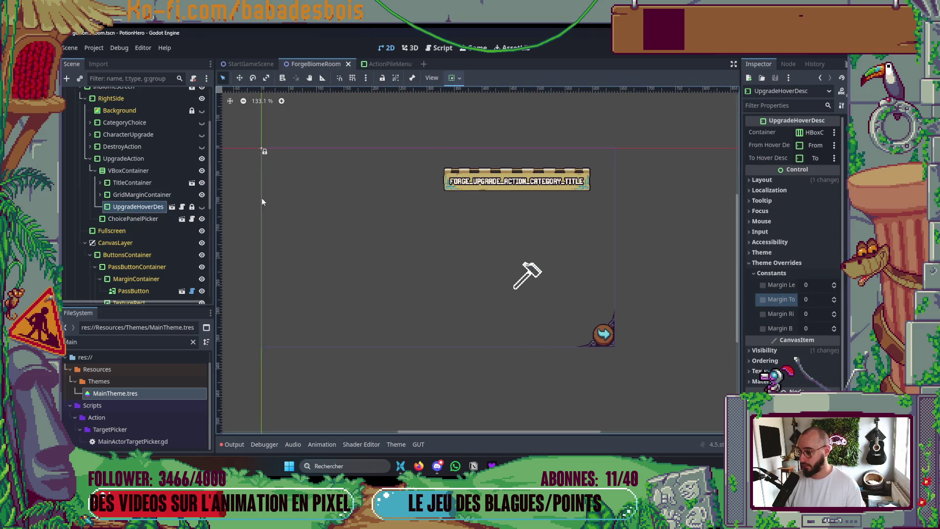
left_click(203, 207)
left_click(203, 208)
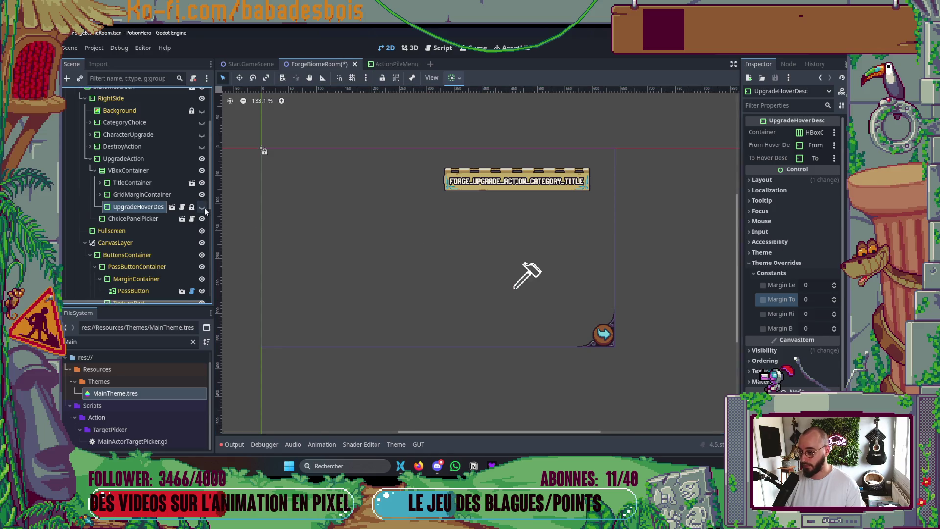
left_click(202, 207)
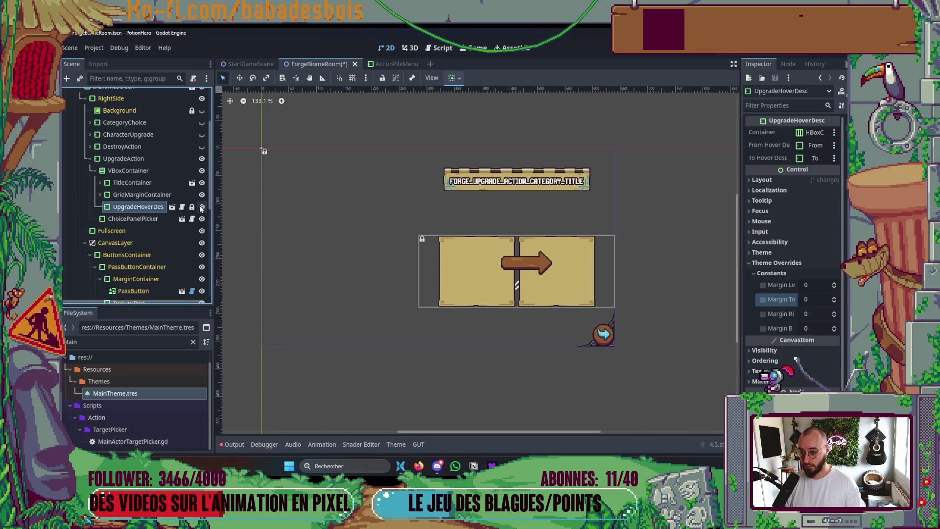
left_click(201, 209)
key("ctrl+s")
Check the VBoxContainer's Separation constant of 40 and review its child nodes
left_click(125, 196)
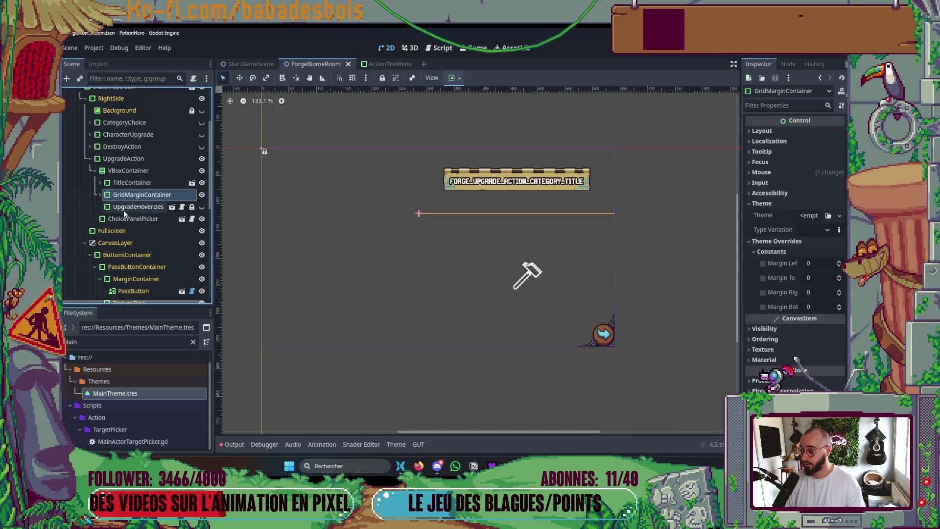
left_click(123, 210)
key("Up")
key("Up")
key("Up")
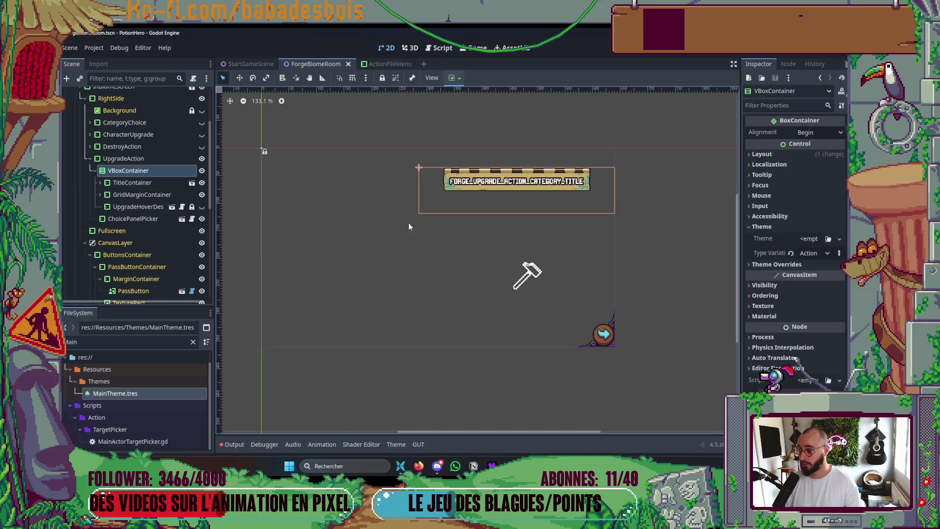
left_click(784, 265)
left_click(785, 265)
left_click(767, 227)
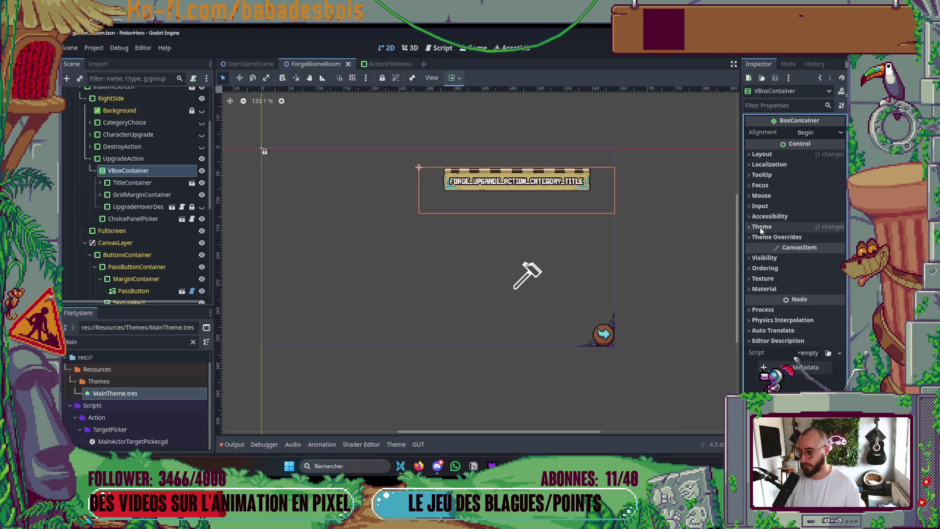
left_click(777, 236)
left_click(777, 247)
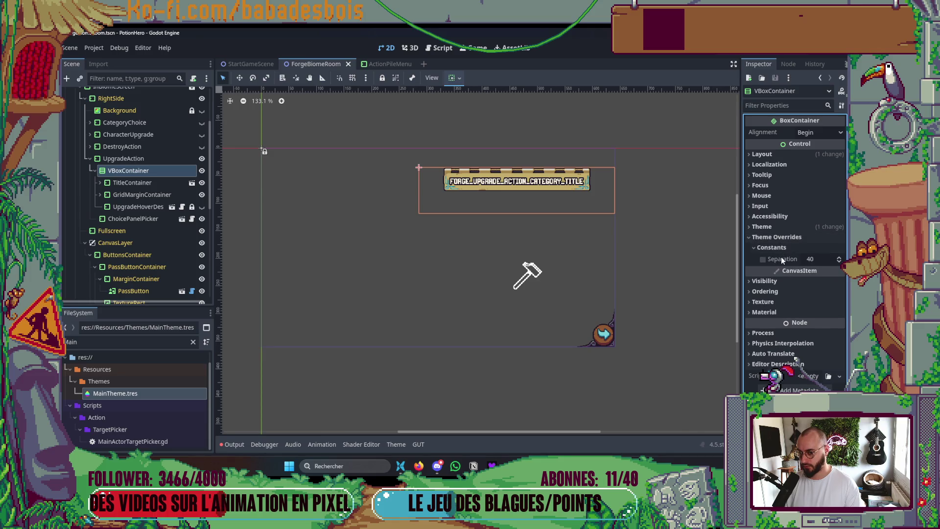
scroll(601, 207, "up", 2)
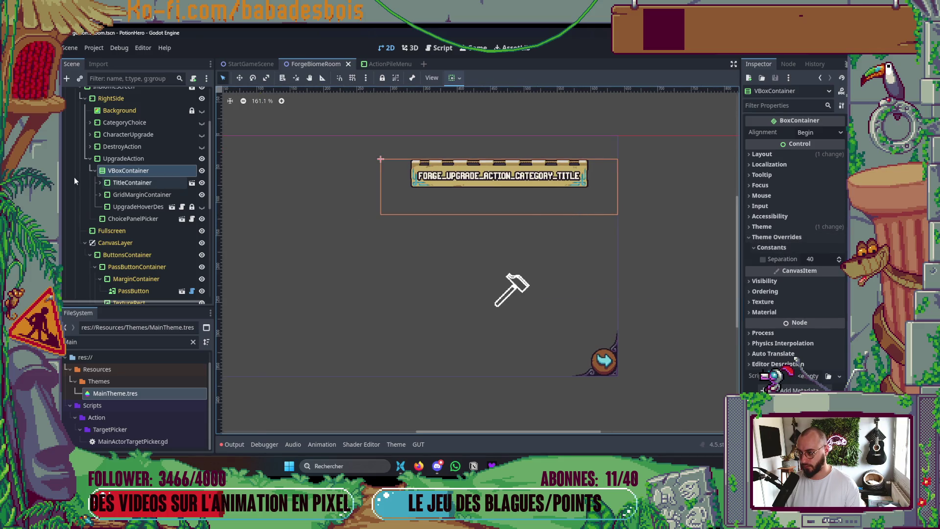
left_click(148, 195)
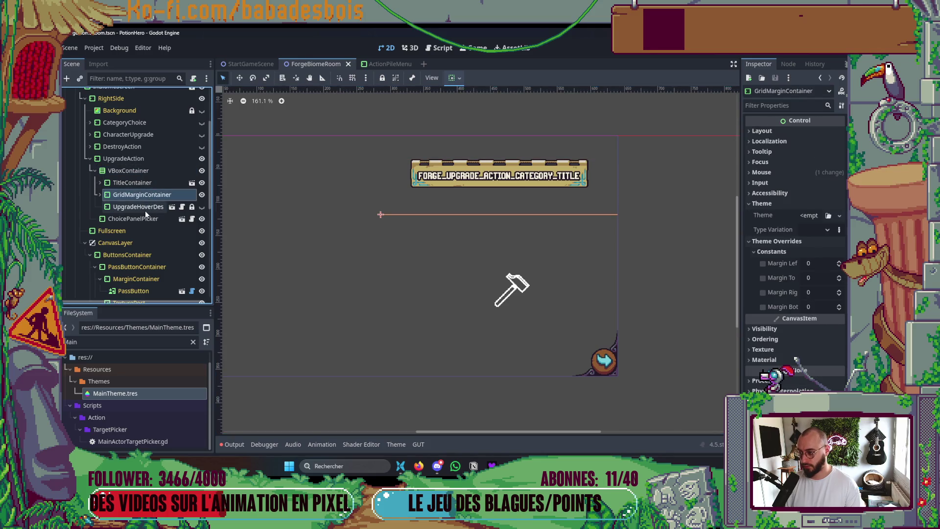
left_click(145, 208)
left_click(146, 218)
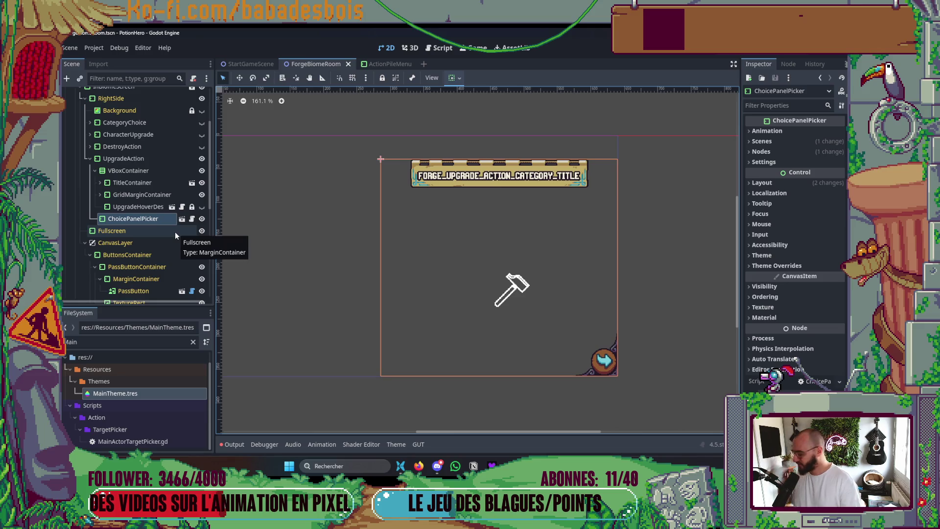
scroll(343, 218, "up", 1)
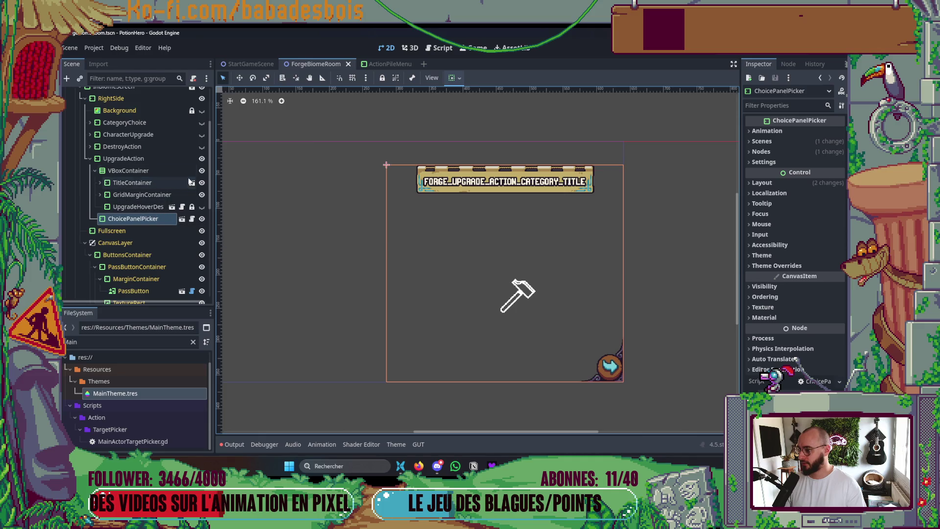
Hide the UpgradeAction panel, show the room choice panel, and save
left_click(201, 158)
left_click(201, 136)
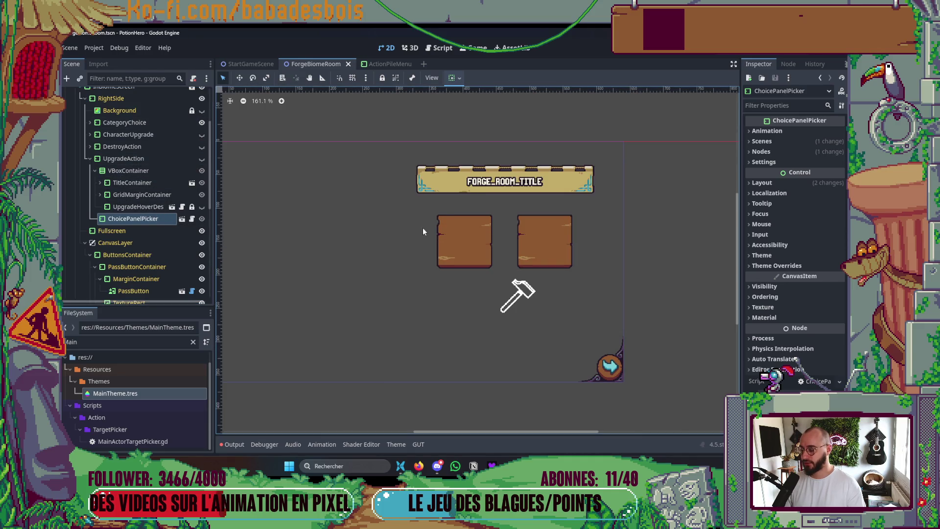
key("ctrl+s")
key("alt+Tab")
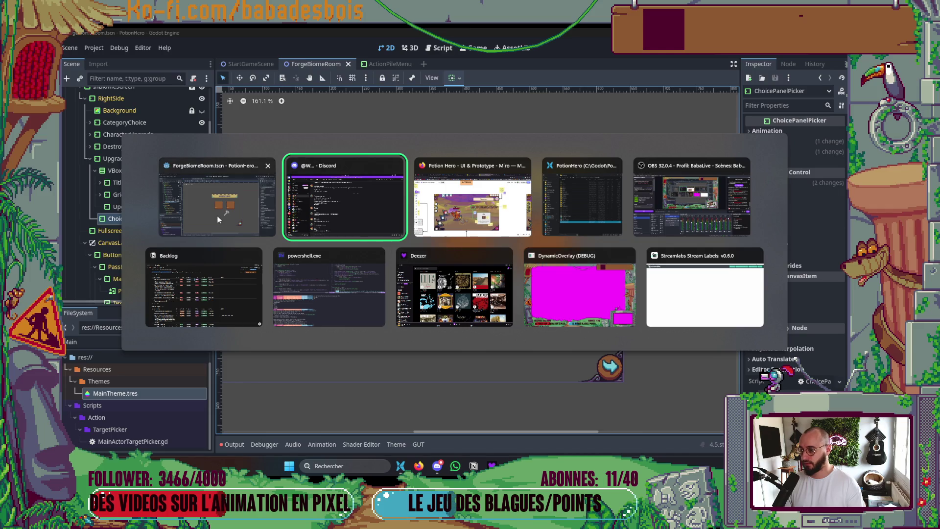
left_click(217, 215)
Collapse the ForgeBiomeRoom root's Nodes and Params property groups and save the scene
scroll(154, 134, "up", 5)
left_click(102, 94)
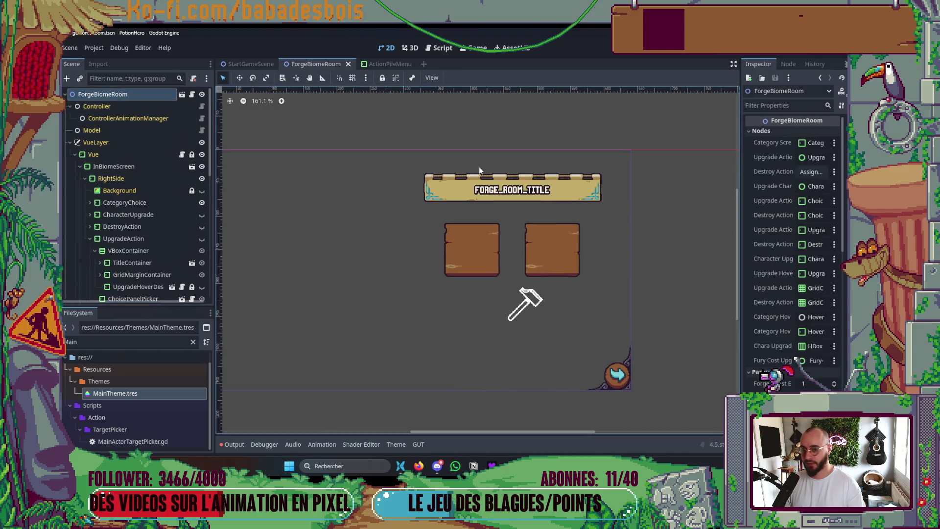
scroll(783, 243, "down", 2)
scroll(783, 243, "up", 3)
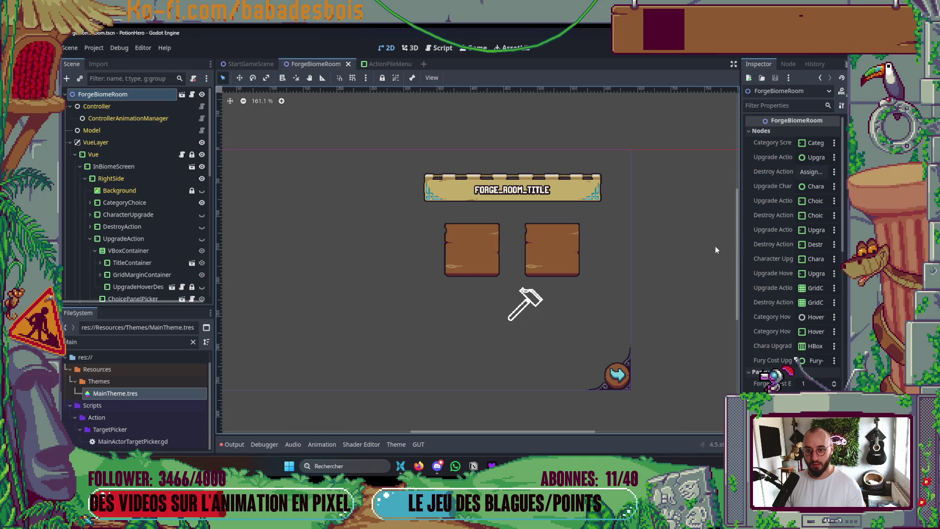
left_click_drag(738, 240, 679, 236)
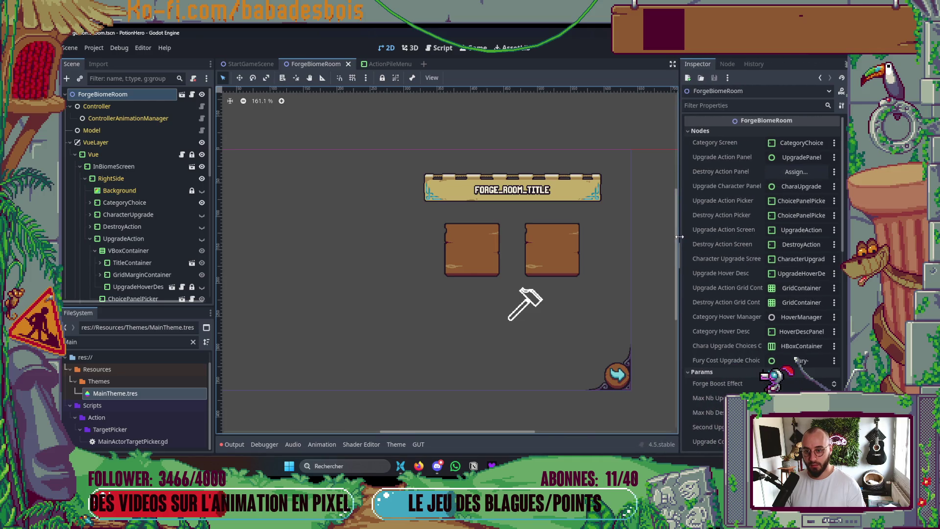
left_click(697, 131)
left_click(702, 141)
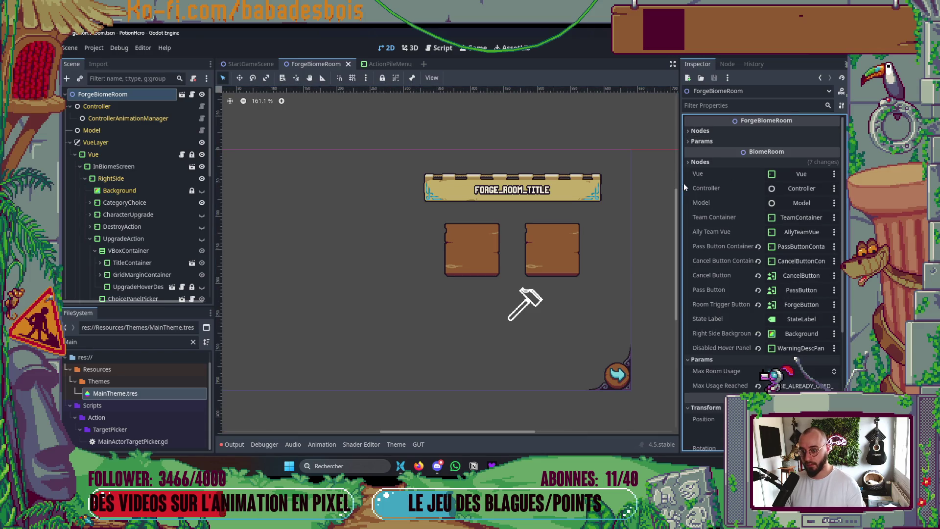
left_click_drag(680, 192, 760, 193)
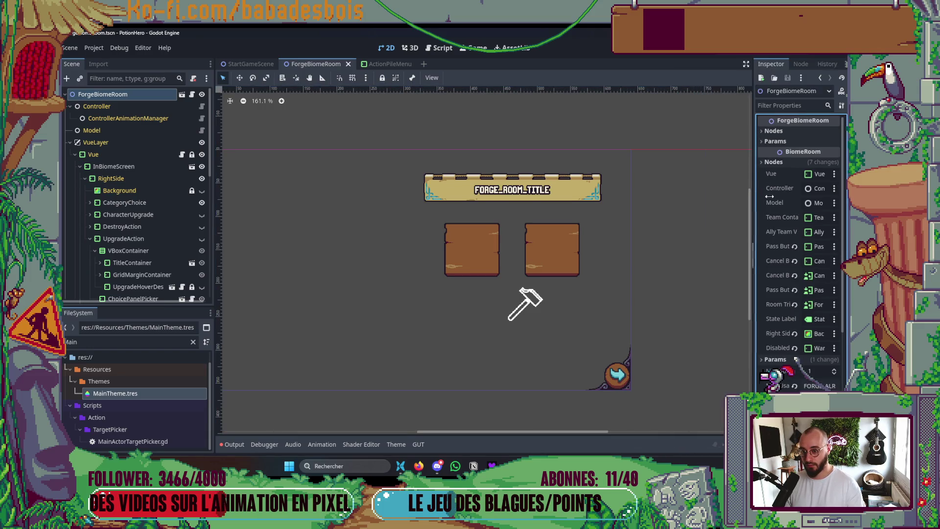
scroll(742, 195, "down", 4)
key("ctrl+s")
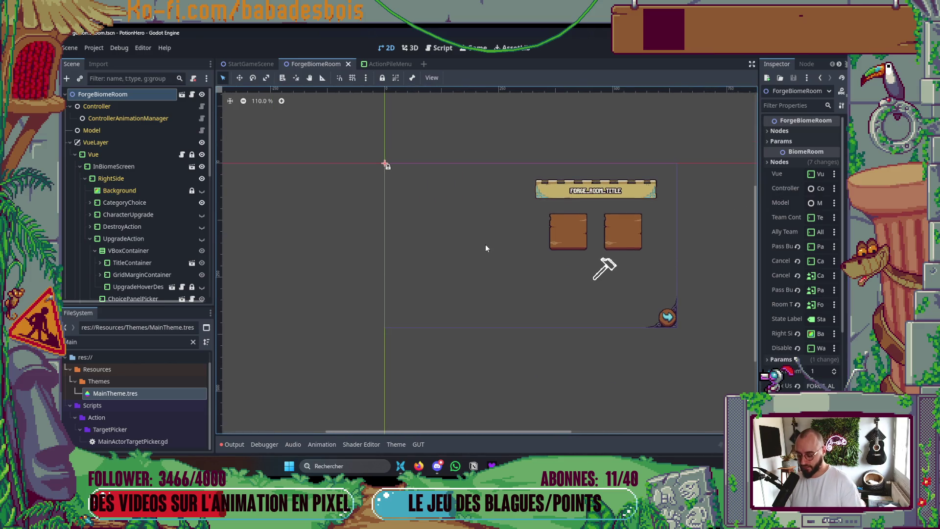
Open the Globals scene via quick scene search for 'glob'
key("ctrl+shift+o")
type("glob")
key("Return")
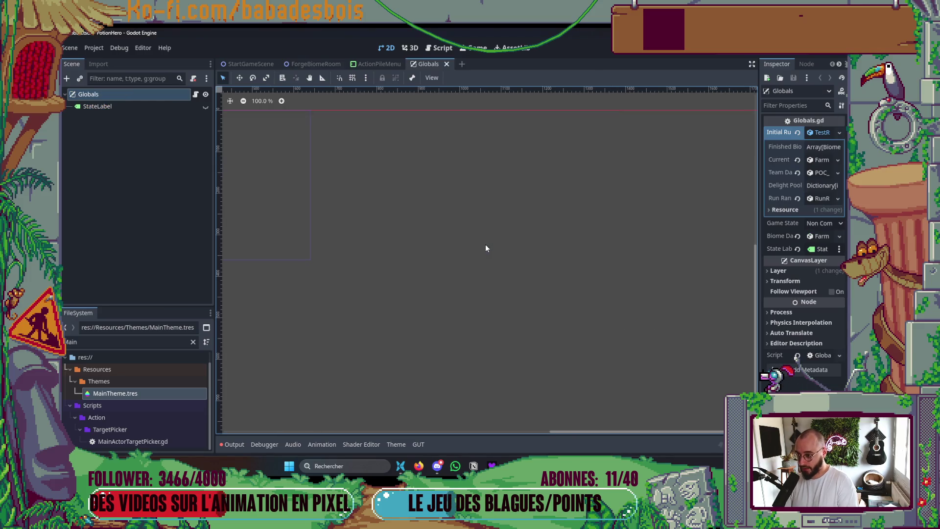
Run ForgeBiomeRoom with F6, review the forge upgrade cards, close the panel, and stop the game
left_click_drag(760, 182, 610, 237)
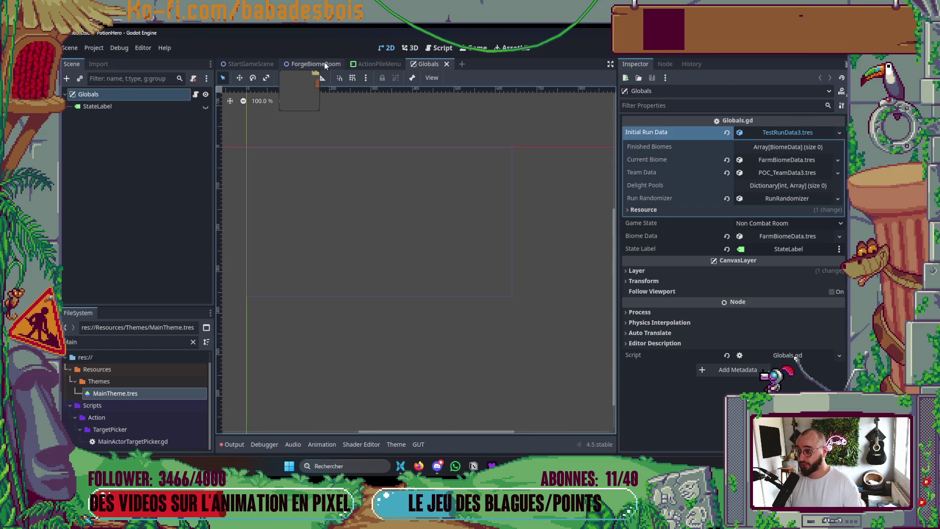
left_click(316, 64)
key("F6")
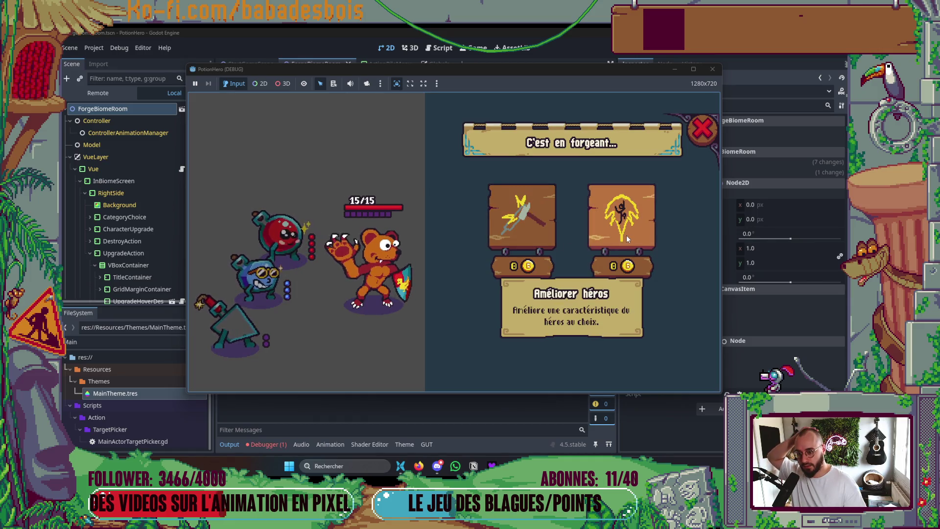
mouse_move(591, 245)
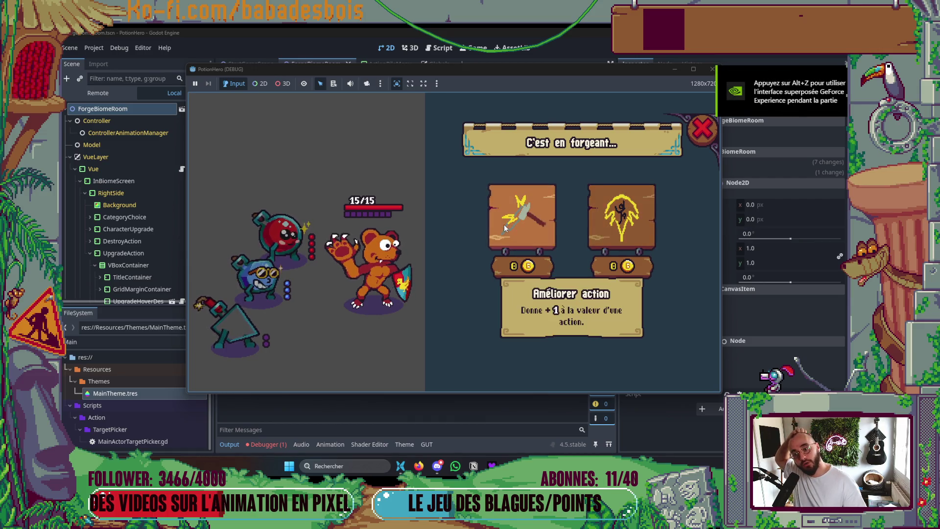
left_click(703, 129)
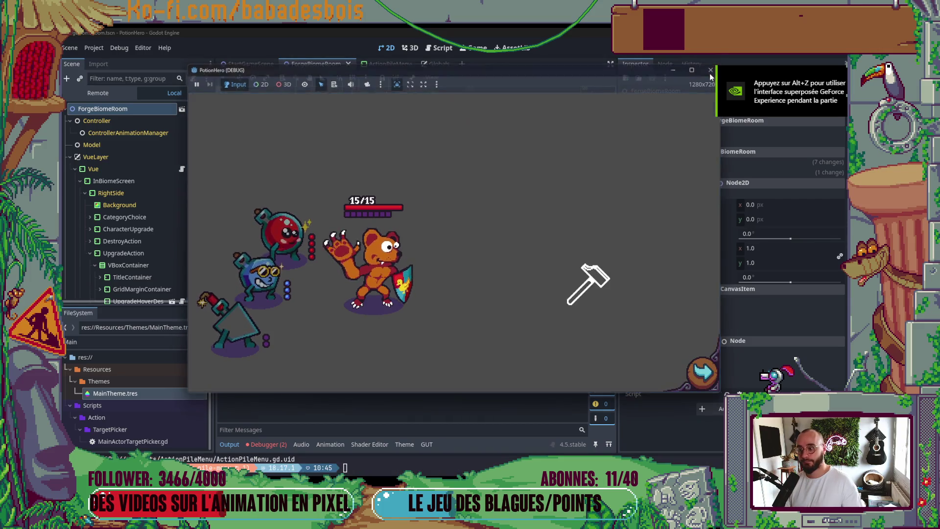
key("F8")
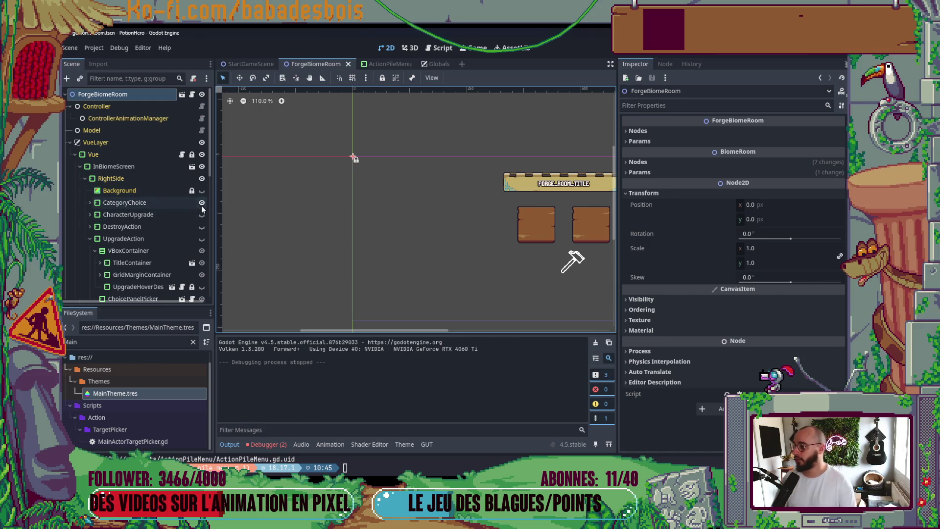
Collapse UpgradeAction, expand CategoryChoice, and inspect TitleContainer, CategoryPanelContainer and UpgradePanel
scroll(198, 238, "down", 3)
left_click(89, 187)
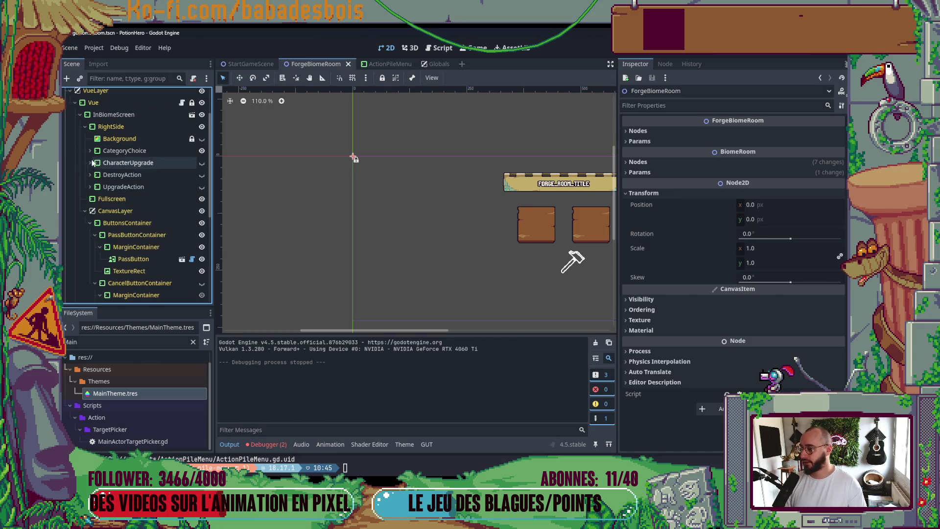
left_click(90, 150)
left_click(130, 175)
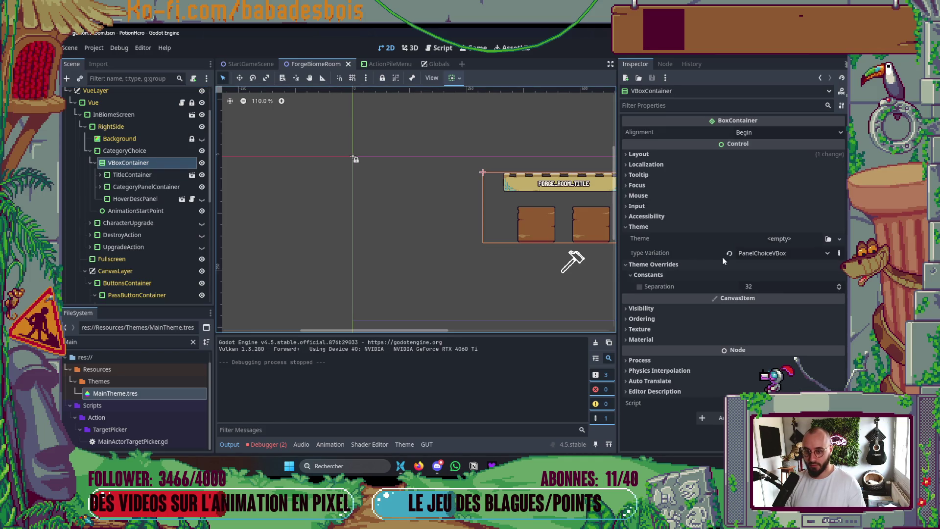
left_click(146, 187)
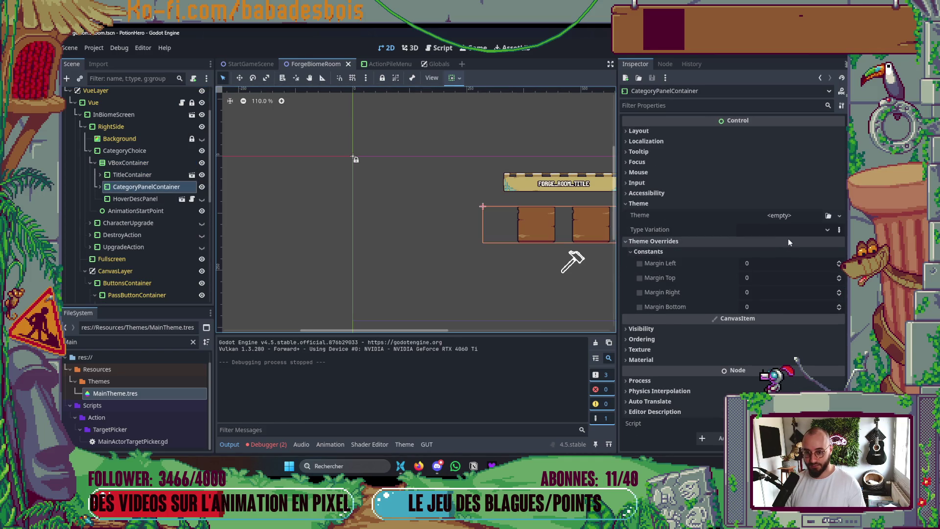
left_click_drag(552, 272, 474, 258)
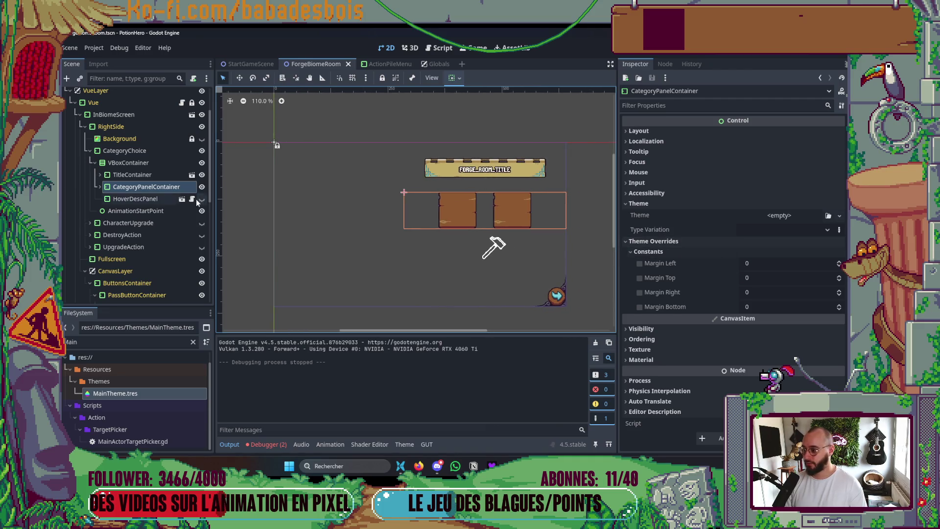
left_click(100, 186)
left_click(147, 210)
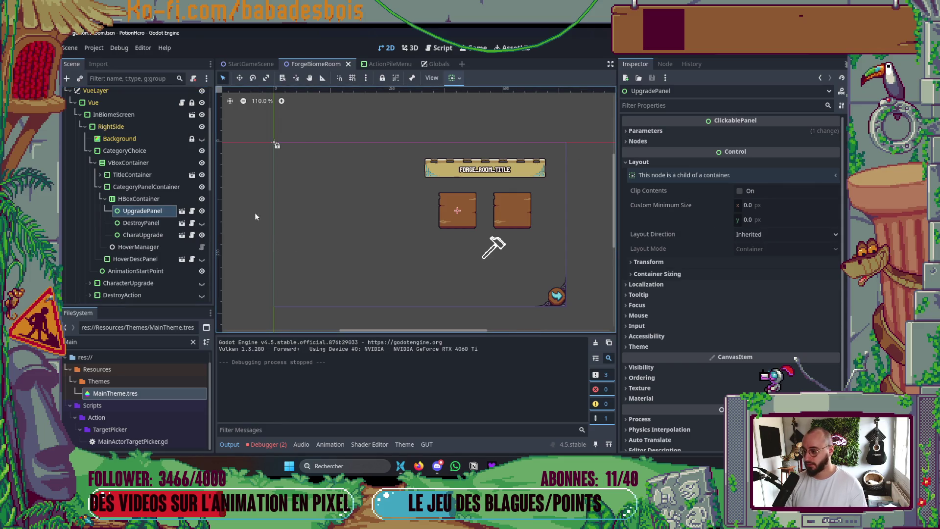
Make UpgradePanel's children editable and show the price tag under the first panel
right_click(142, 211)
left_click(184, 374)
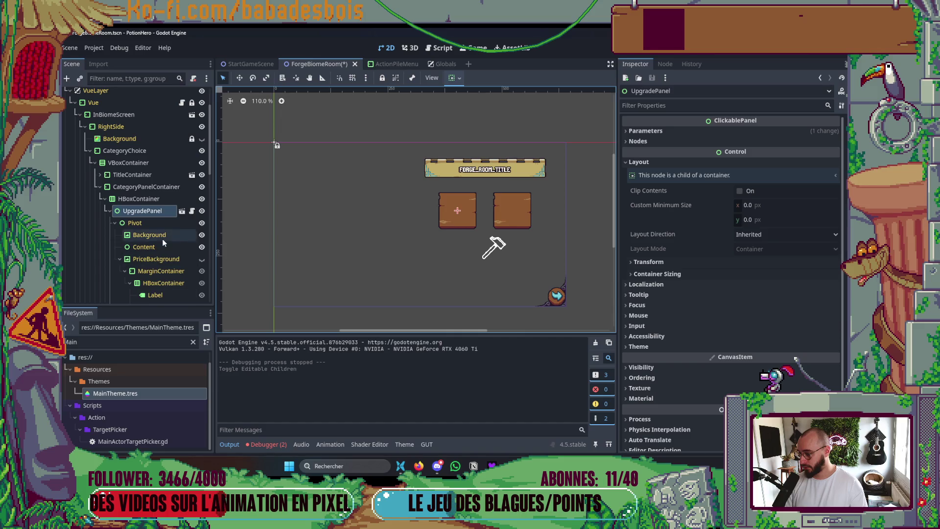
scroll(174, 265, "down", 2)
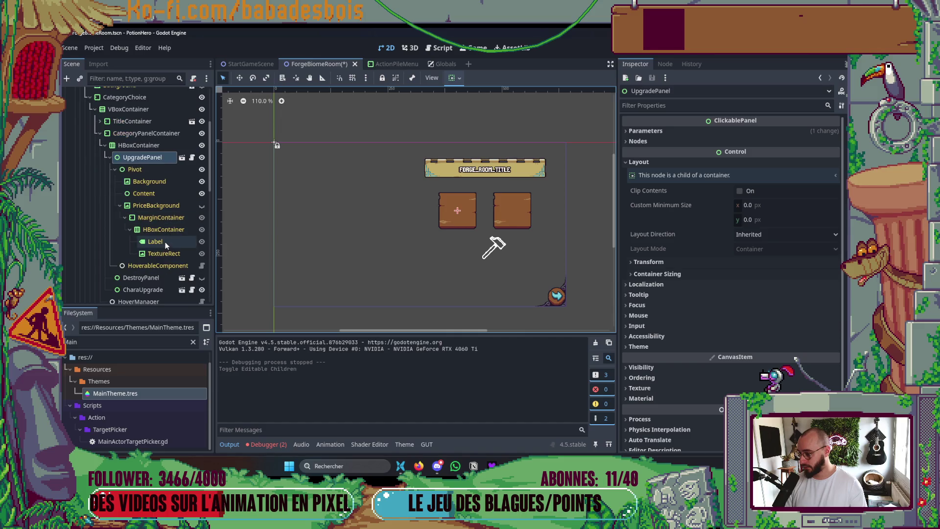
left_click(202, 206)
Set the HBoxContainer's custom minimum height to 130 px, then hide the price tag
double_click(140, 145)
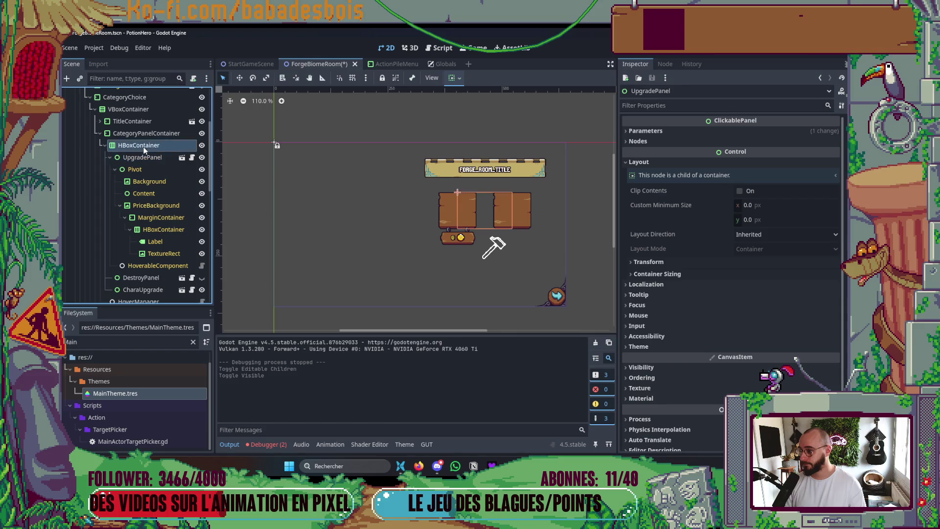
scroll(462, 228, "up", 2)
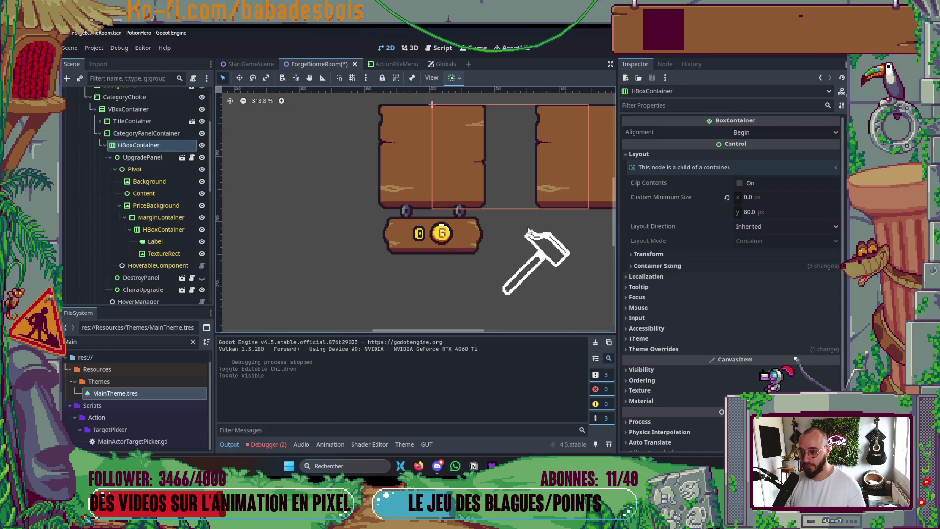
left_click(760, 211)
type("0")
key("Return")
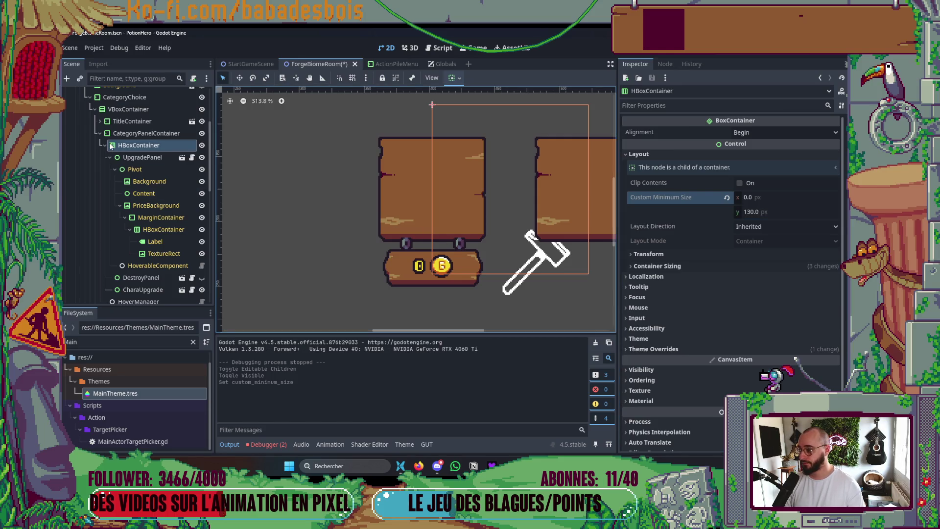
left_click(201, 206)
Try an 80 px minimum height on the HBoxContainer, then restore it to 130 px
scroll(332, 208, "down", 3)
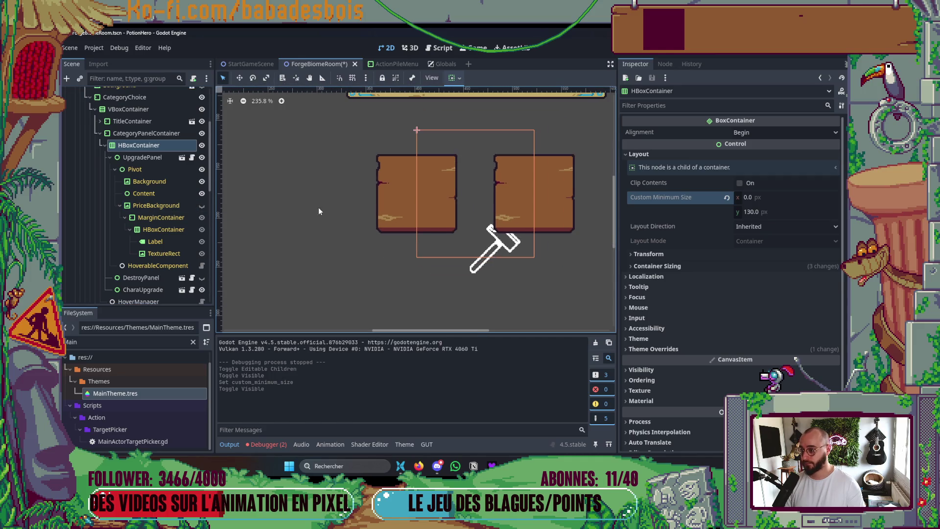
left_click(158, 158)
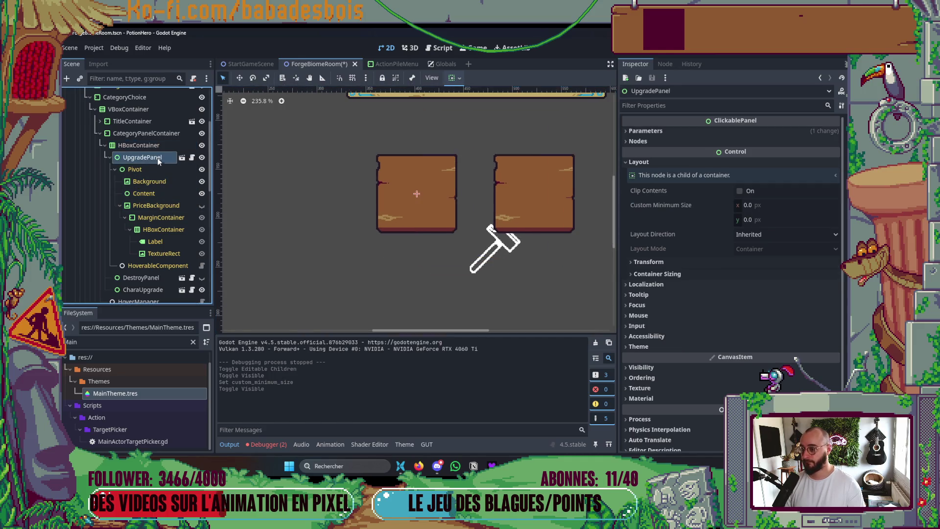
left_click(156, 145)
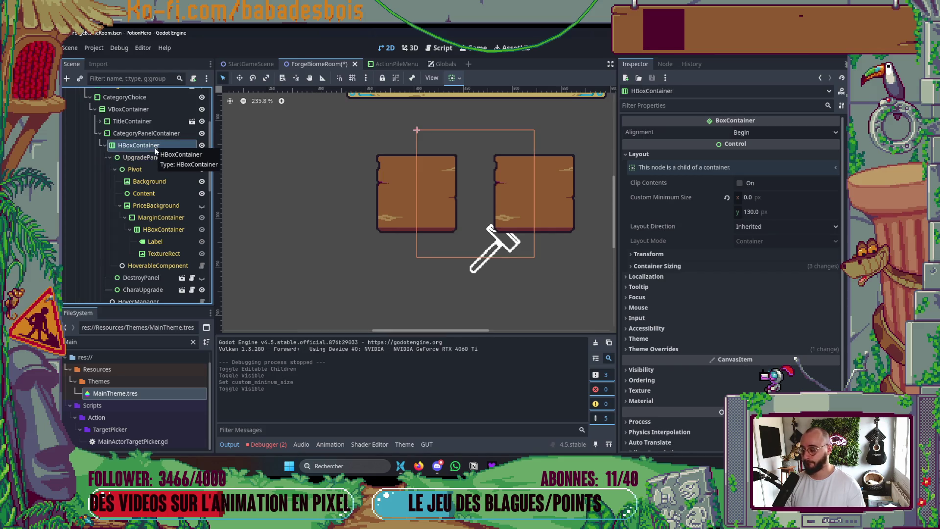
left_click(780, 212)
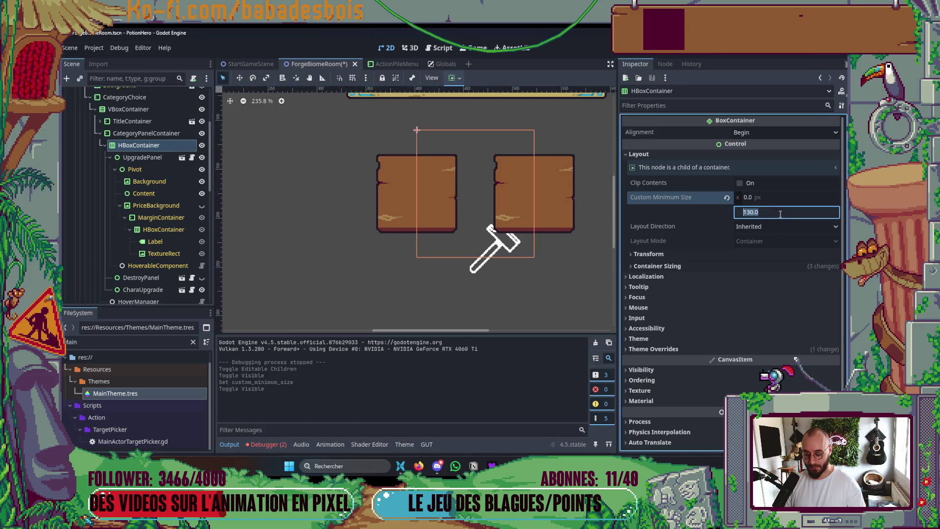
type("80")
key("Return")
left_click(774, 216)
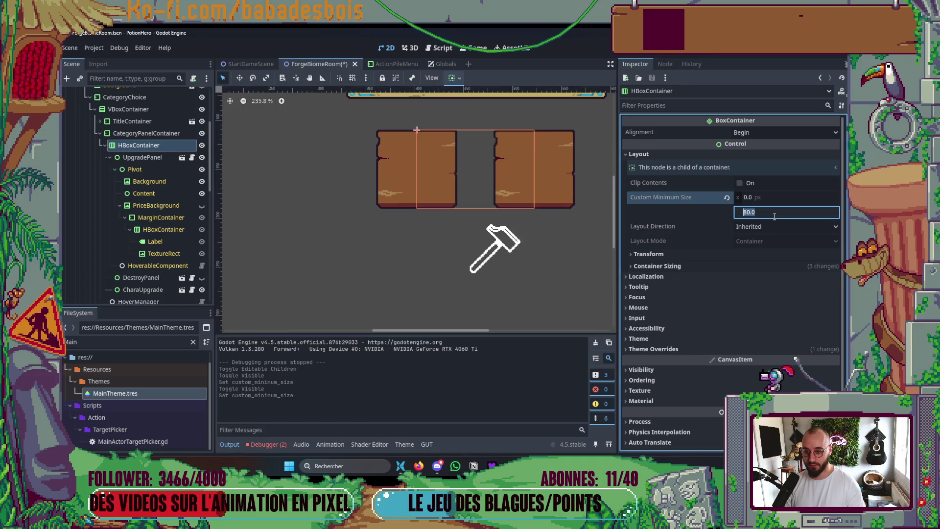
type("30")
key("Return")
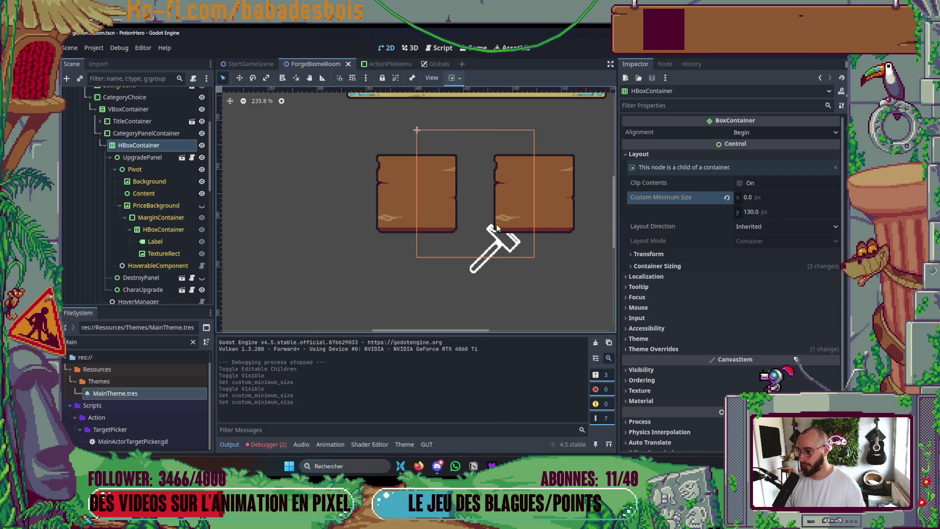
Toggle the price tag to check the spacing, select UpgradePanel and collapse Pivot
left_click(201, 205)
left_click(201, 206)
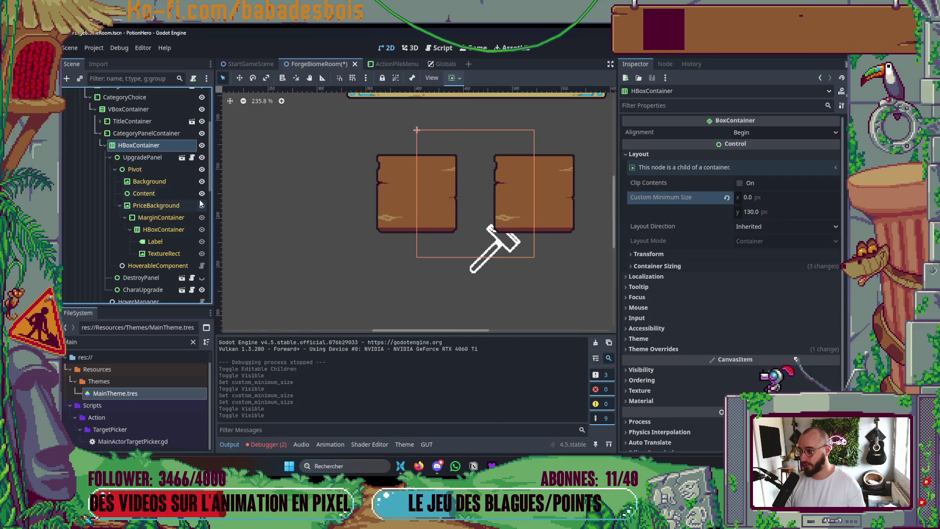
left_click(162, 158)
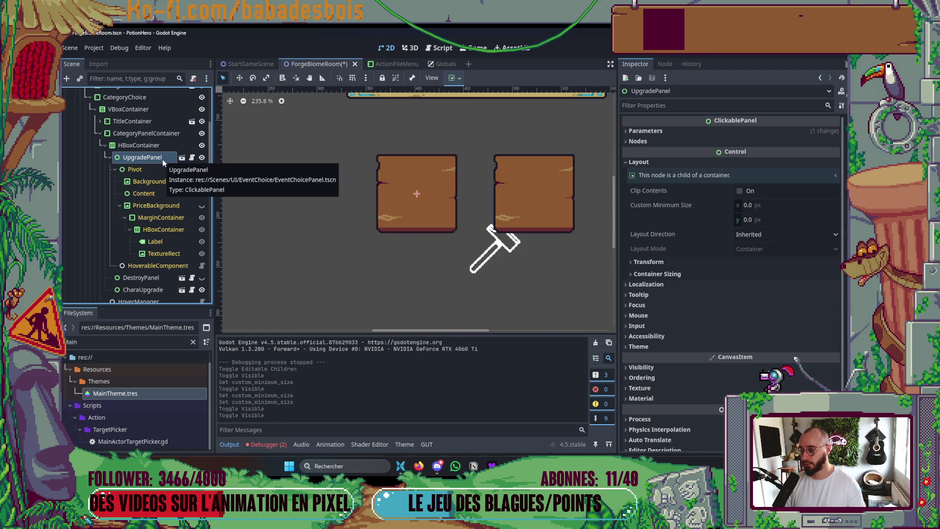
left_click(112, 169)
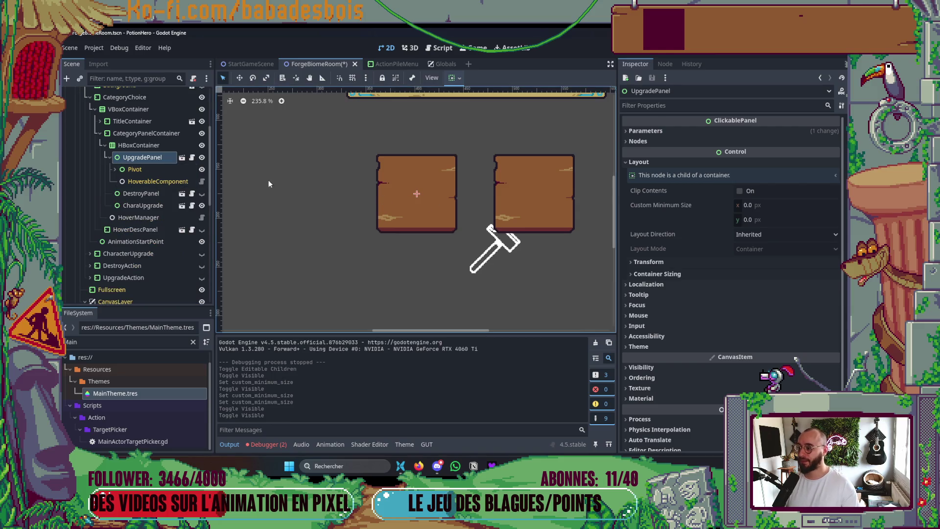
Give CategoryPanelContainer a bottom margin override of 30
left_click(165, 136)
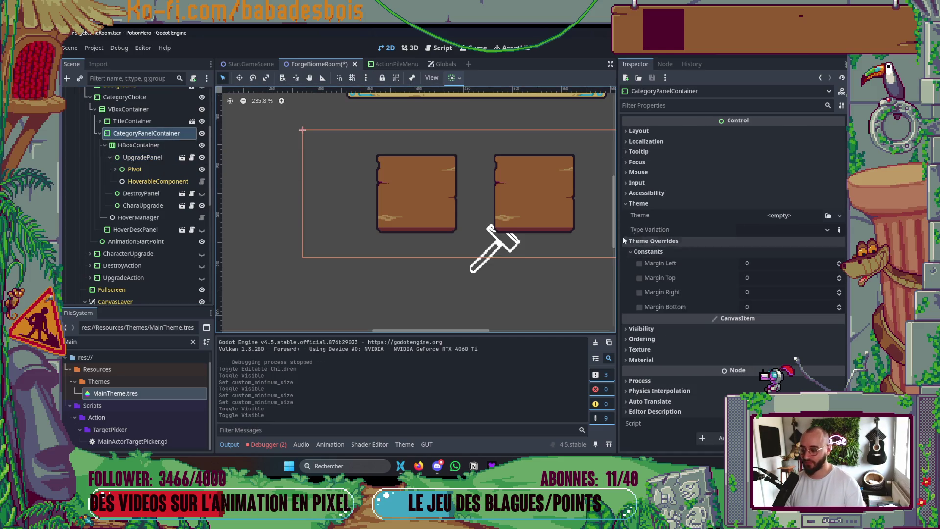
left_click(139, 158)
left_click(156, 146)
left_click(146, 158)
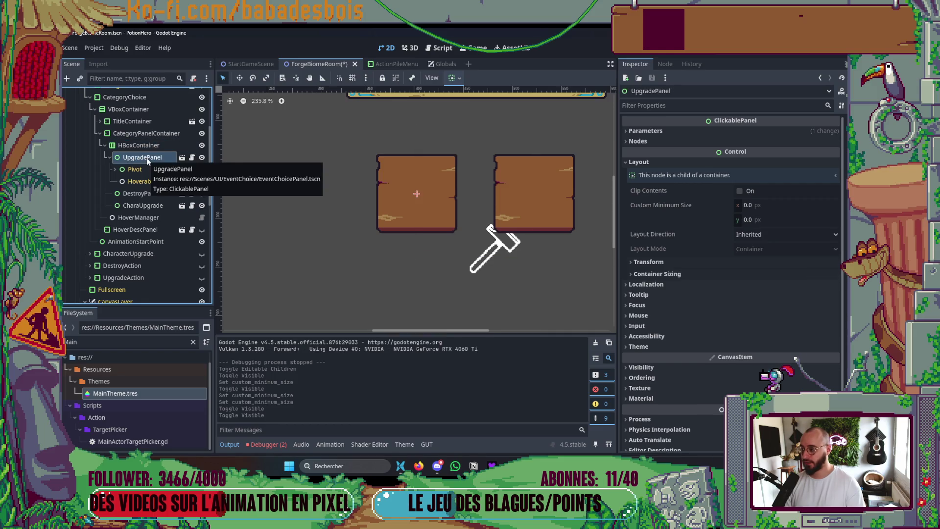
left_click(147, 134)
mouse_move(784, 306)
left_mouse_down()
mouse_move(798, 307)
mouse_move(767, 311)
left_mouse_up()
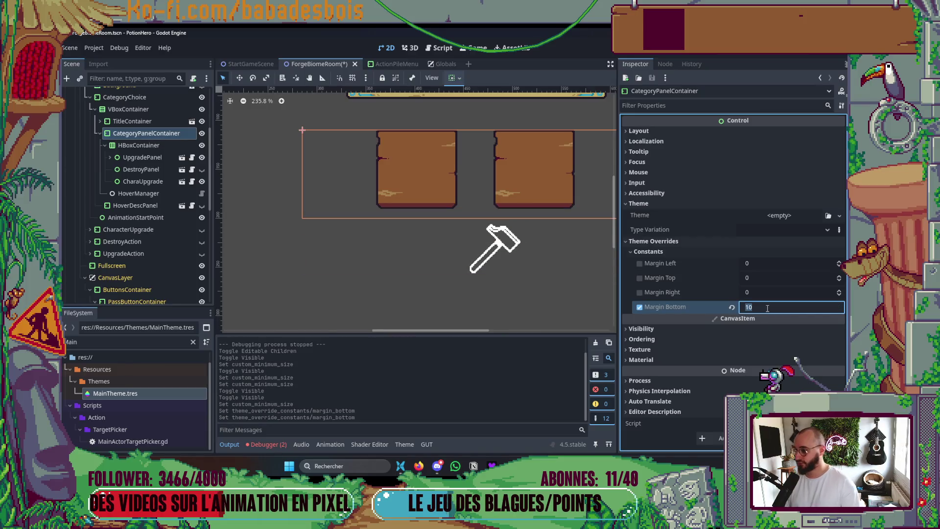
type("30")
key("Return")
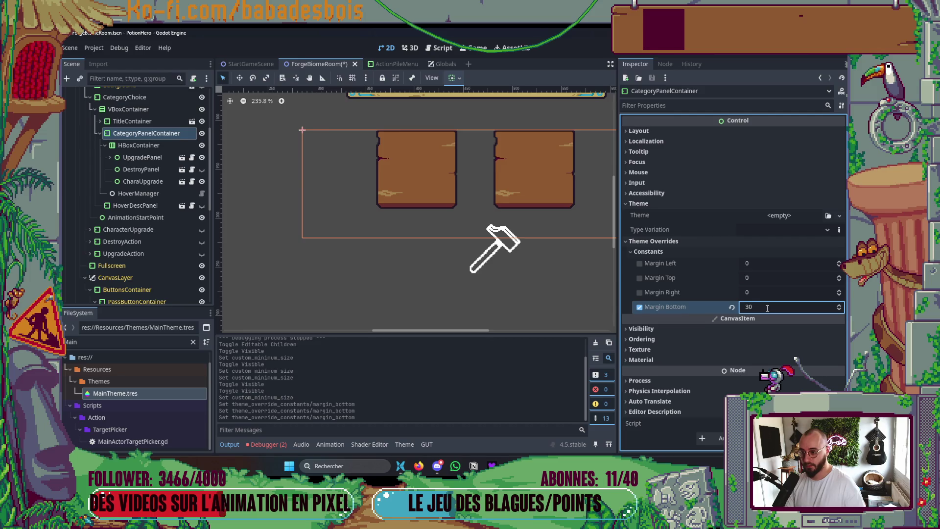
Check the price sign spacing and raise the bottom margin to 35
left_click(109, 158)
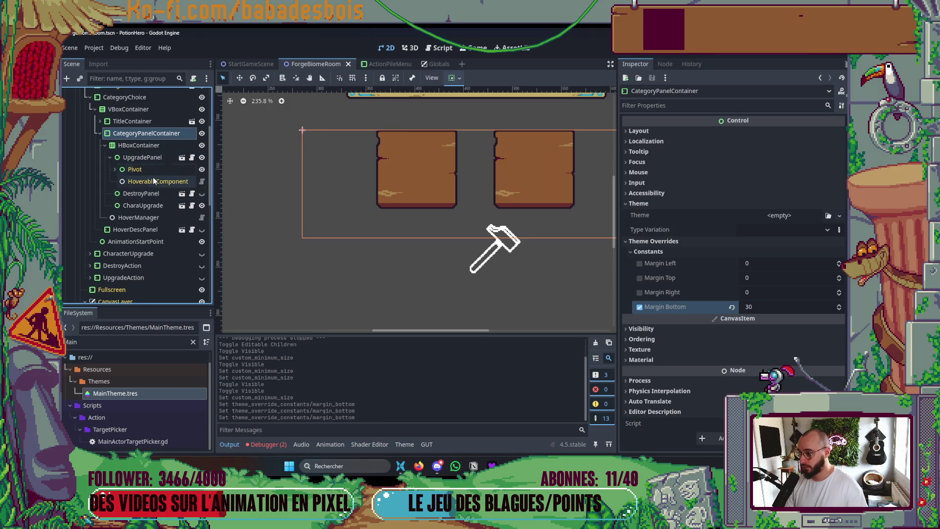
left_click(114, 169)
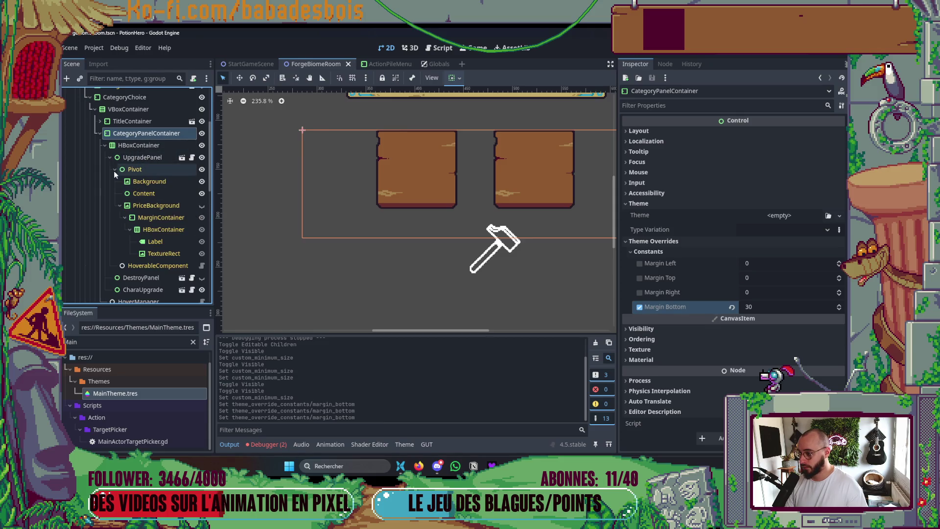
left_click(202, 206)
left_click(202, 210)
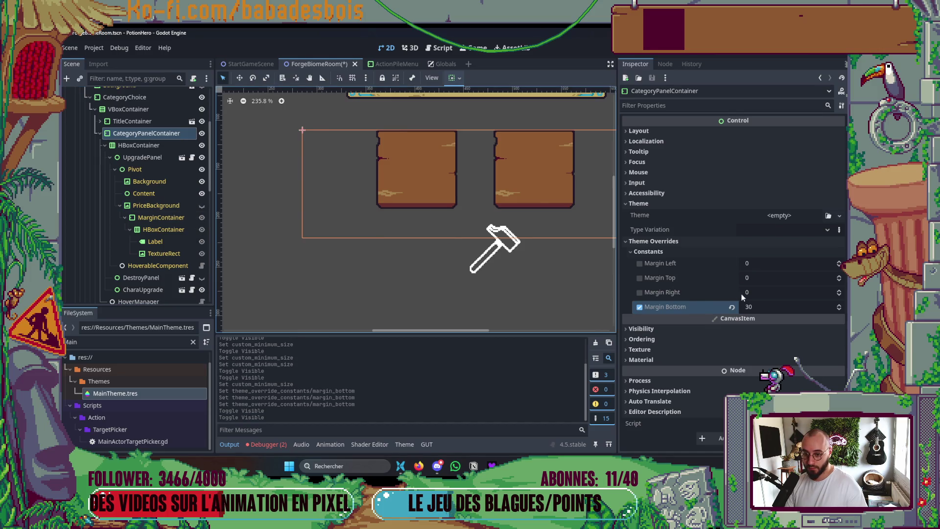
left_click(749, 307)
type("5")
key("Return")
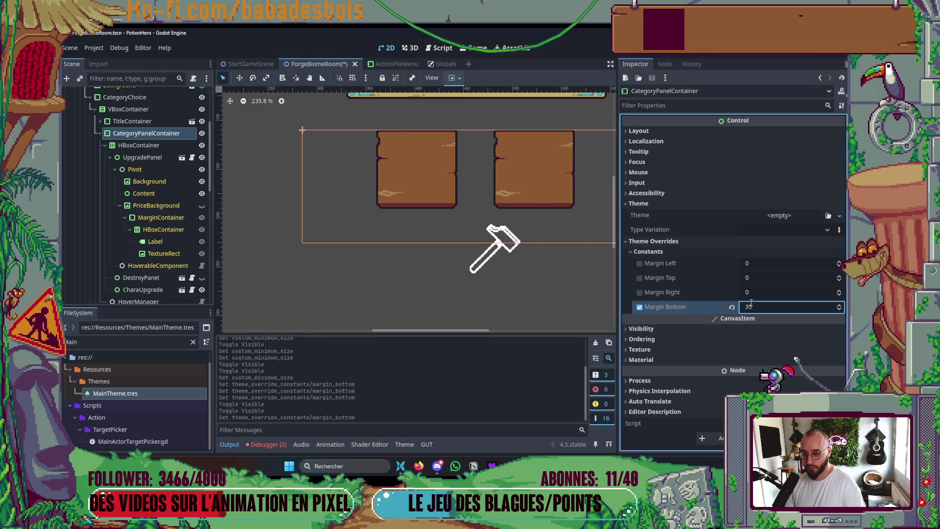
left_click(202, 206)
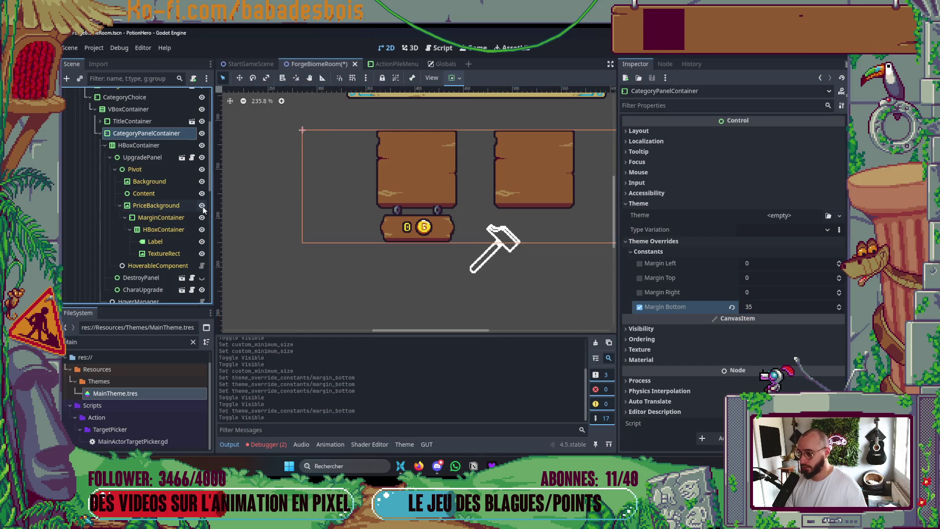
left_click(203, 208)
Save the ForgeBiomeRoom scene and run the game to test the layout
key("ctrl+s")
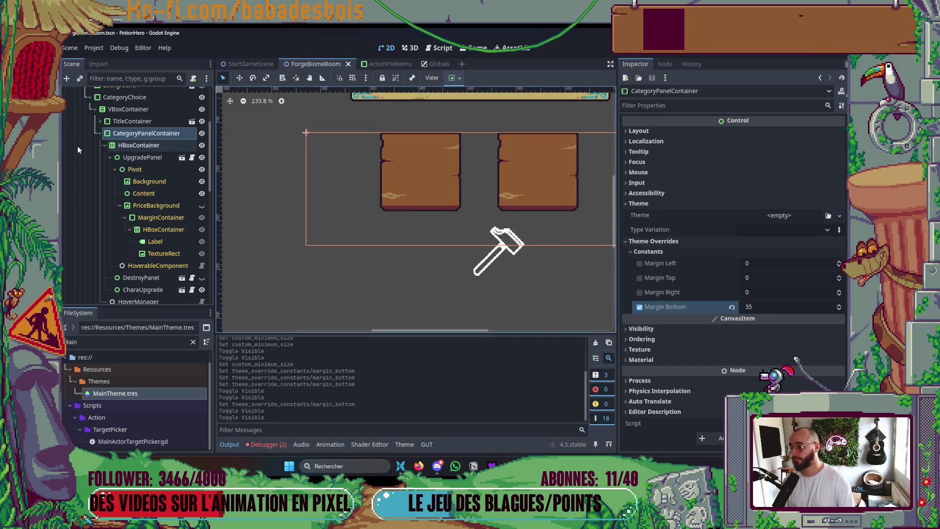
left_click(101, 133)
scroll(312, 175, "down", 2)
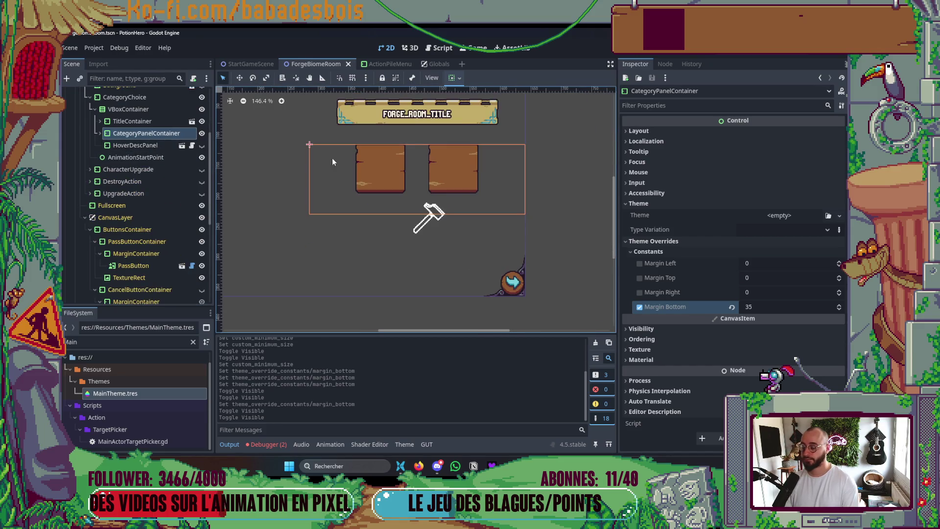
scroll(347, 209, "down", 3)
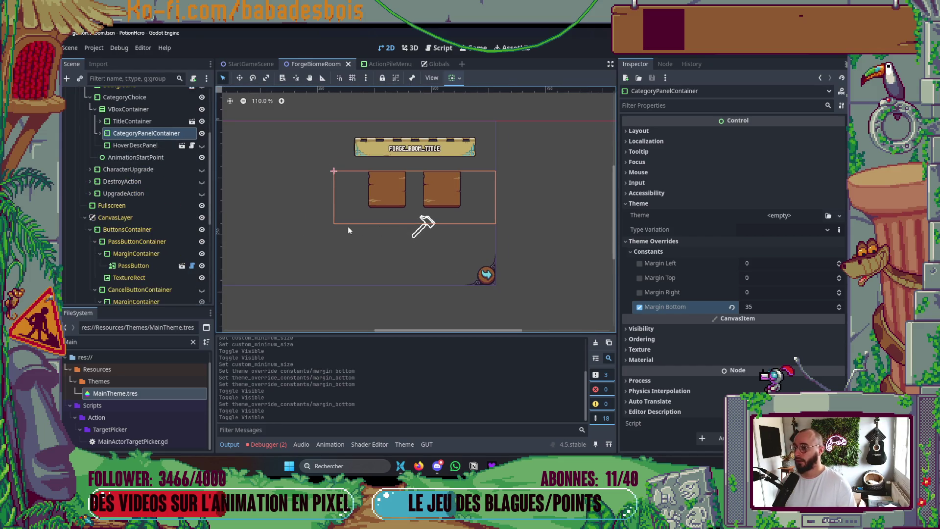
key("F5")
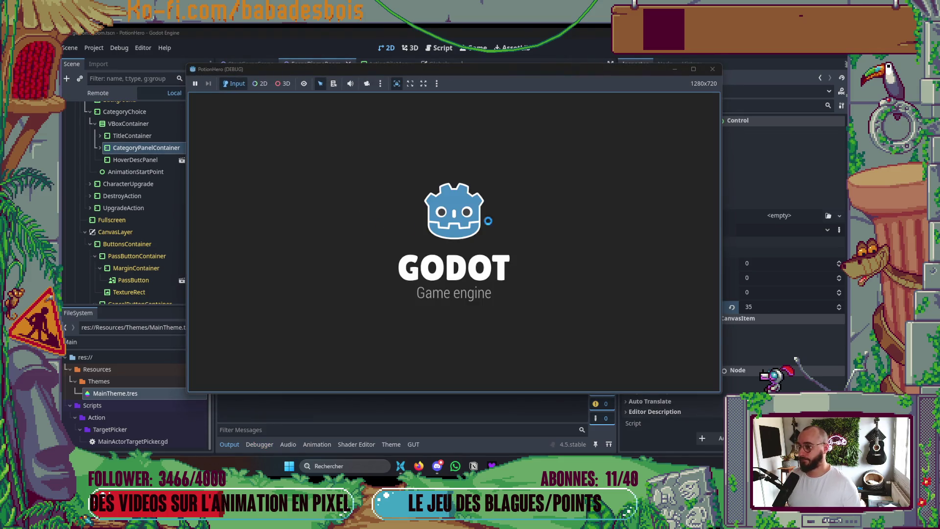
Restart the game and open the hammer card's Évoluer and Améliorer action panels
left_click(713, 70)
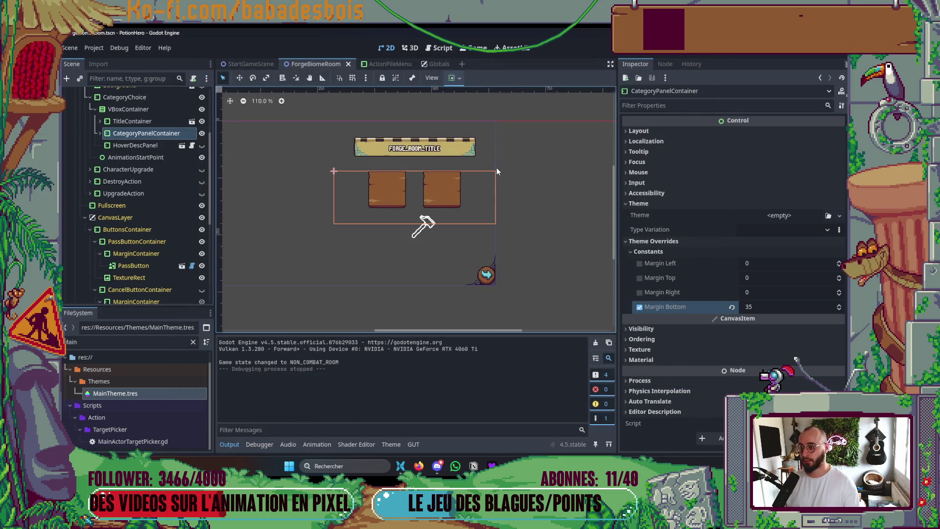
key("F5")
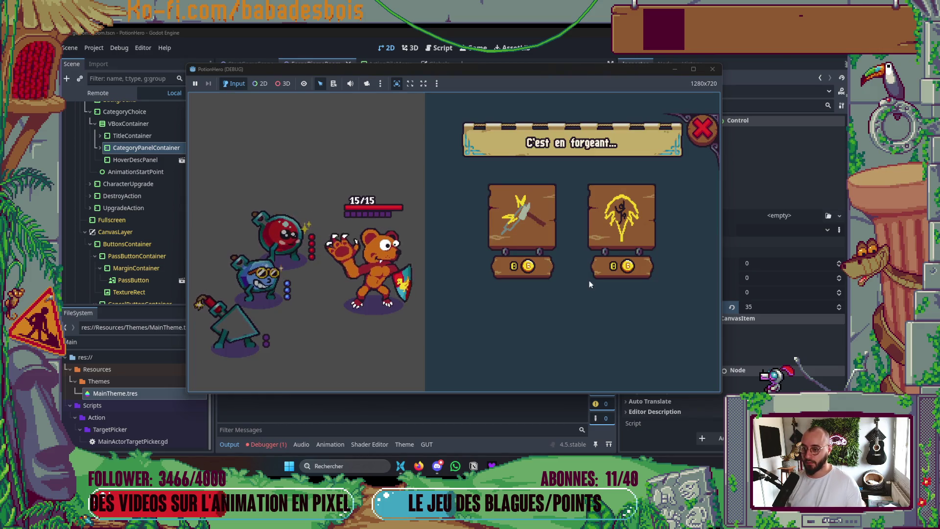
mouse_move(529, 223)
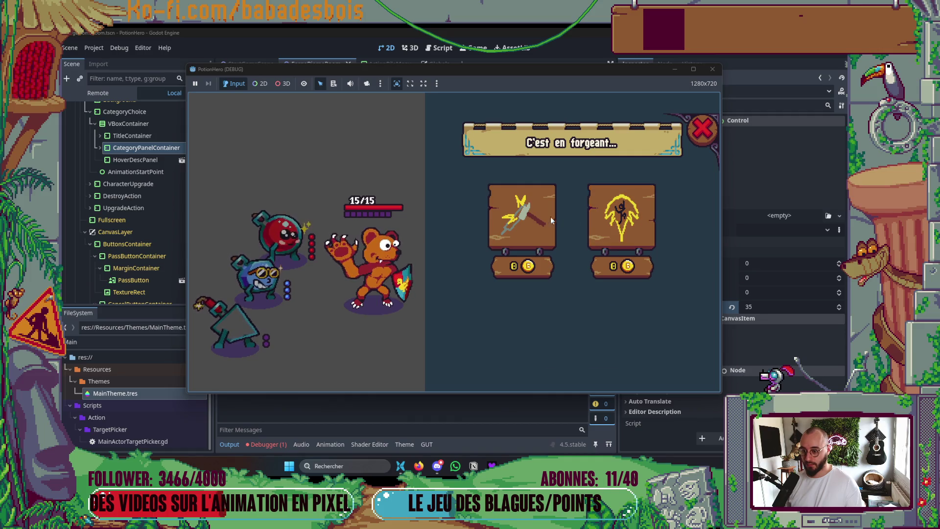
left_click(529, 221)
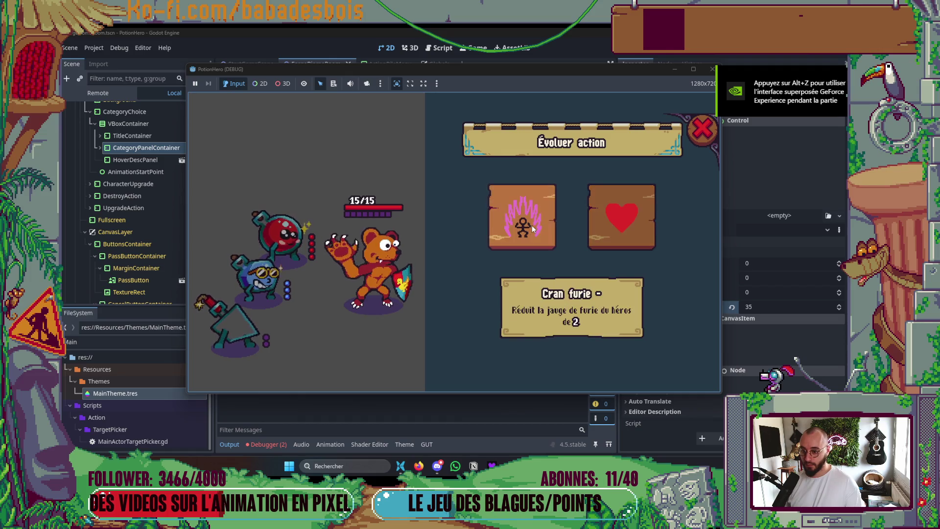
left_click(695, 133)
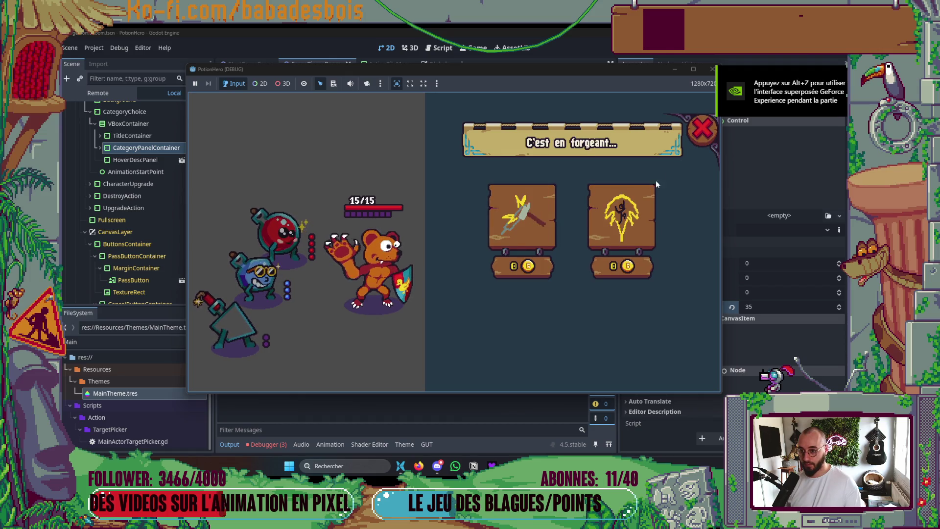
left_click(523, 220)
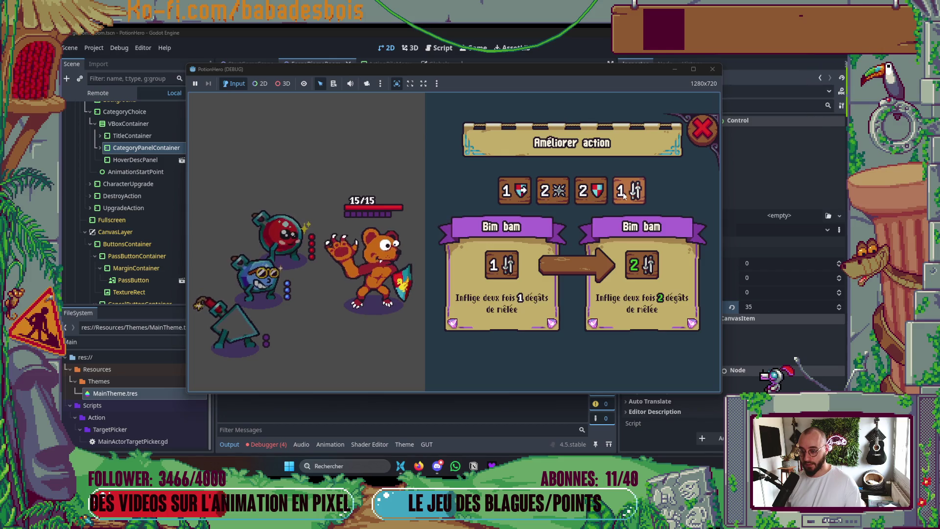
Return to the editor and select the VBoxContainer
left_click(117, 124)
scroll(113, 201, "up", 1)
scroll(122, 209, "down", 1)
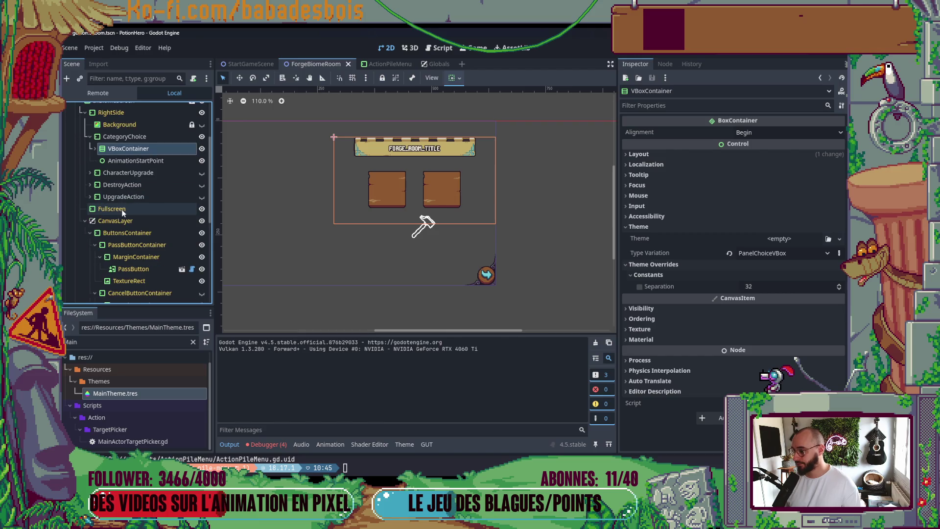
Give UpgradeHoverDesc under UpgradeAction a top margin override of 12
left_click(90, 197)
scroll(140, 210, "down", 2)
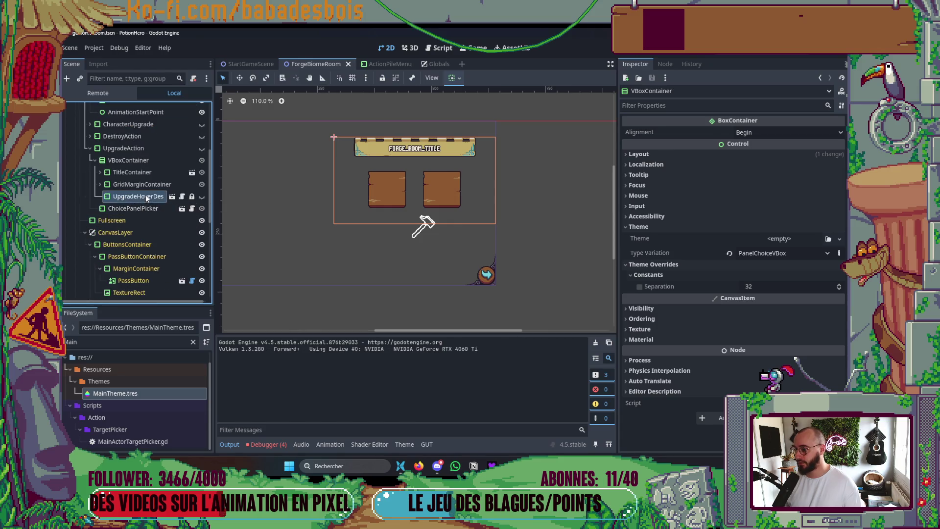
left_click(142, 196)
left_click(640, 299)
left_click(754, 299)
key("Return")
Check the upgrade preview cards over the upgrade icons in the running game
key("alt+Tab")
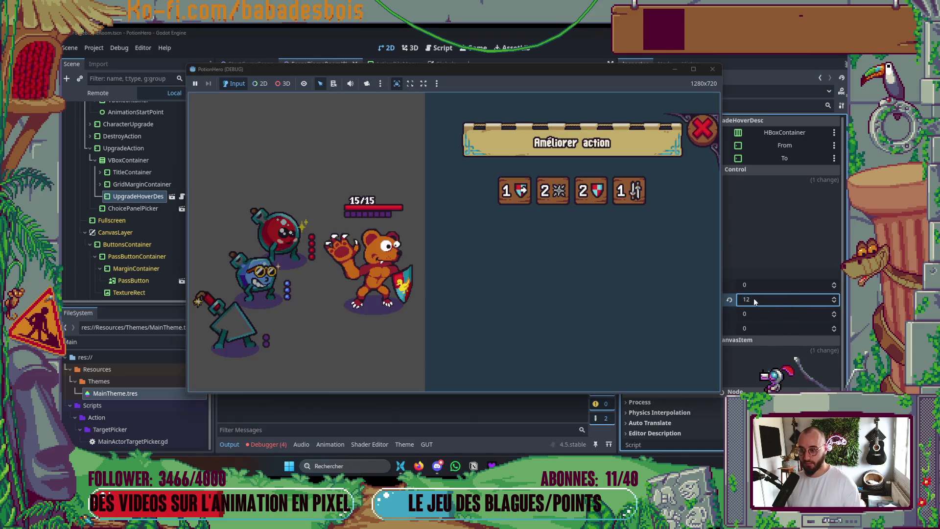
mouse_move(518, 183)
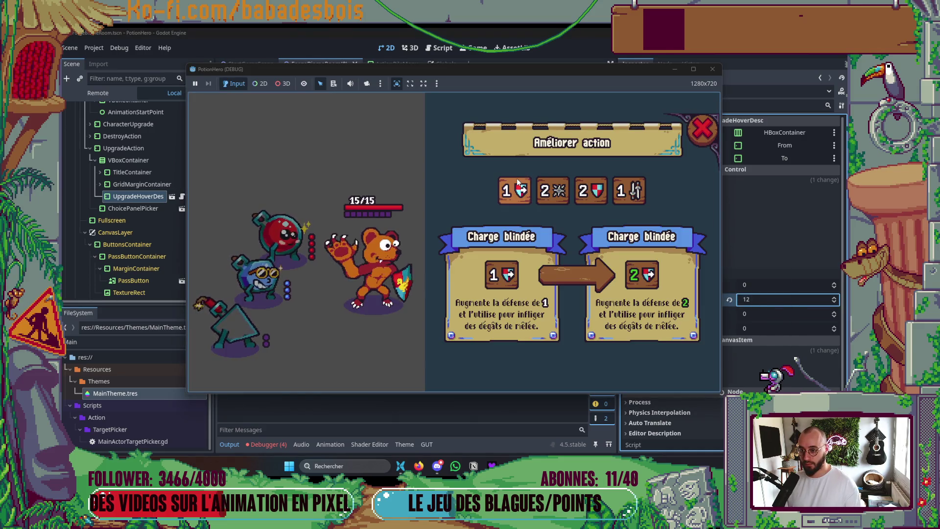
mouse_move(538, 197)
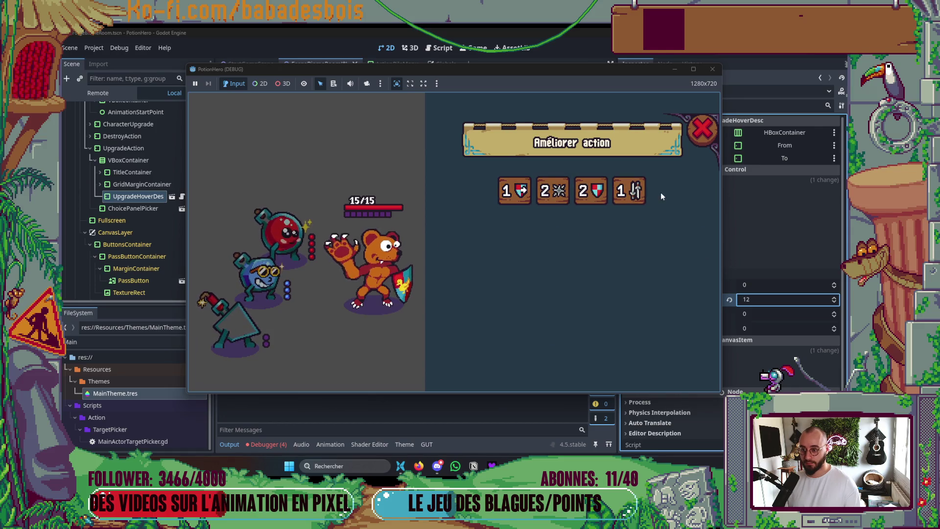
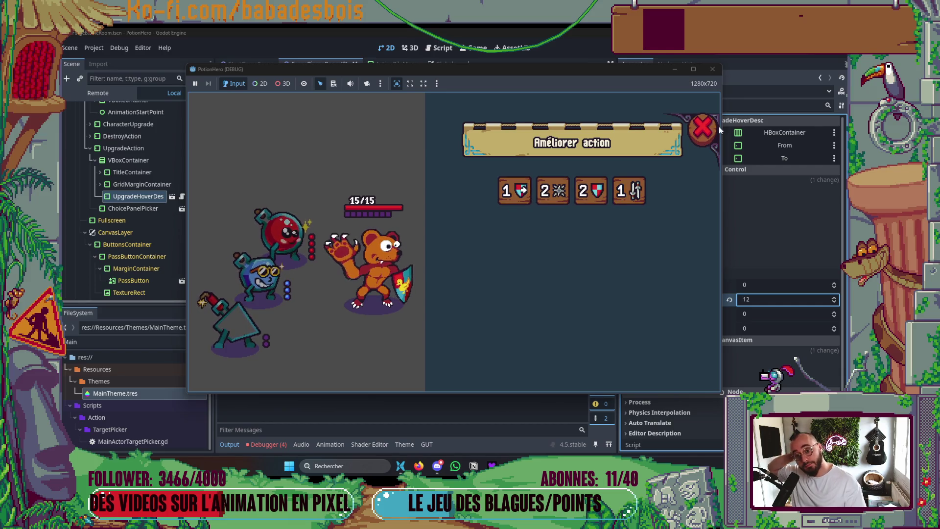
In the forge room, evolve an action with the heart card to raise max HP, then stop the game
left_click(705, 127)
left_click(553, 219)
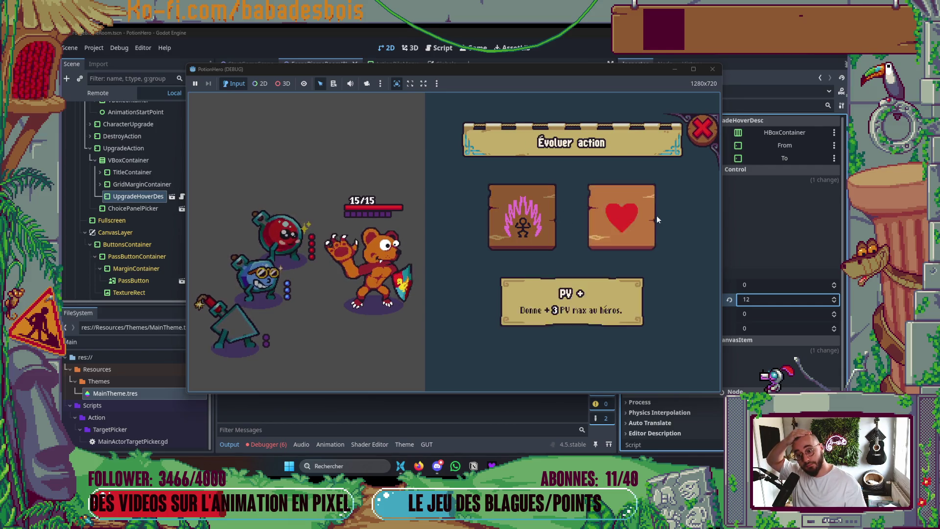
left_click(645, 216)
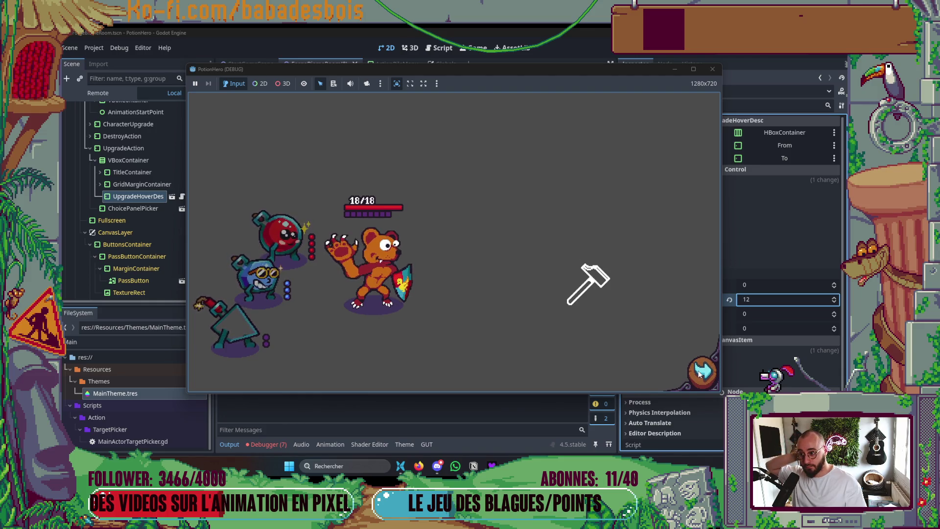
left_click(713, 69)
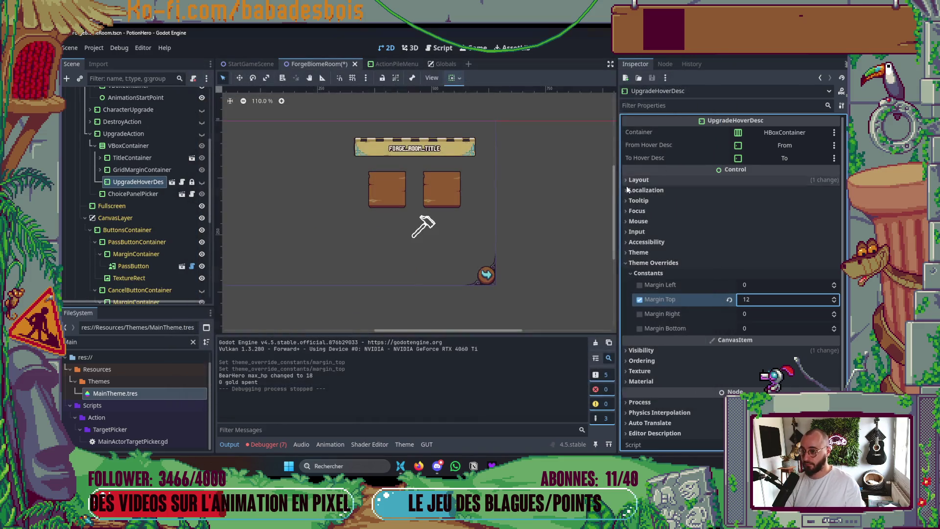
Relaunch the game and evolve an action with the fury card forge upgrade
key("F5")
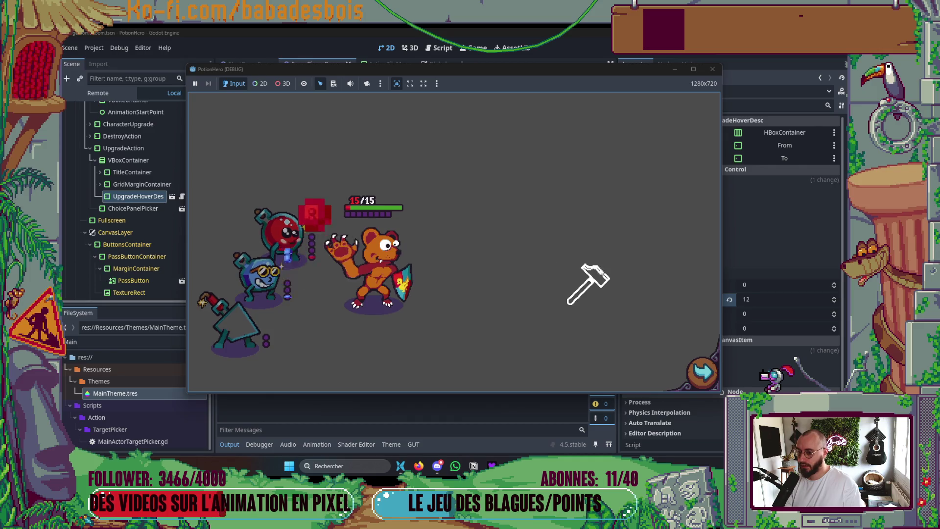
left_click(597, 284)
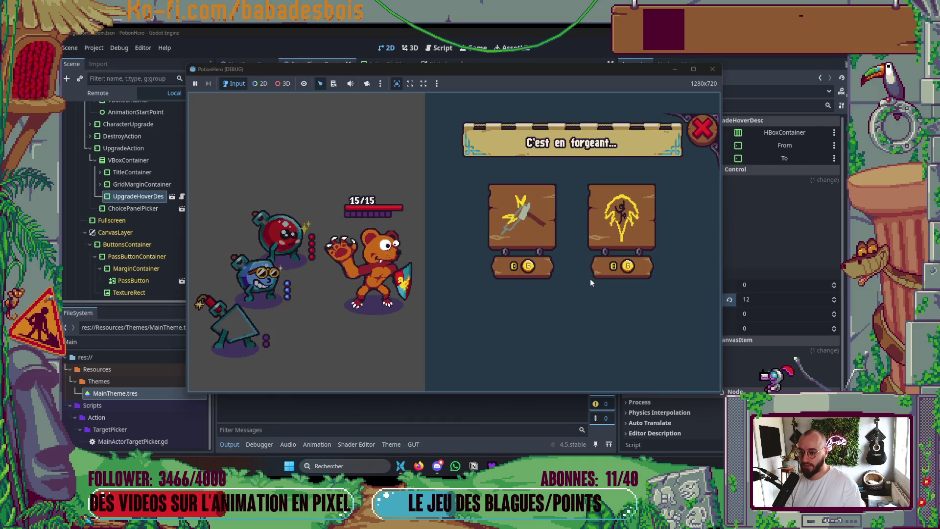
left_click(606, 243)
left_click(513, 232)
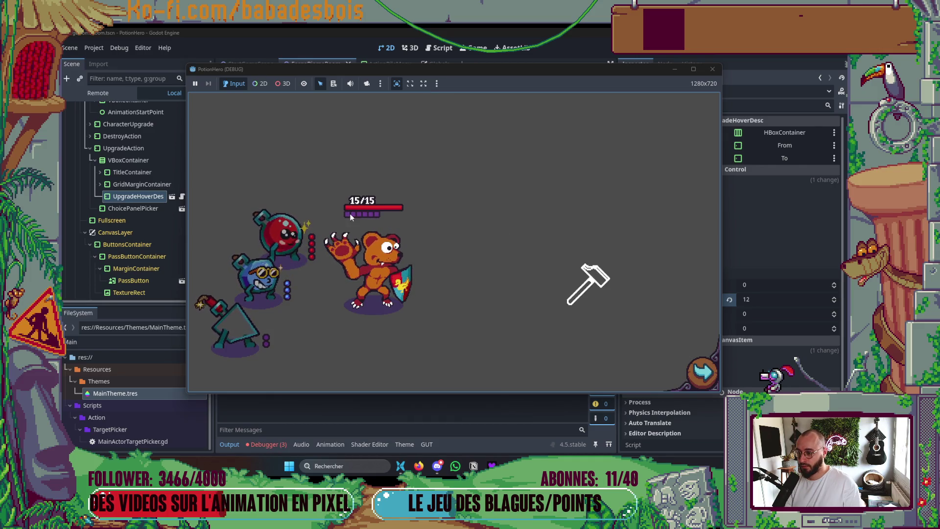
left_click(712, 71)
Relaunch and reopen the forge room's upgrade choices, then close the game
key("F5")
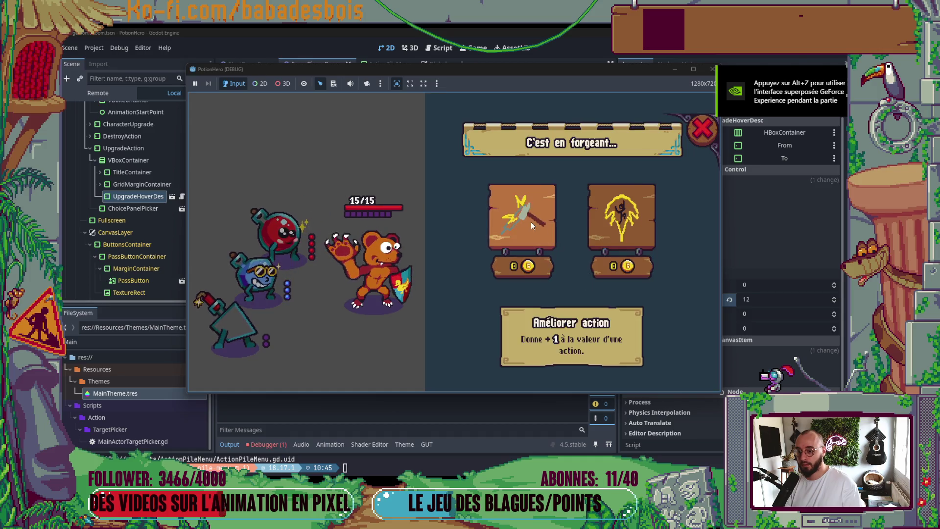
left_click(530, 220)
left_click(713, 69)
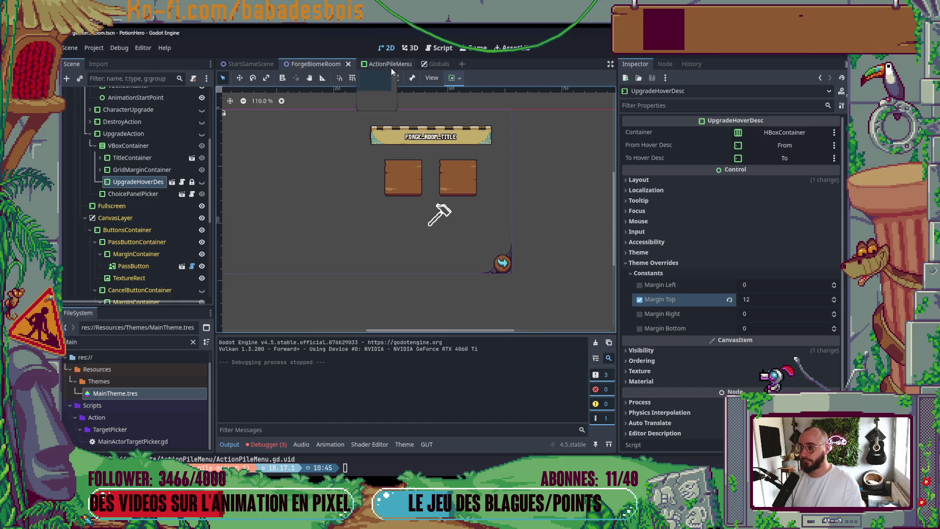
From the ActionPileMenu scene, run the game and check the map and the Pile d'actions panel
left_click(391, 66)
key("F6")
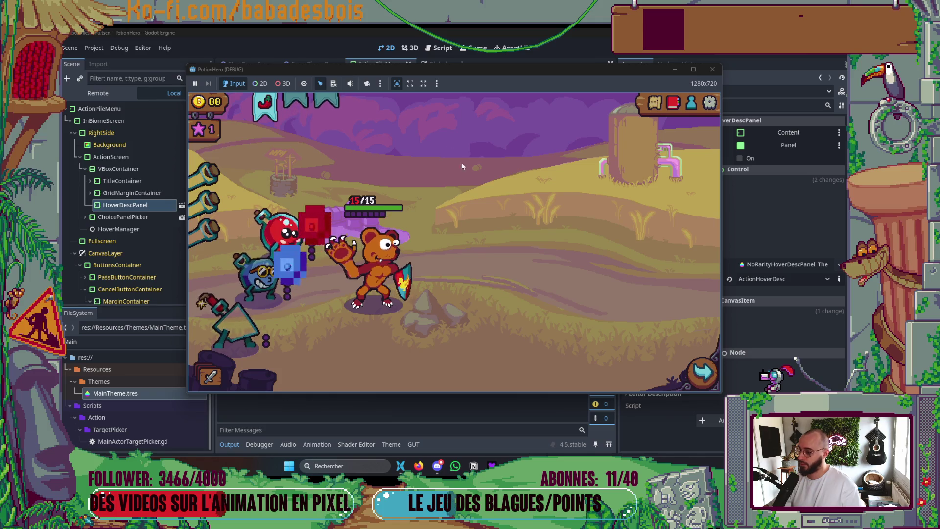
left_click(654, 102)
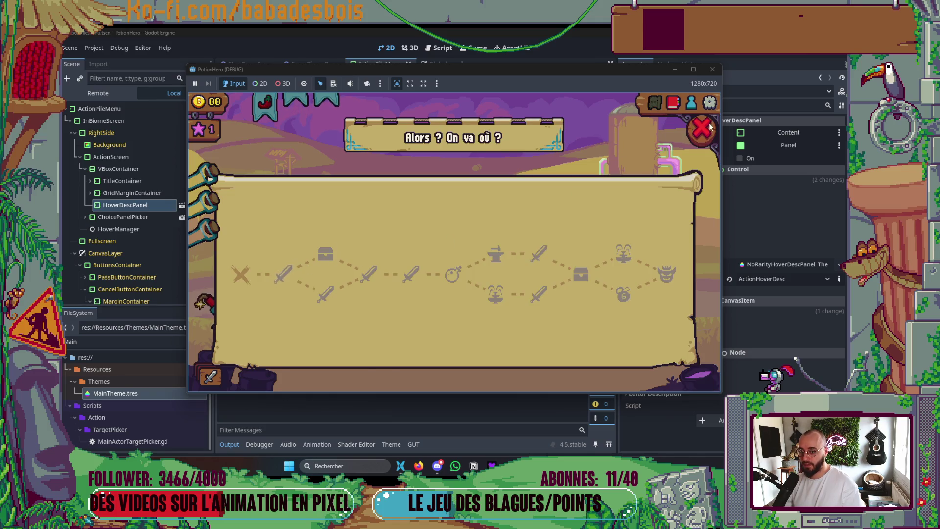
left_click(703, 129)
left_click(211, 376)
mouse_move(511, 191)
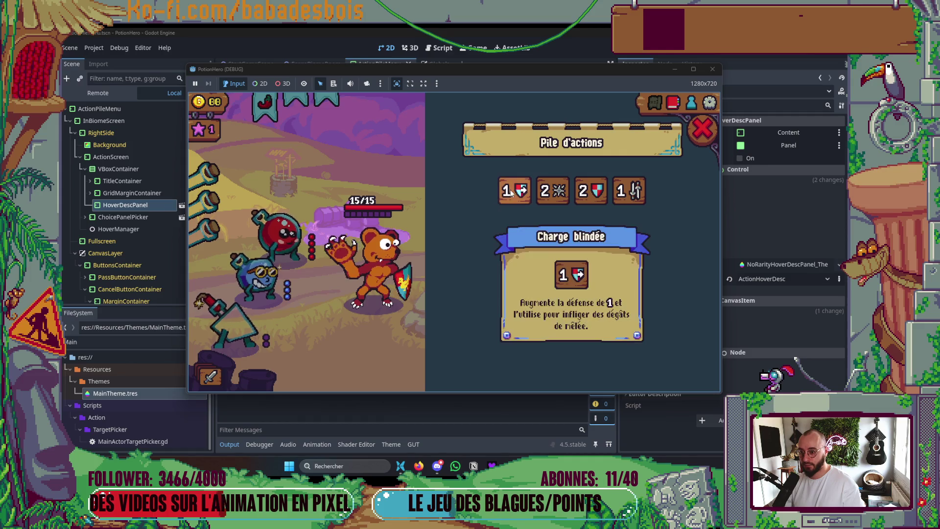
left_click(703, 128)
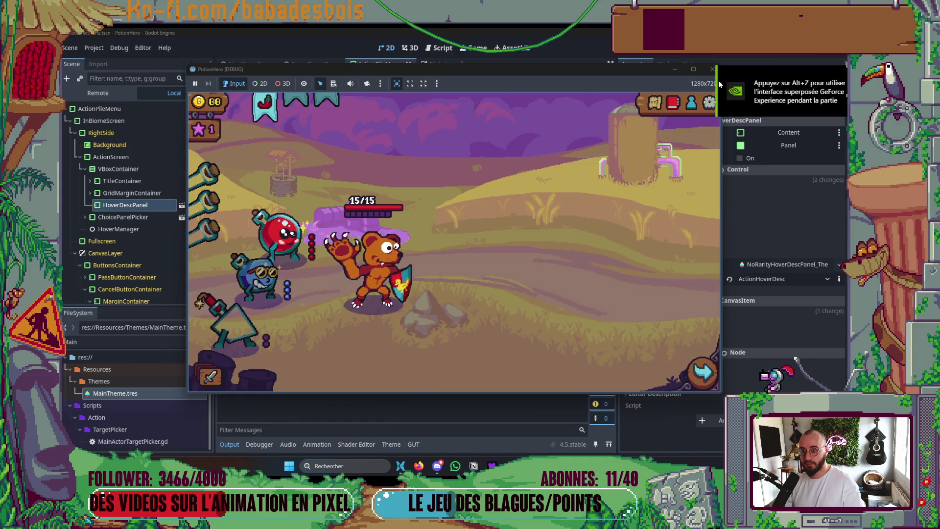
left_click(712, 69)
left_click(236, 440)
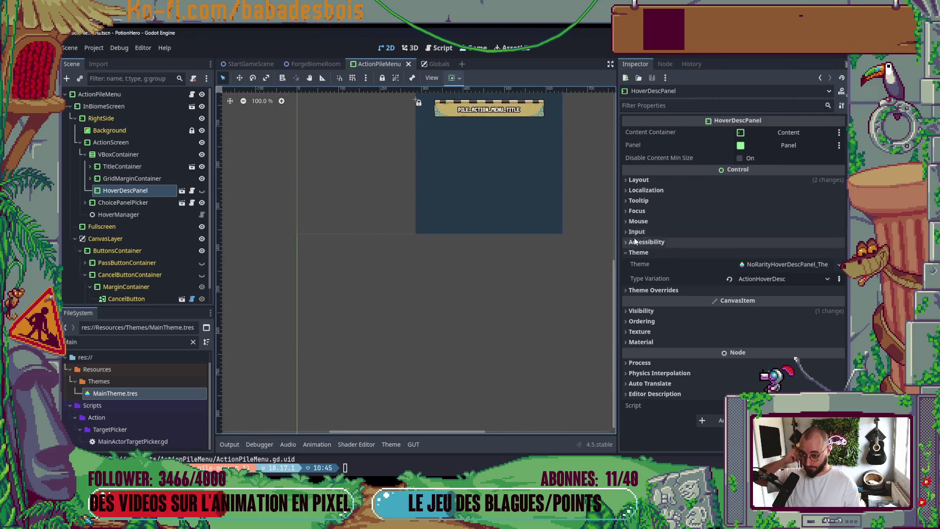
Fold the ActionPileMenu tree and Inspector theme sections, and save the scene
left_click(638, 252)
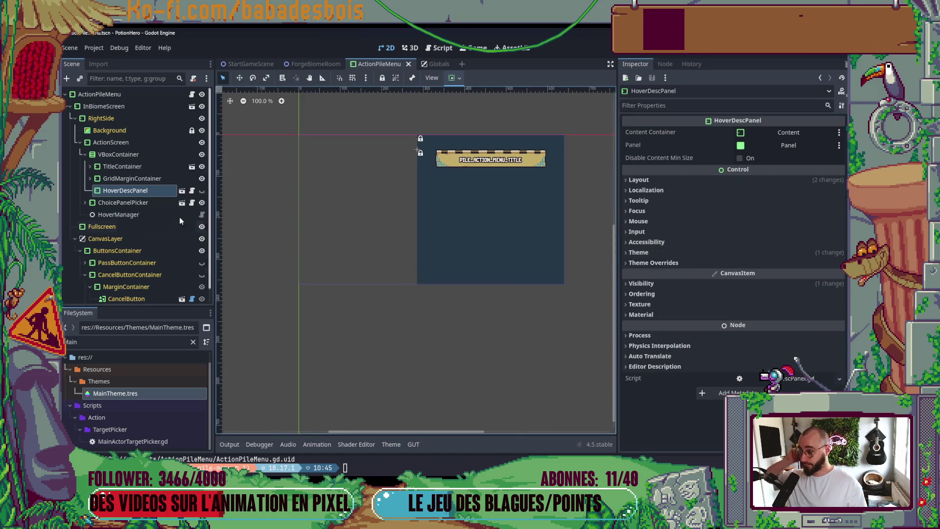
left_click(80, 142)
left_click(82, 143)
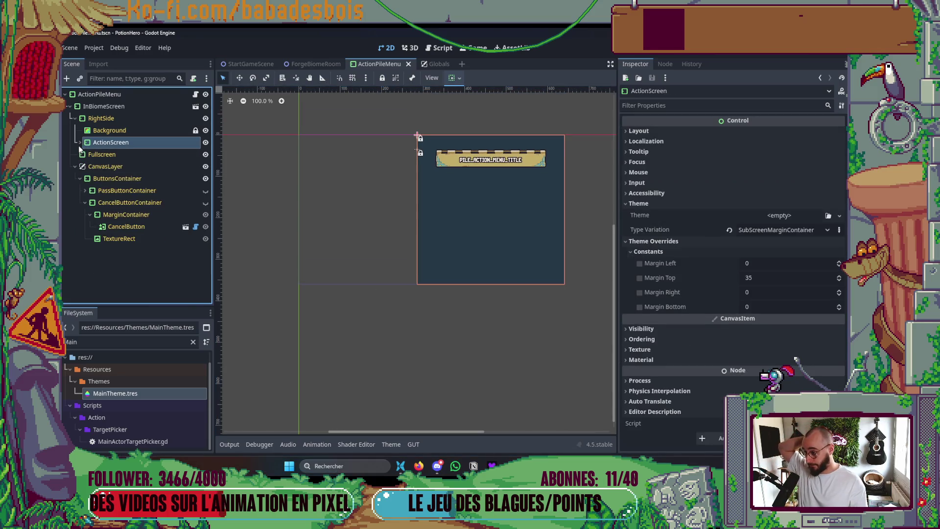
key("ctrl+s")
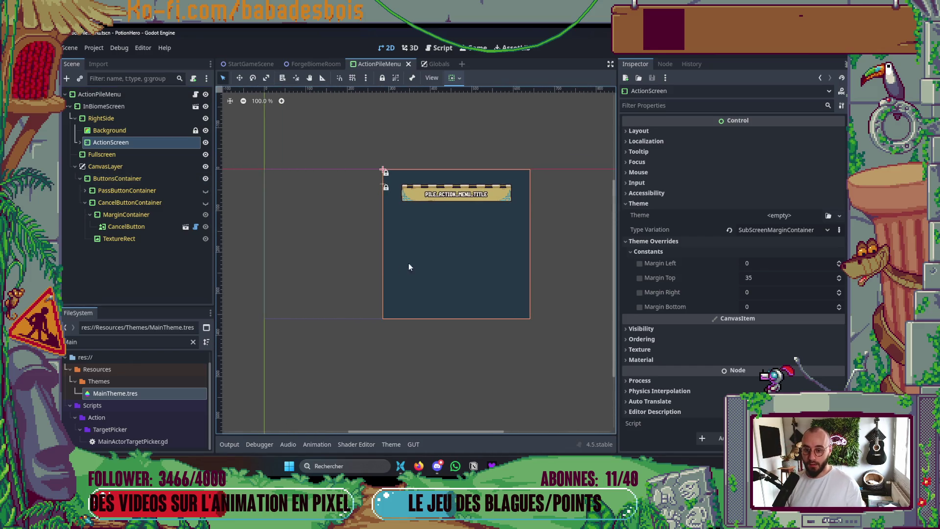
left_click(675, 251)
left_click(671, 241)
left_click(664, 204)
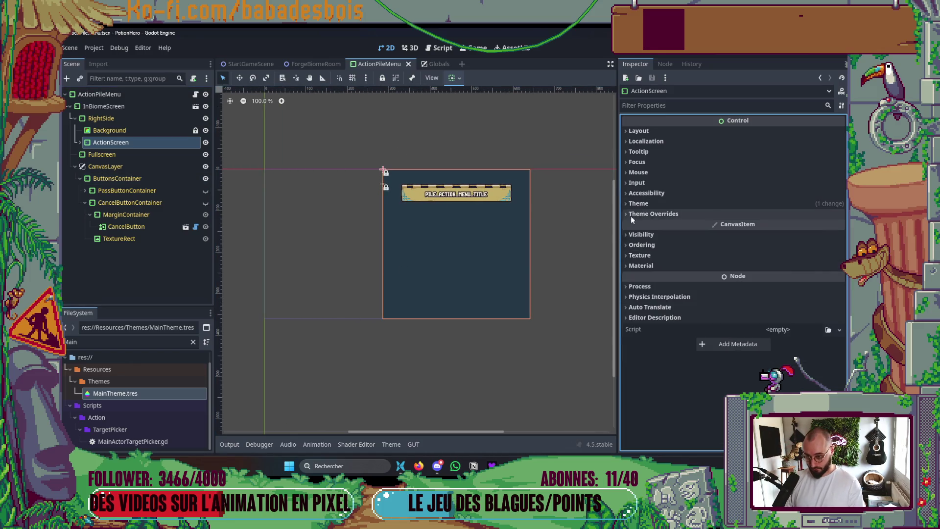
Quick-open the LevelUpScreen scene by searching 'level'
left_click(314, 63)
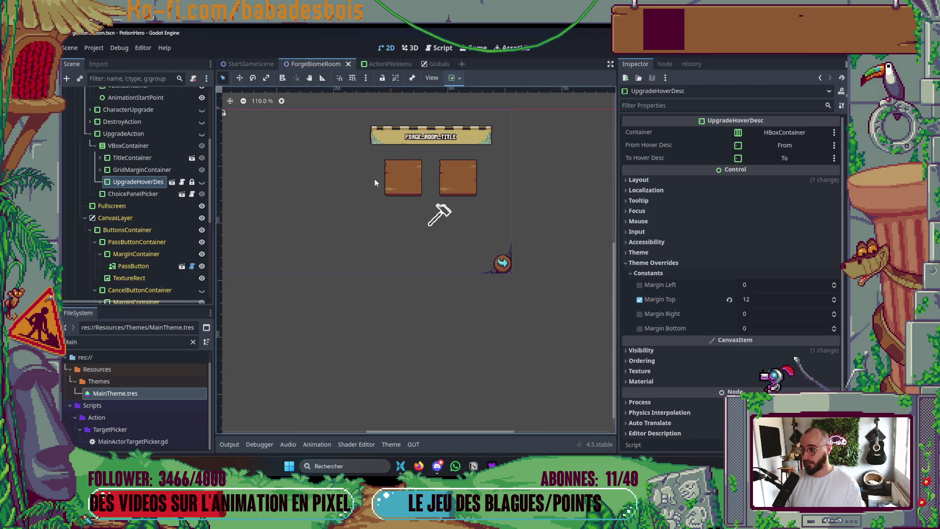
key("ctrl+shift+o")
type("level")
key("Return")
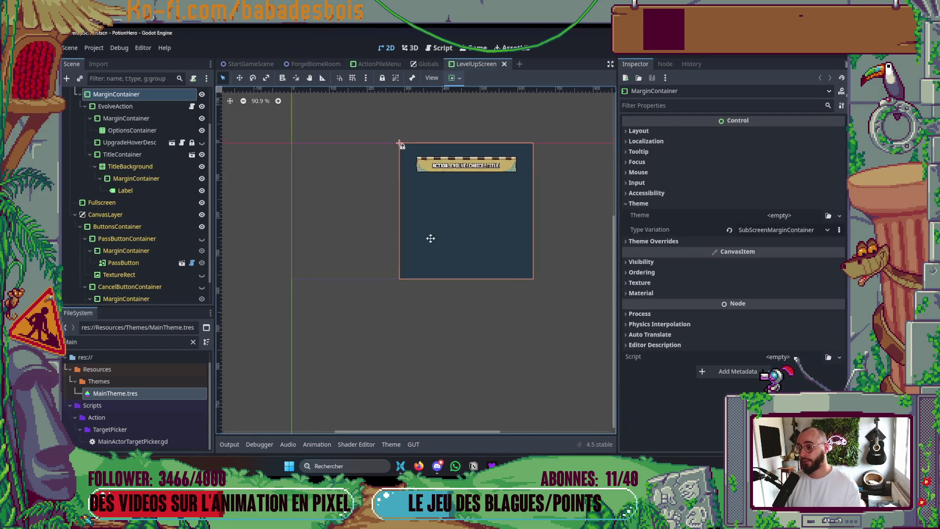
scroll(138, 196, "up", 2)
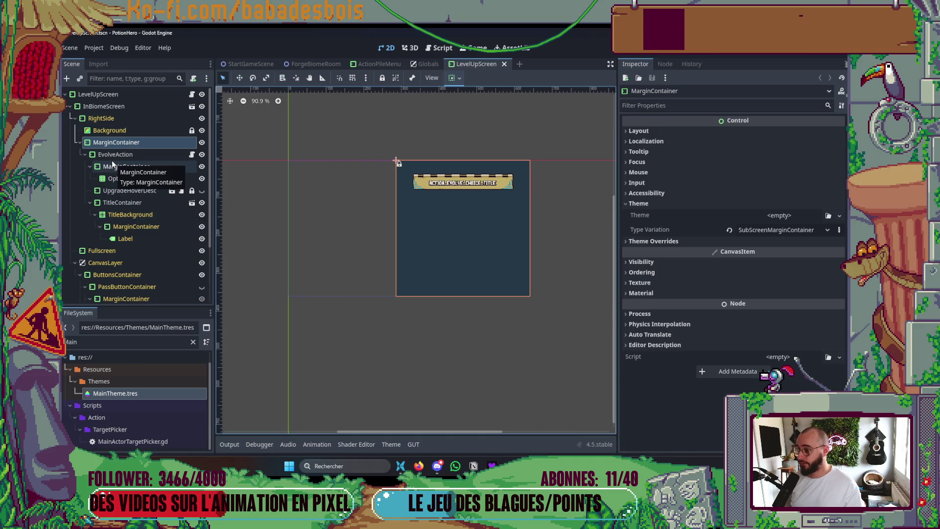
Move TitleContainer above MarginContainer as EvolveAction's first child
left_click(124, 157)
left_click(128, 168)
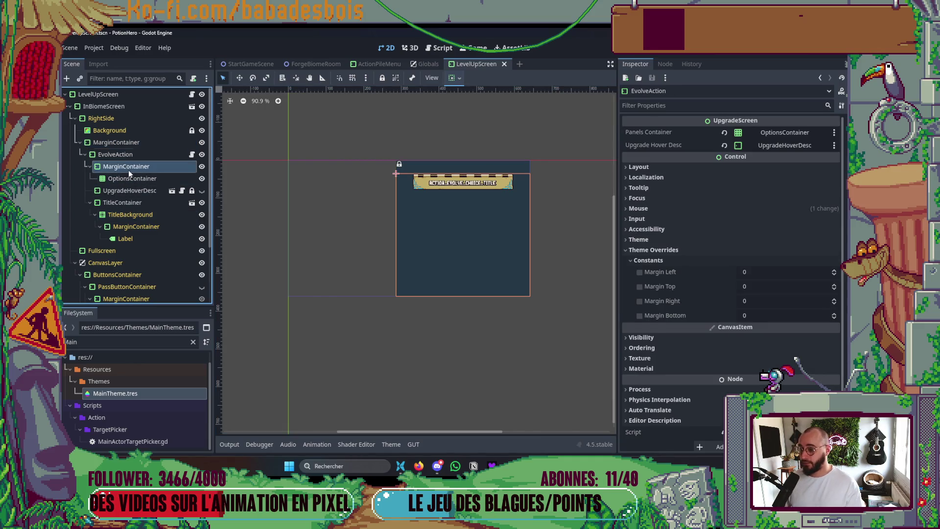
key("Left")
key("Left")
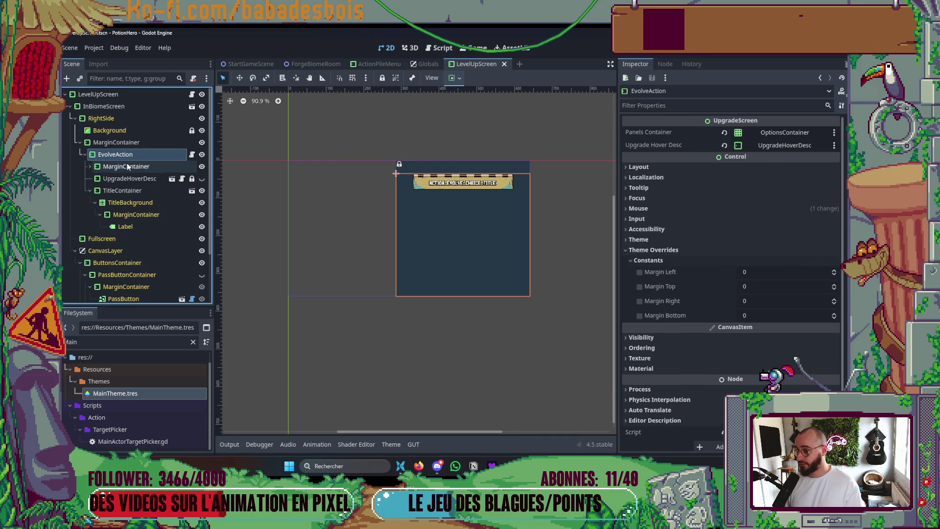
left_click(140, 191)
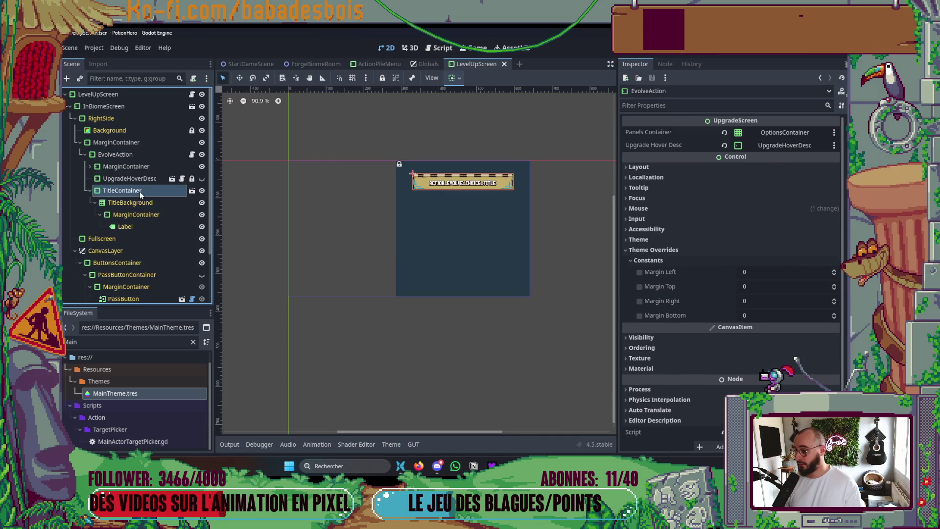
left_click(92, 192)
left_click_drag(93, 191, 139, 160)
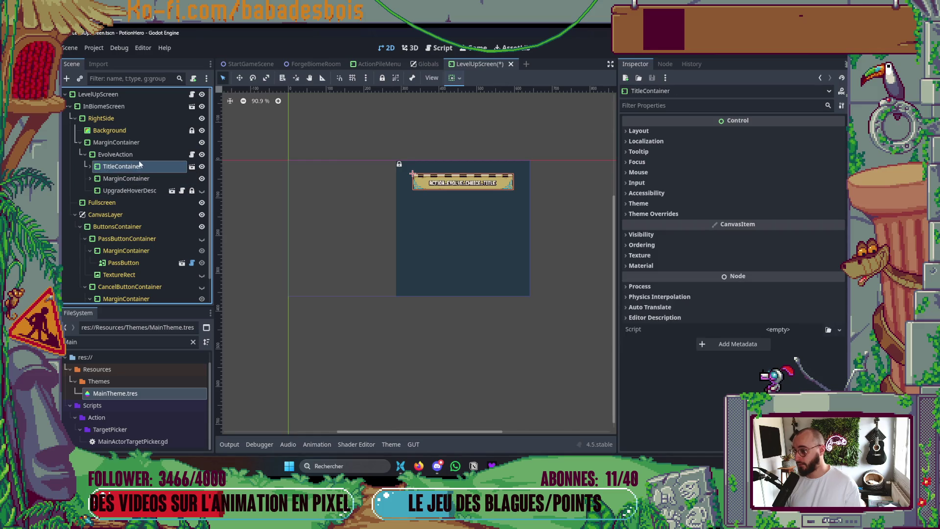
Add a VBoxContainer as EvolveAction's first child with the ActionMenuVBox type variation
right_click(140, 155)
left_click(157, 175)
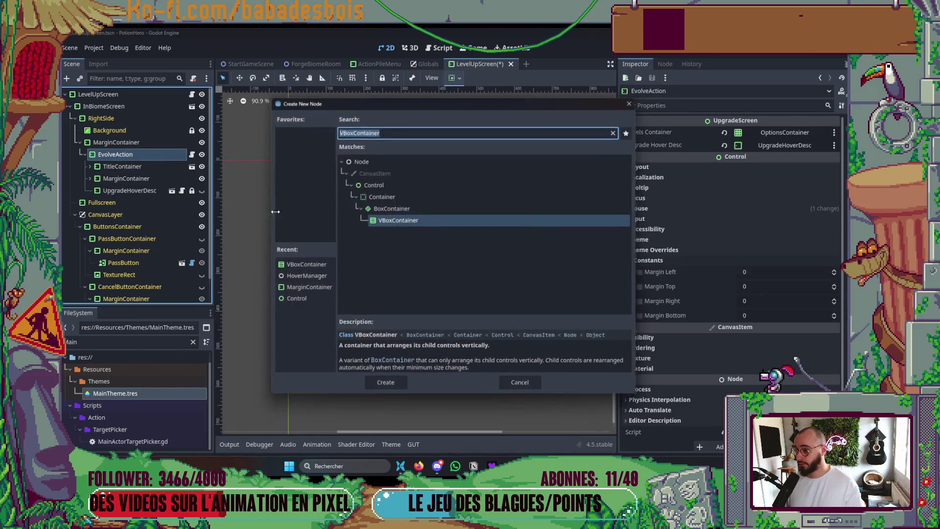
double_click(377, 222)
left_click_drag(130, 204, 128, 161)
left_click(679, 226)
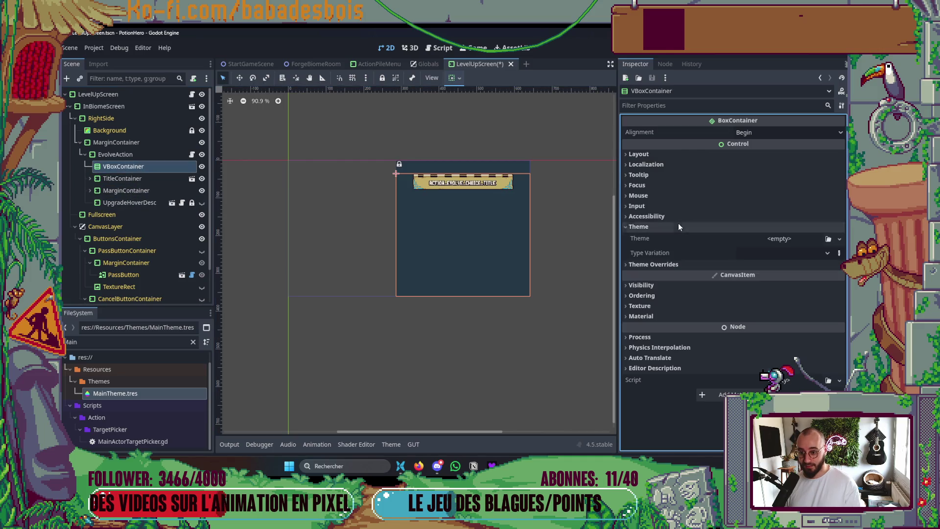
left_click(770, 251)
left_click(776, 282)
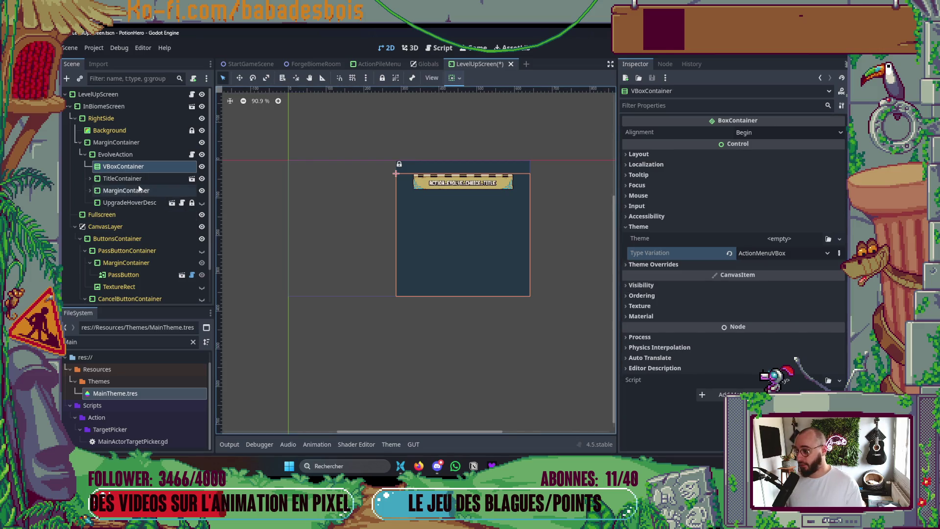
Move TitleContainer, MarginContainer and UpgradeHoverDesc under the VBoxContainer
left_click(129, 203)
left_click(122, 179, "shift")
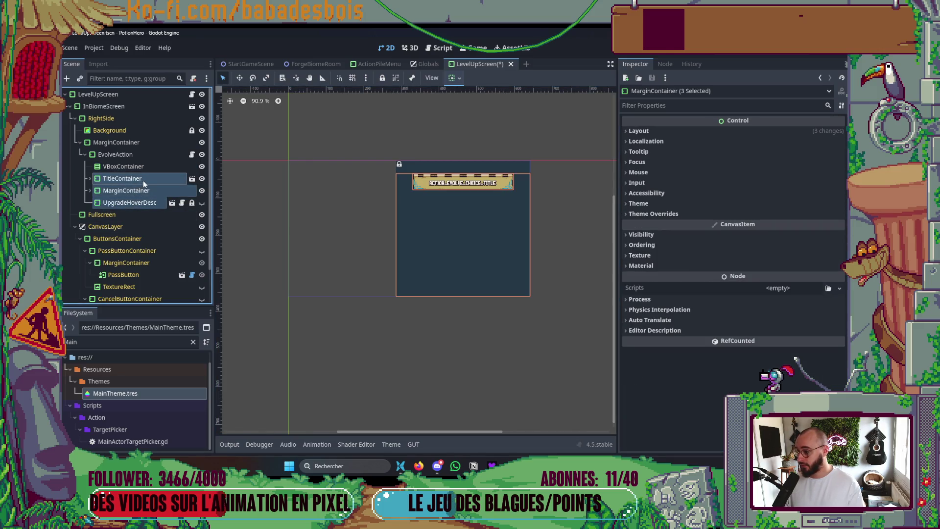
left_click(129, 202)
left_click(134, 192)
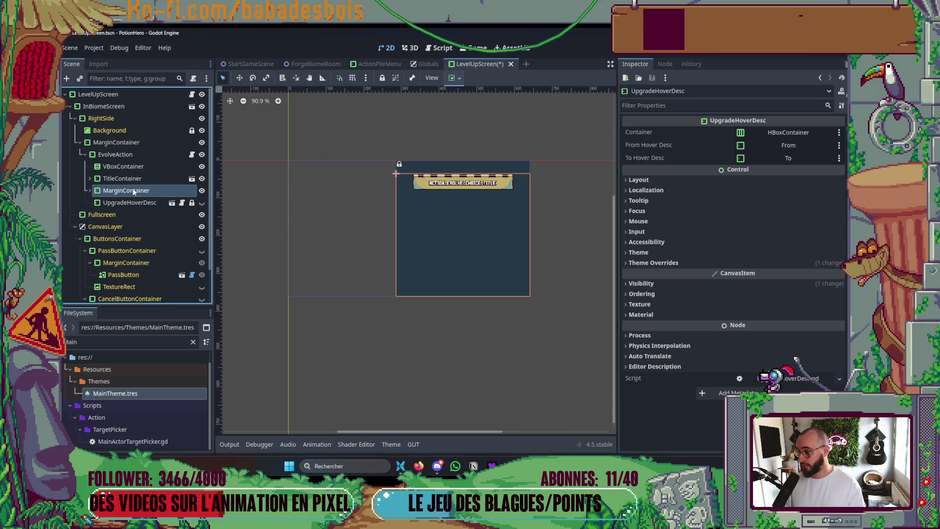
left_click(90, 191)
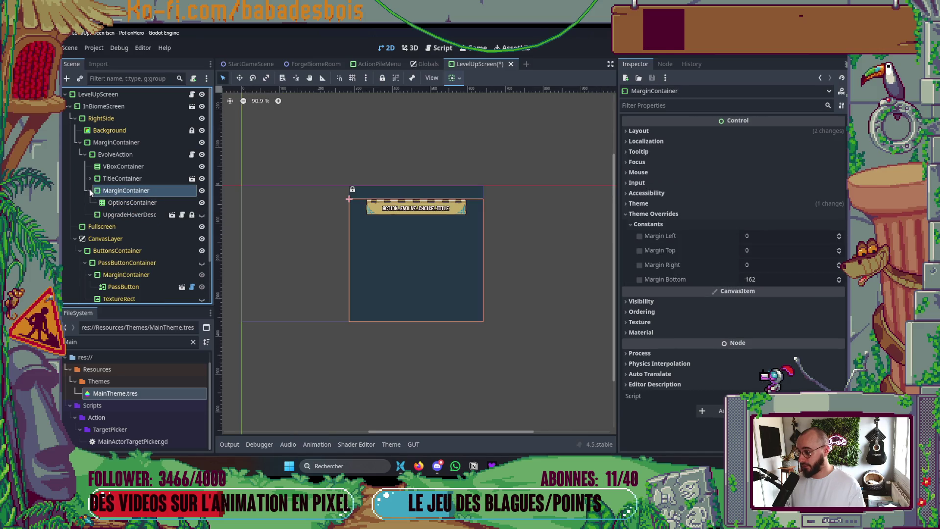
left_click(112, 215)
left_click(114, 180, "shift")
left_click_drag(113, 179, 133, 163)
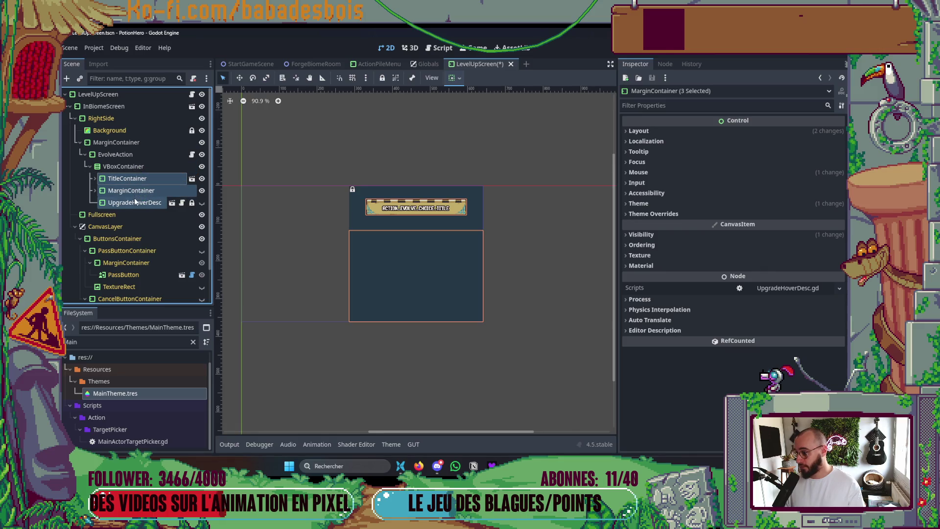
Set the VBoxContainer's alignment to Begin and review the MarginContainer's theme settings
left_click(115, 167)
left_click(461, 78)
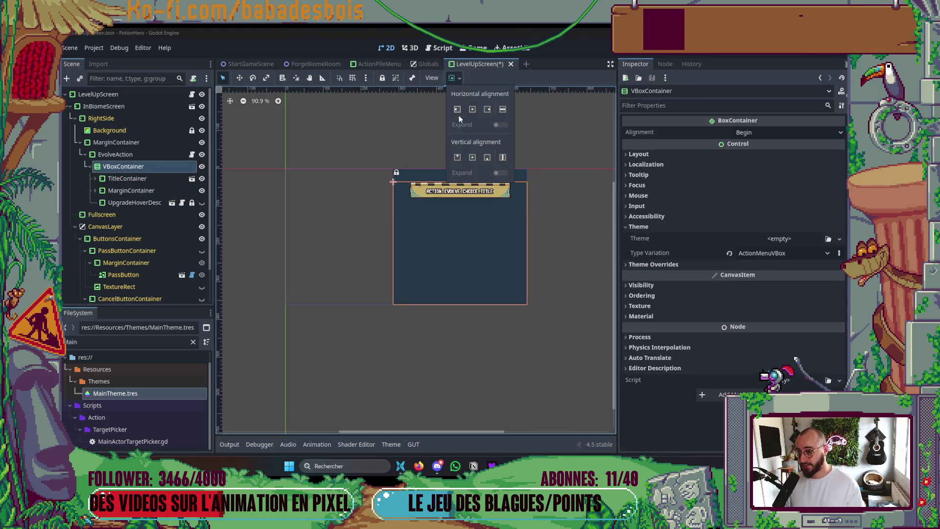
left_click(457, 157)
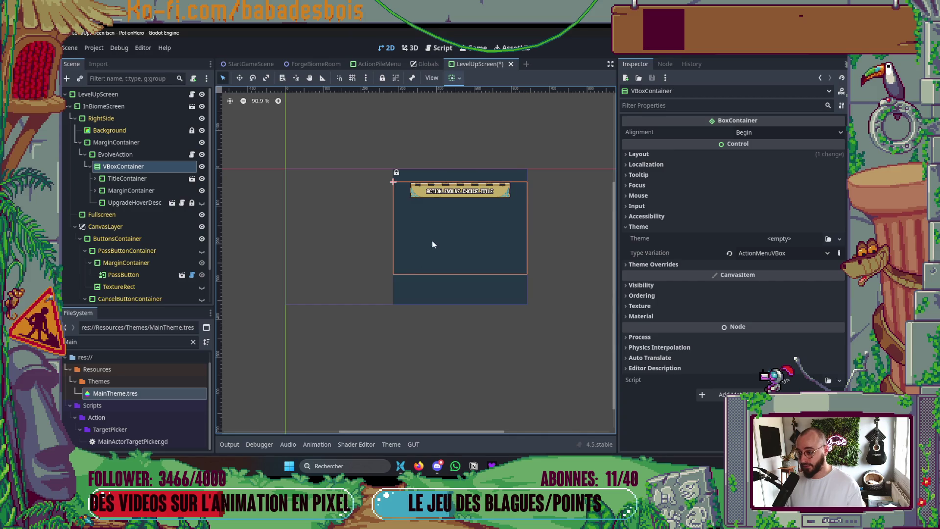
left_click(132, 191)
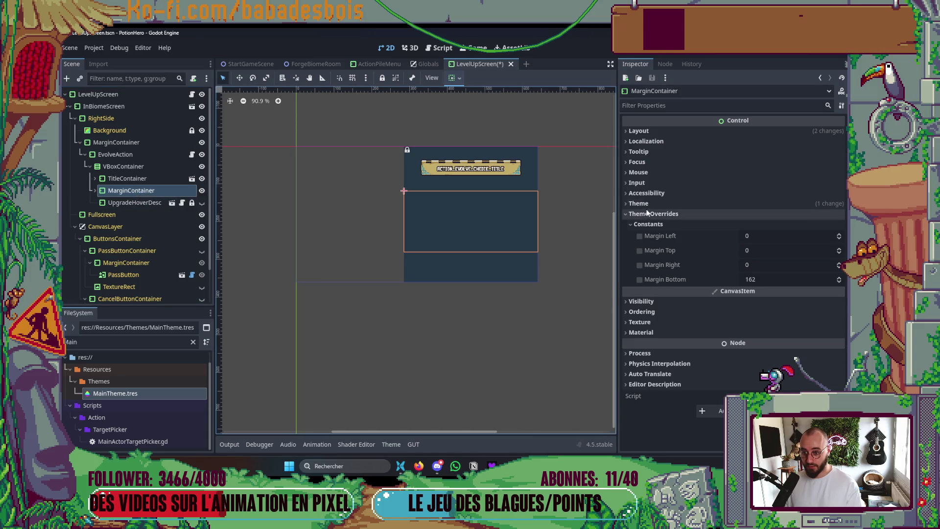
left_click(686, 203)
left_click(732, 230)
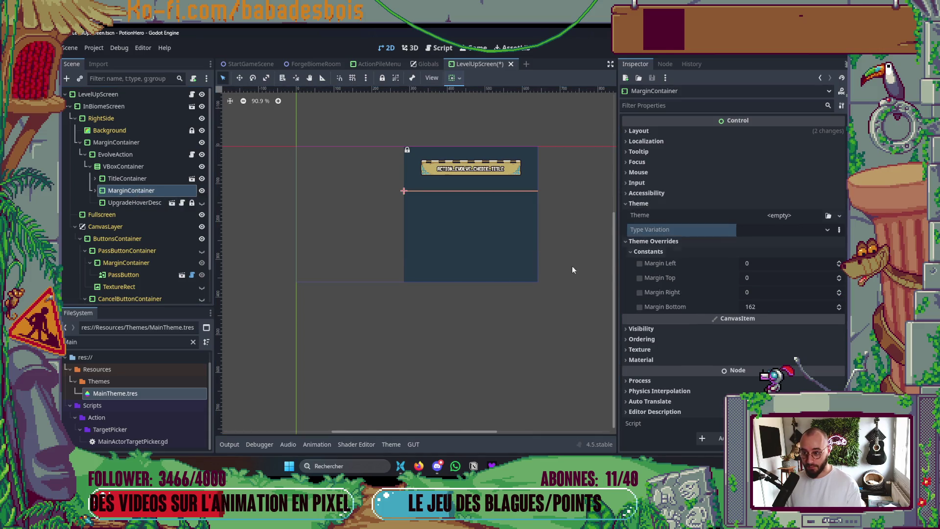
Give UpgradeHoverDesc a Margin Top override of 12 and save the scene
left_click(147, 203)
left_click(204, 205)
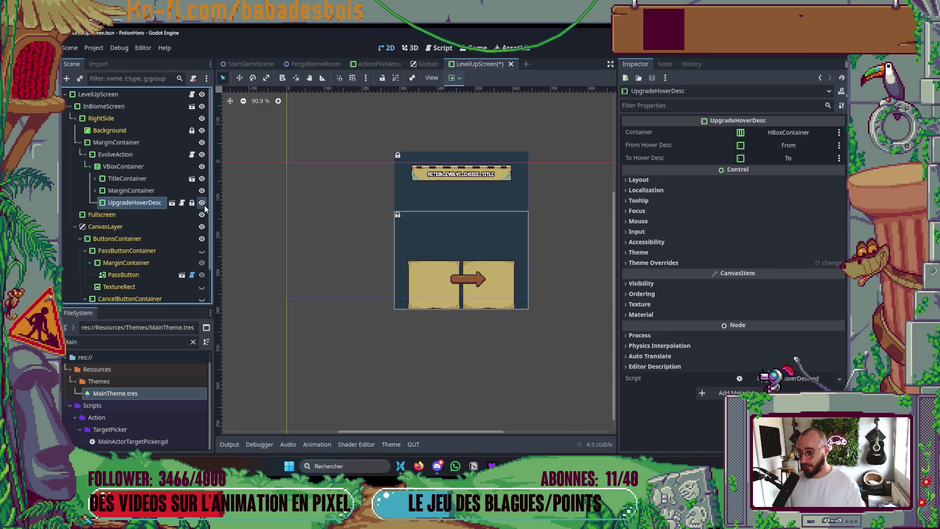
left_click(205, 204)
left_click(683, 262)
left_click(678, 274)
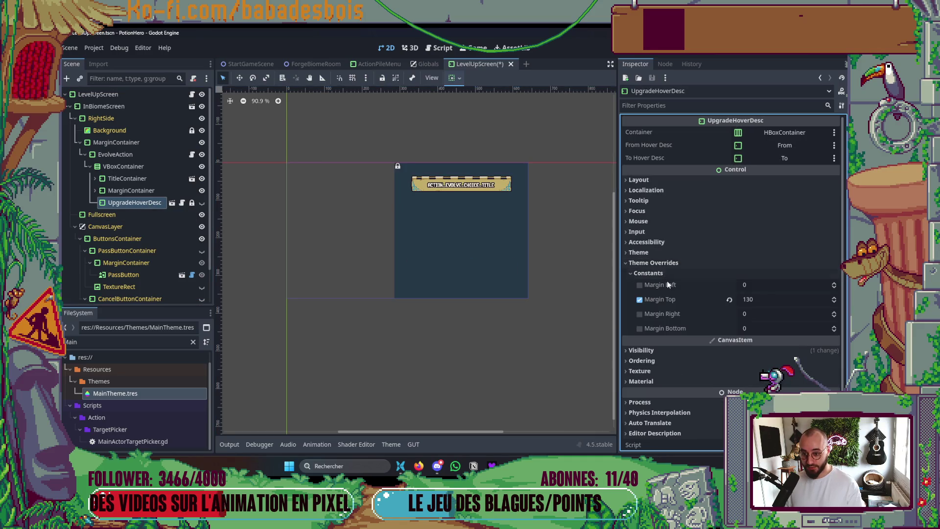
left_click(785, 300)
type("12")
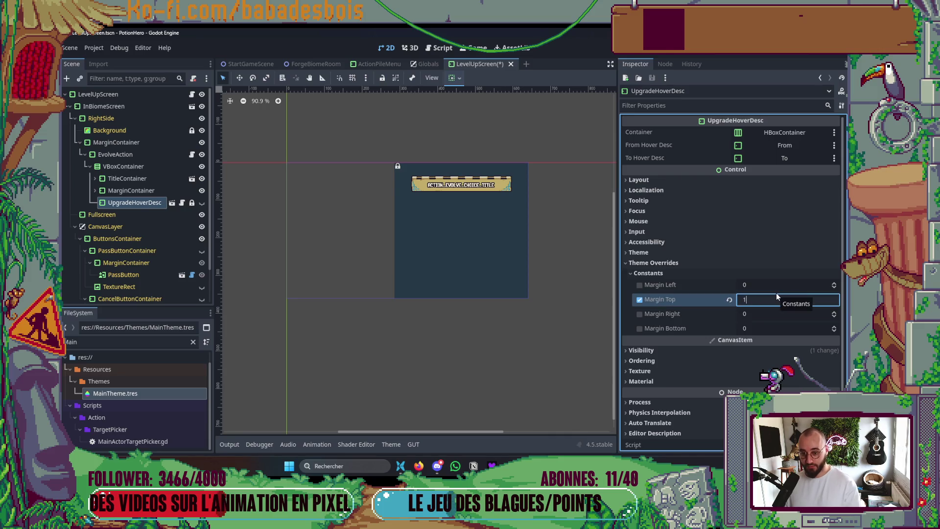
key("Return")
key("ctrl+s")
Apply the ActionHoverDesc type variation to UpgradeHoverDesc, remove the Margin Top override, and save
left_click(201, 202)
left_click(202, 202)
left_click(639, 252)
left_click(772, 277)
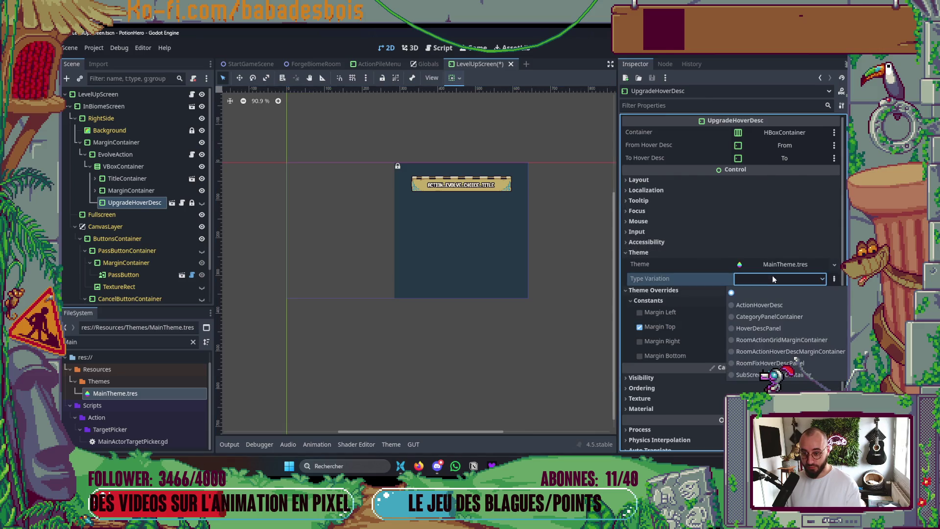
left_click(787, 306)
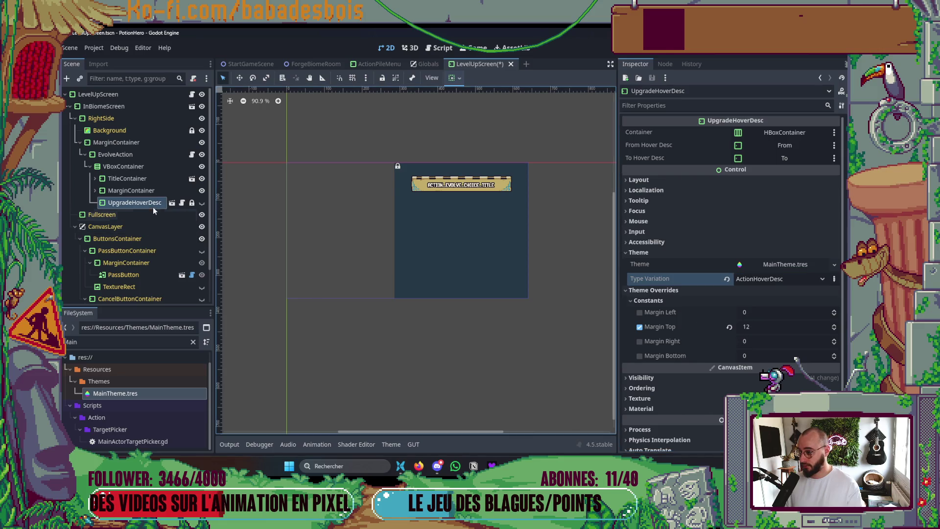
left_click(637, 326)
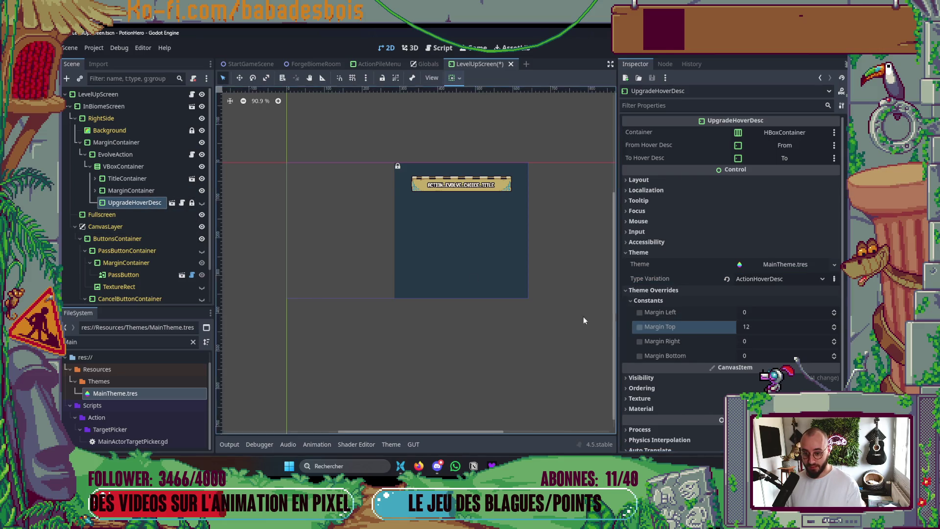
key("ctrl+s")
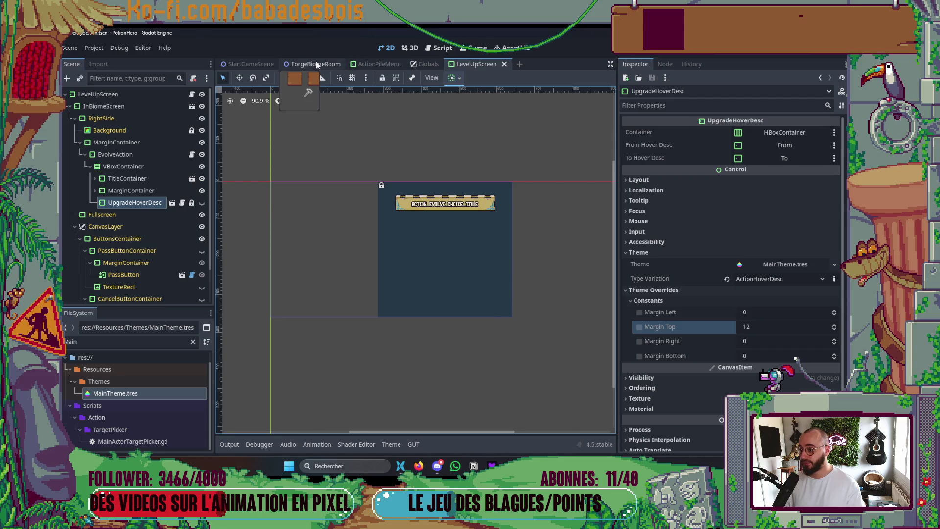
In ForgeBiomeRoom, also style the hover panel with ActionHoverDesc and drop its Margin Top override
left_click(316, 64)
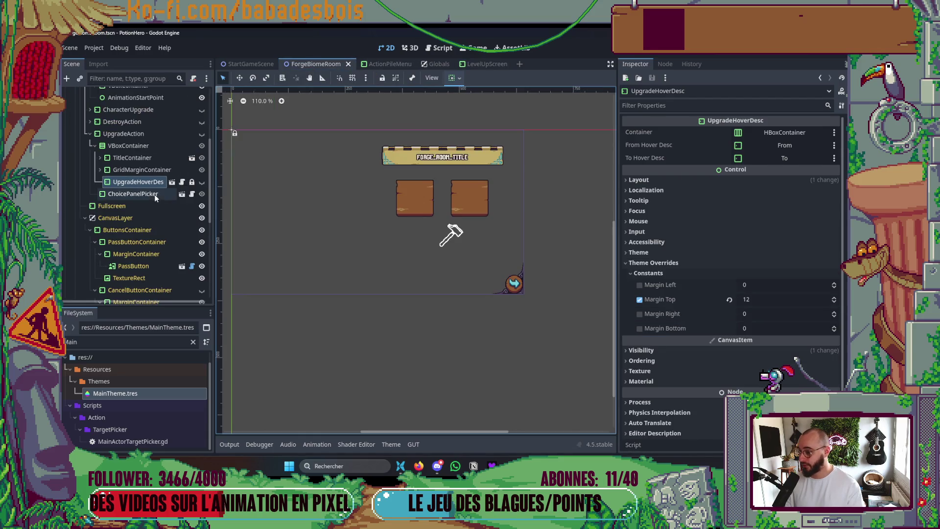
left_click(698, 253)
left_click(783, 278)
left_click(779, 306)
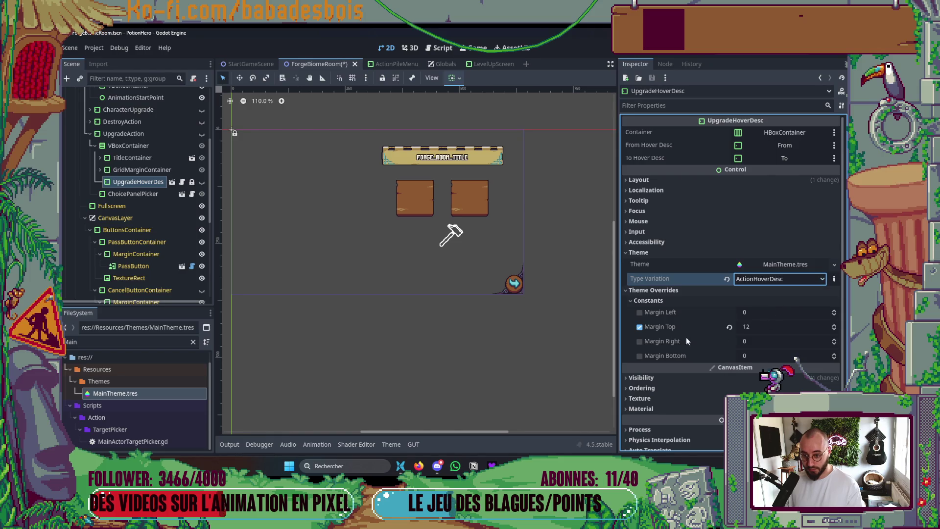
left_click(639, 327)
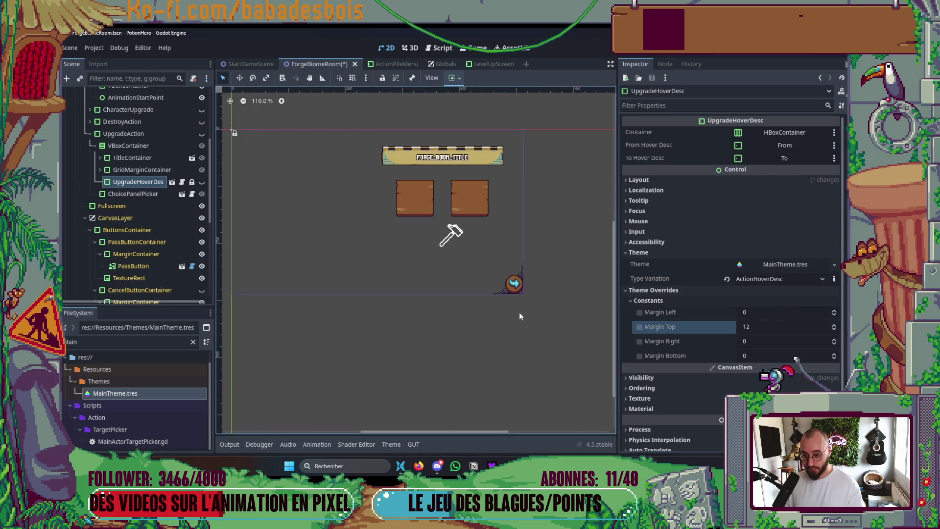
Back in LevelUpScreen, review the VBoxContainer, its children and the hover panel preview
left_click(487, 63)
left_click(106, 167)
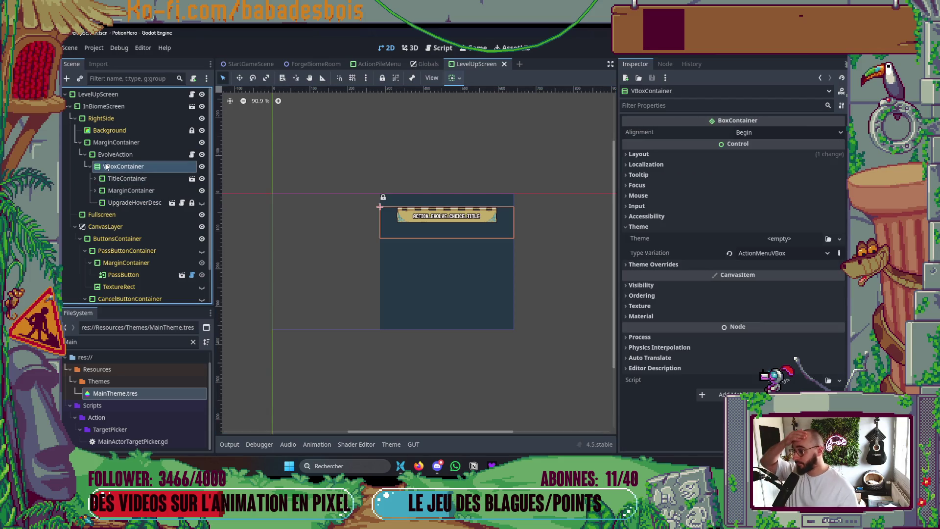
left_click(127, 178)
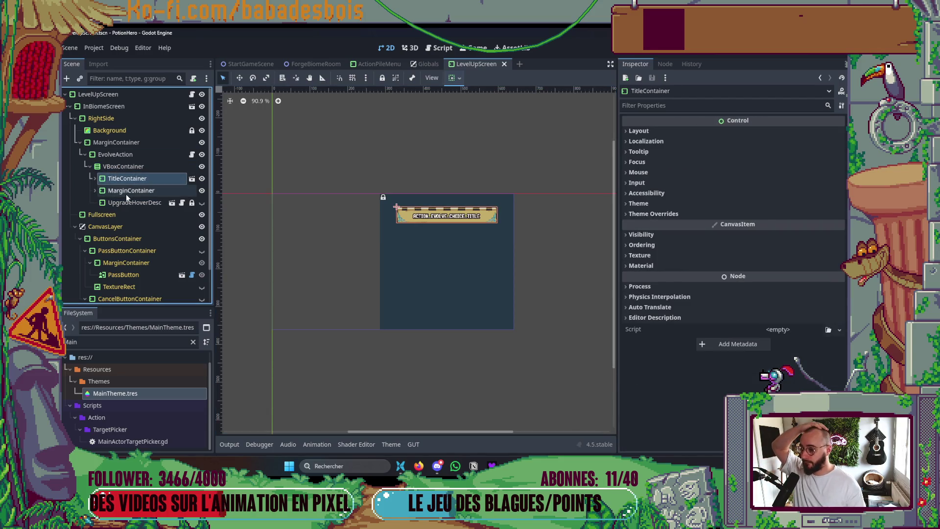
left_click(126, 192)
left_click(128, 203)
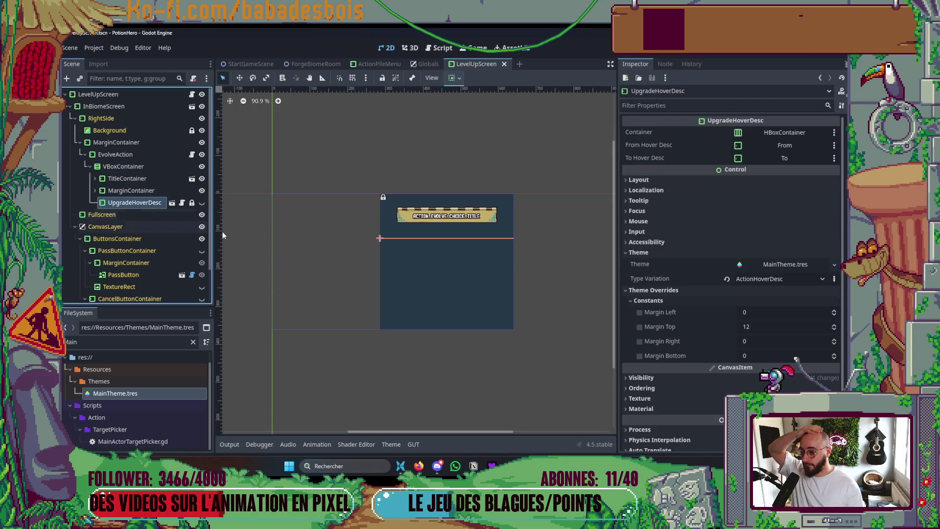
left_click(201, 203)
left_click(202, 203)
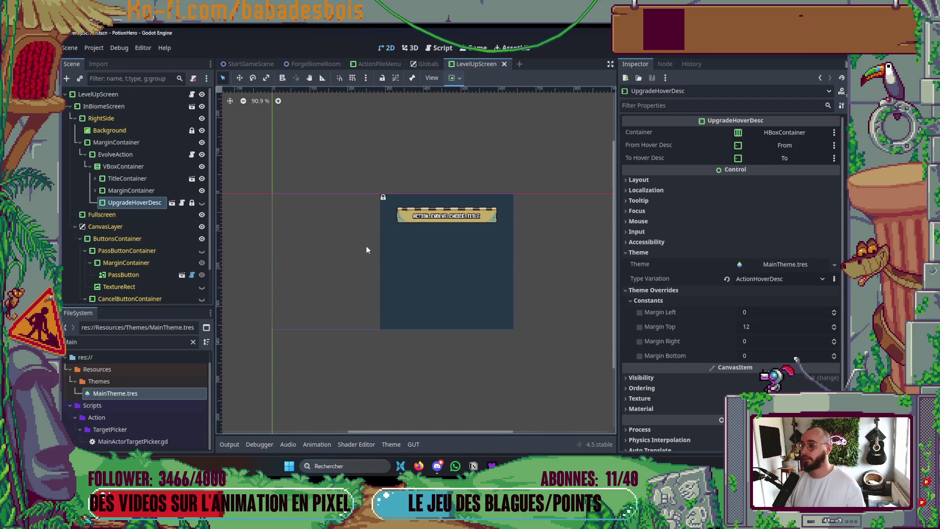
scroll(372, 250, "up", 3)
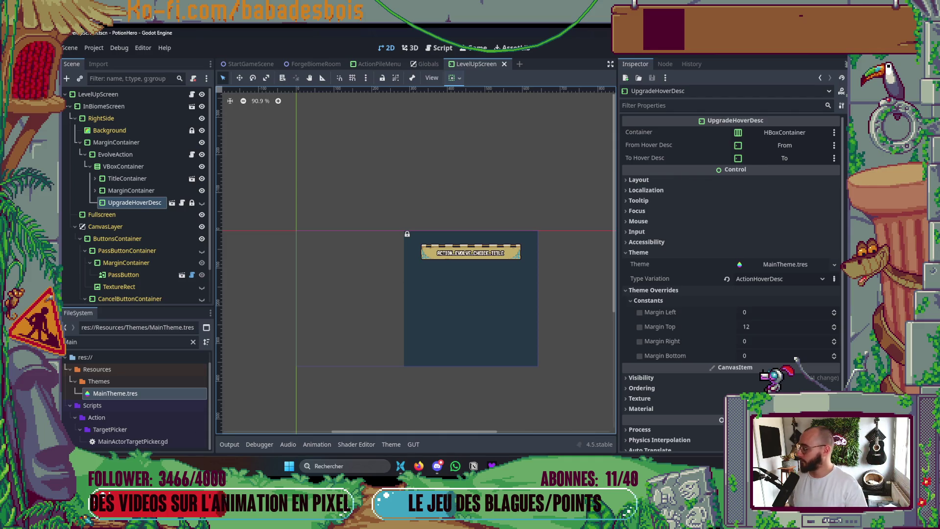
key("alt+Tab")
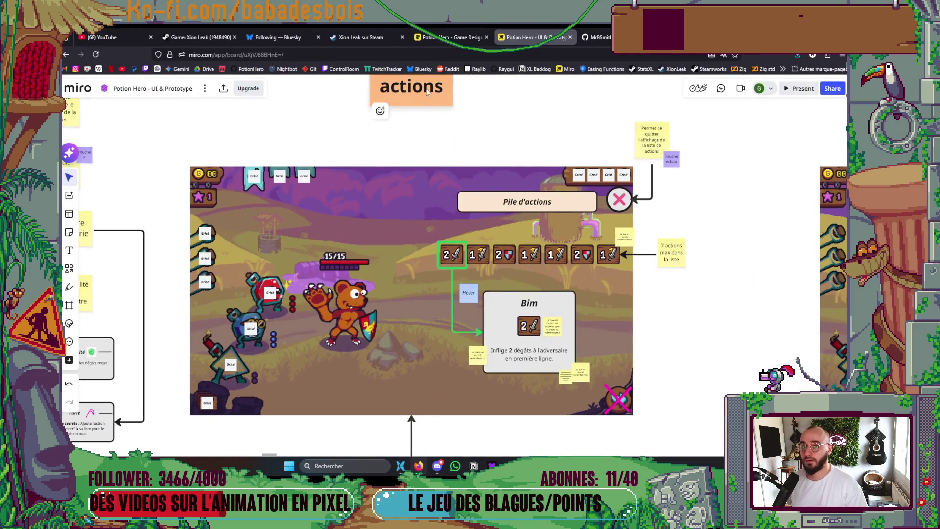
key("alt+Tab")
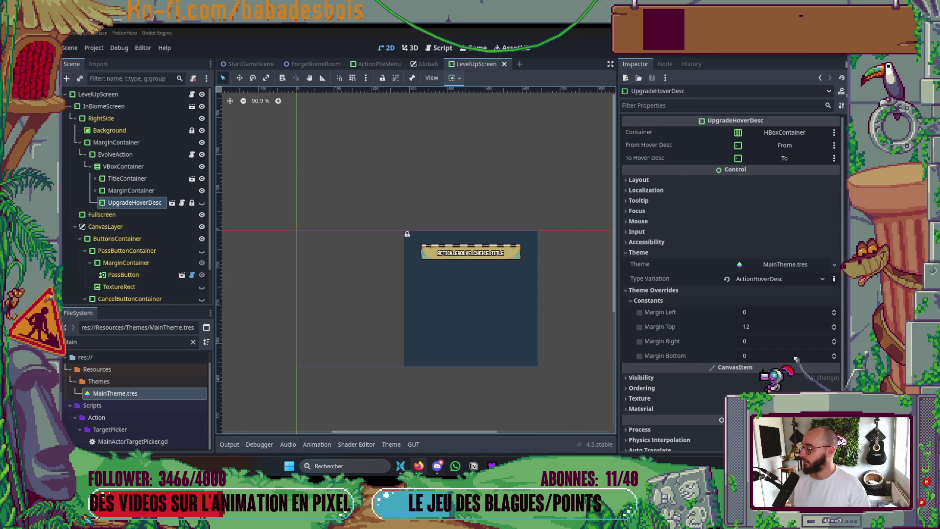
key("super+e")
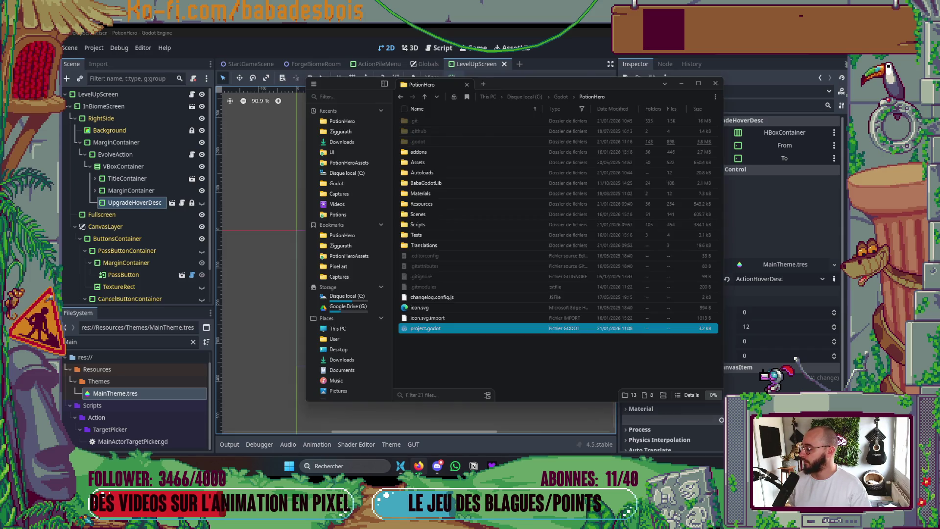
key("alt+F4")
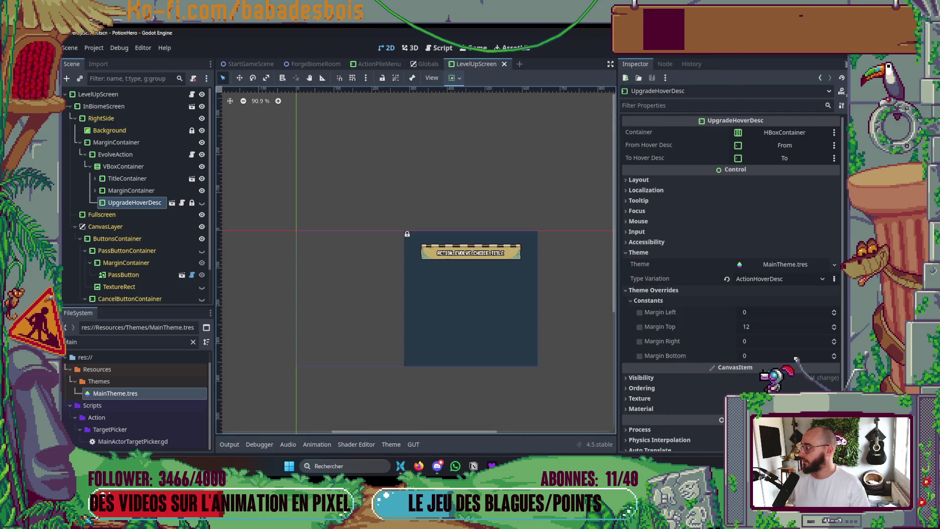
key("F5")
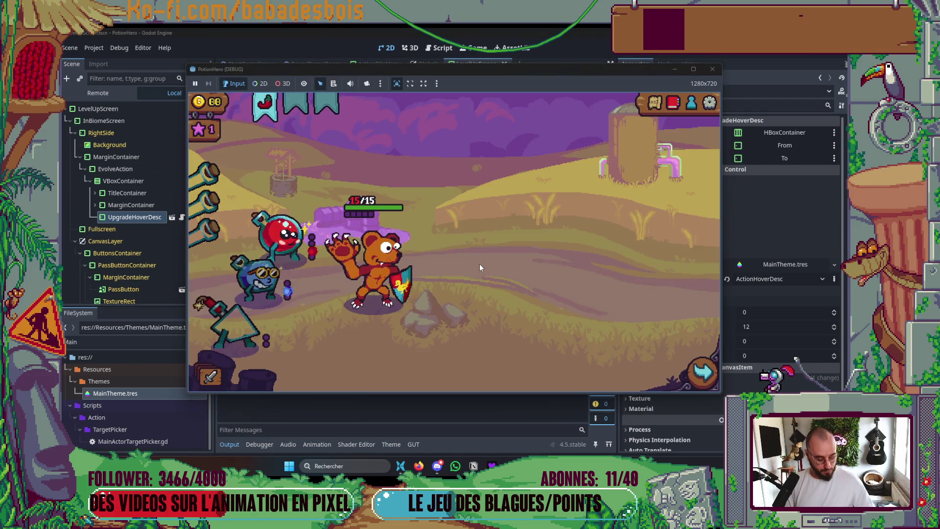
Check the combat tooltips, then travel to the next room via the map
mouse_move(377, 220)
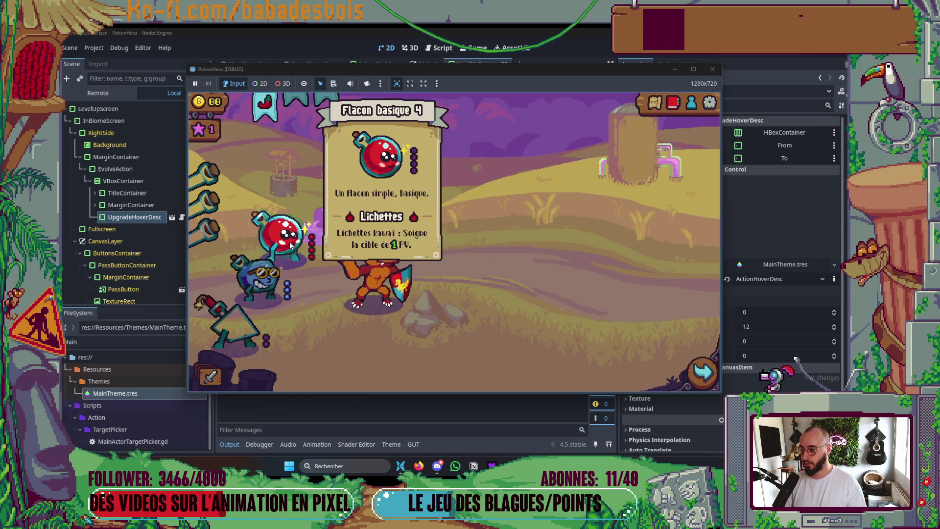
mouse_move(269, 284)
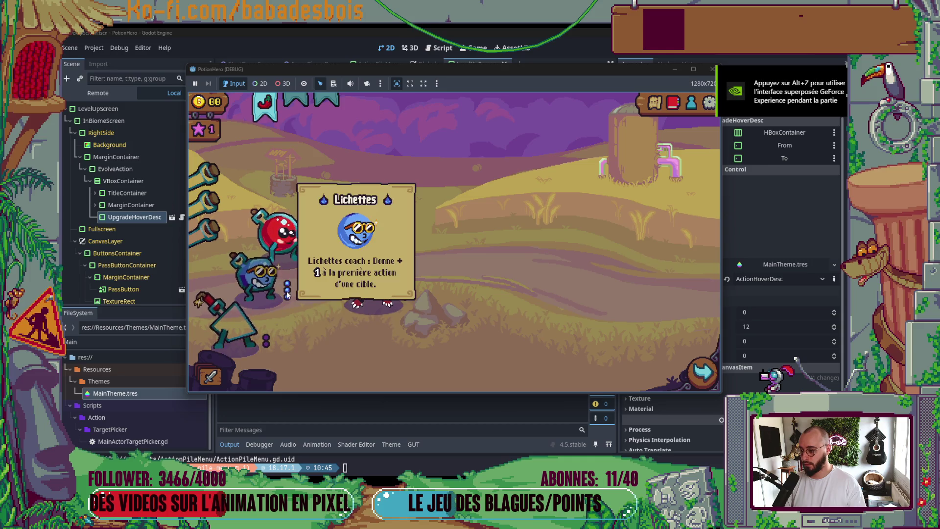
left_click(698, 380)
left_click(275, 277)
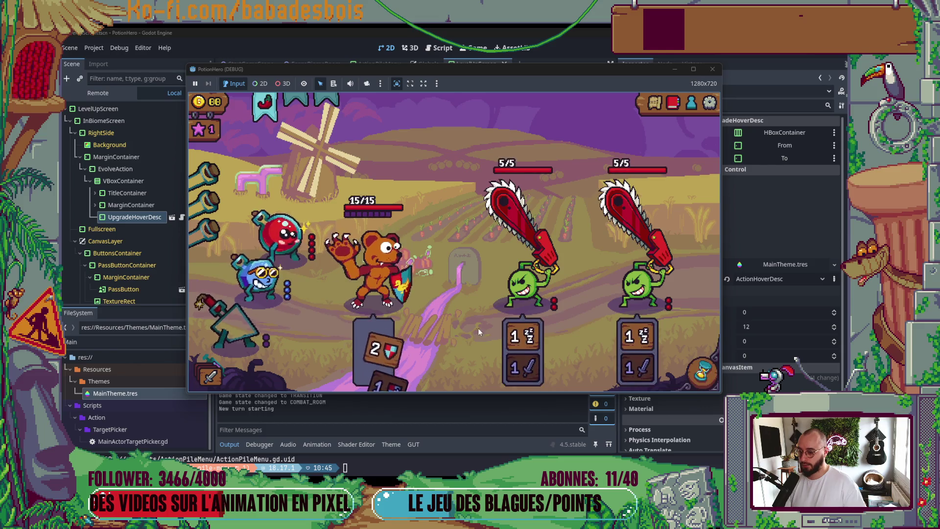
Check the action card and item tooltips in the new room, then stop the game
mouse_move(377, 366)
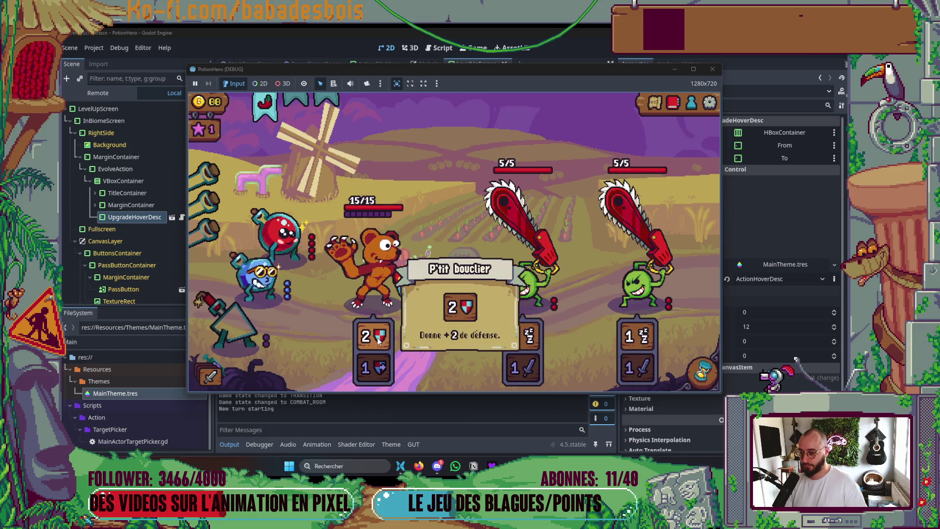
mouse_move(514, 368)
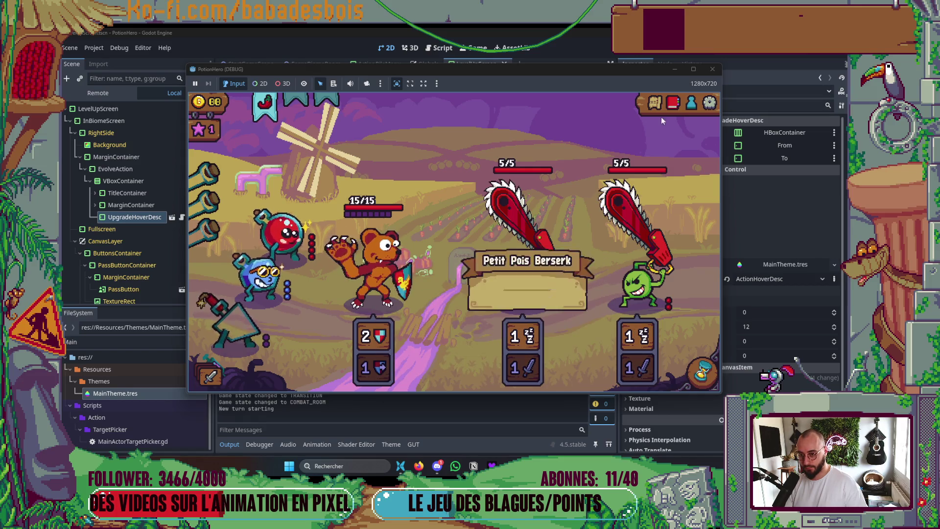
mouse_move(265, 111)
mouse_move(212, 128)
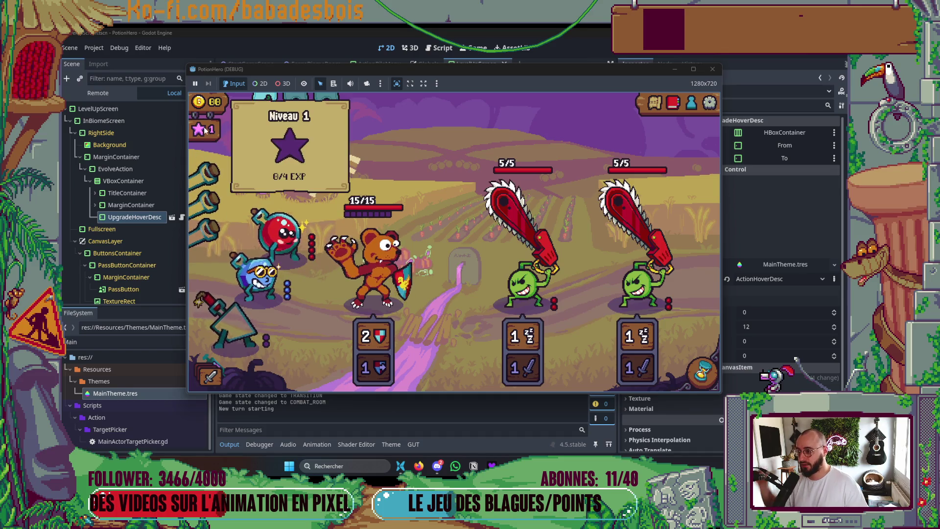
left_click(712, 69)
left_click(226, 449)
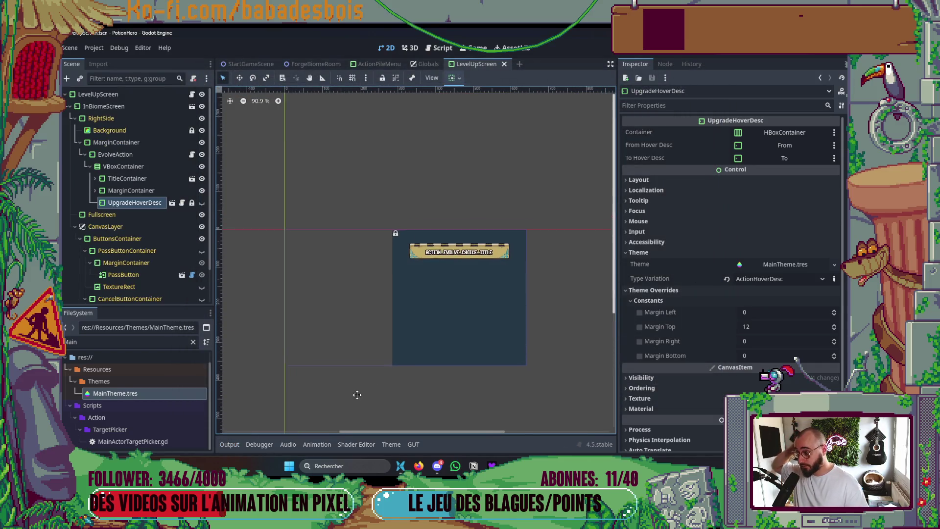
Fold UpgradeHoverDesc's Theme and Theme Overrides sections and launch the current scene to playtest
left_click(634, 251)
left_click(637, 262)
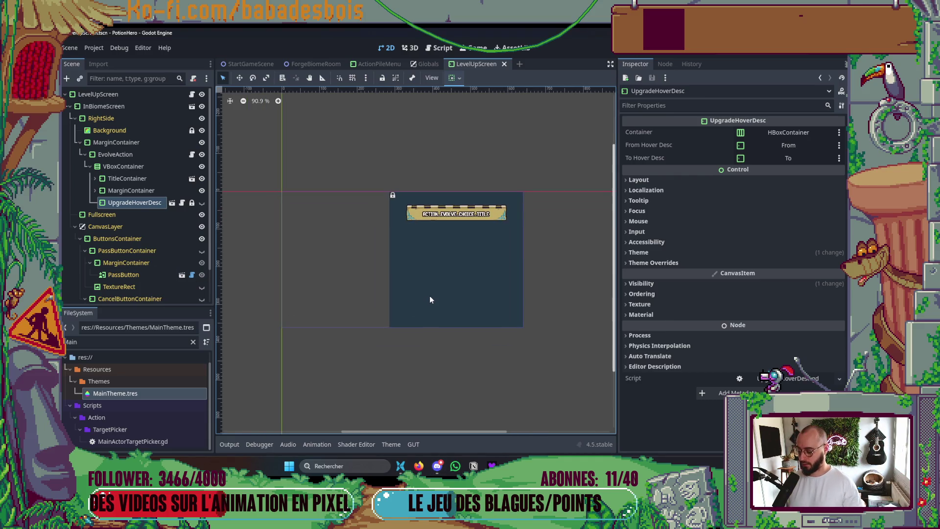
key("F6")
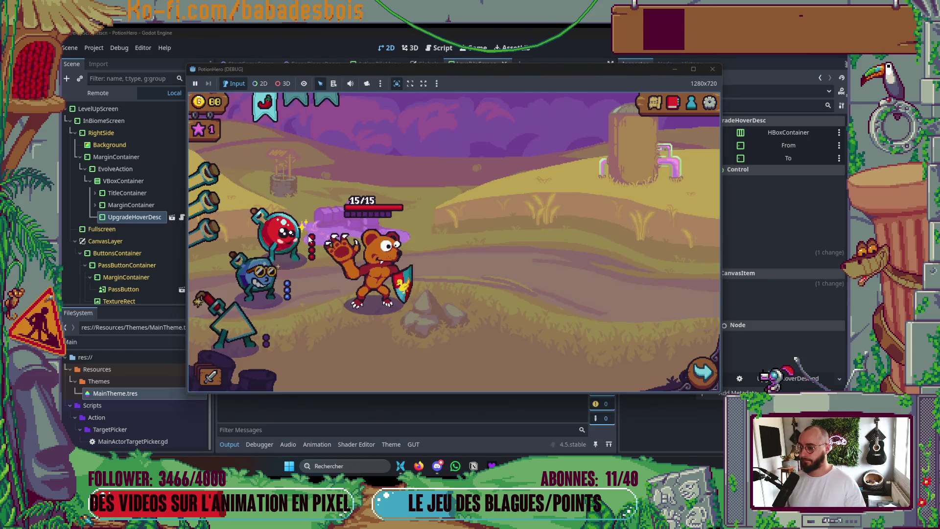
Pick a combat room on the dungeon map and play through one turn
left_click(654, 102)
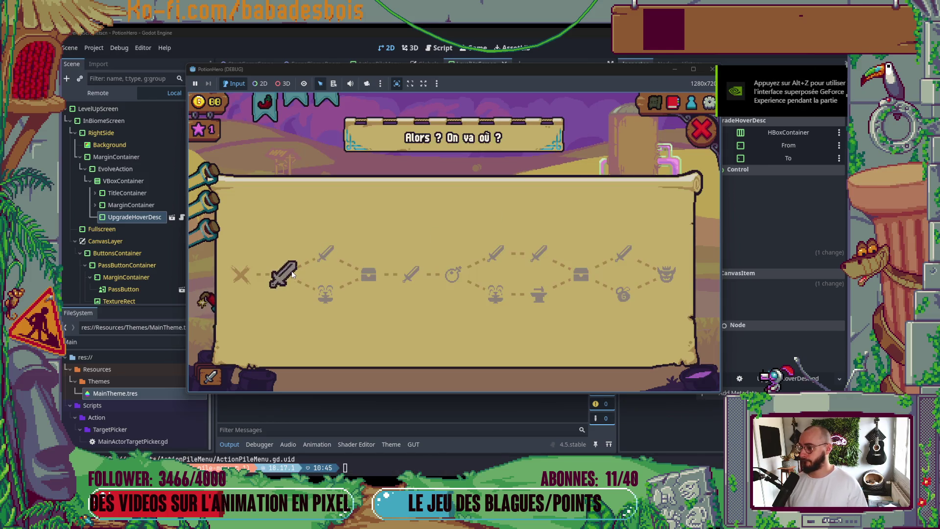
left_click(292, 272)
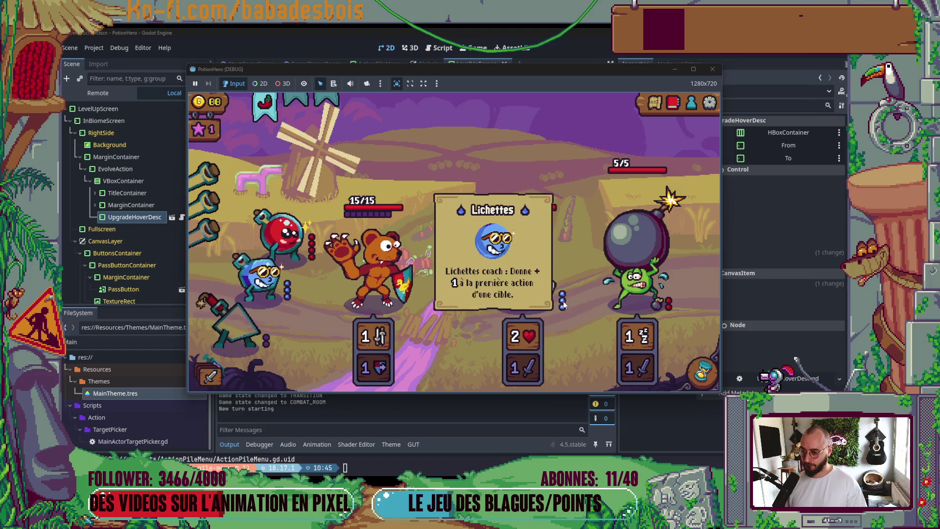
mouse_move(528, 375)
left_click(703, 372)
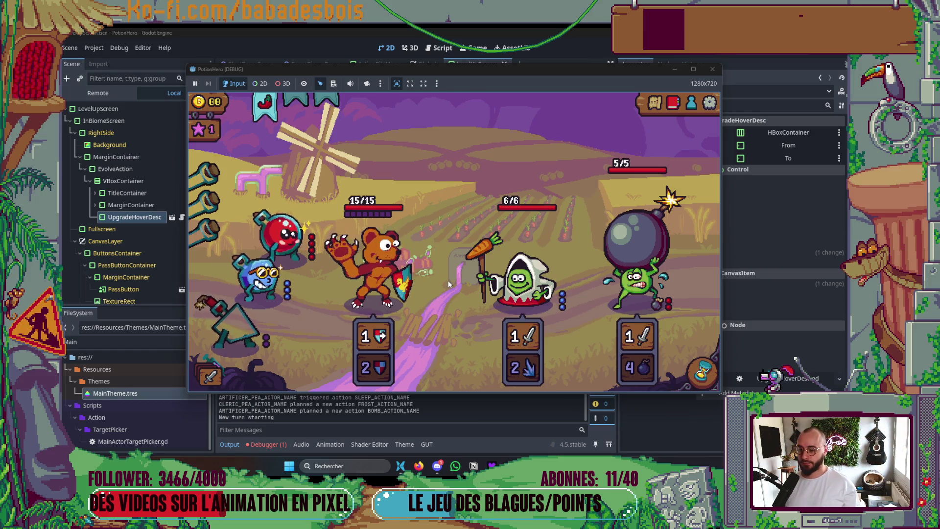
mouse_move(524, 276)
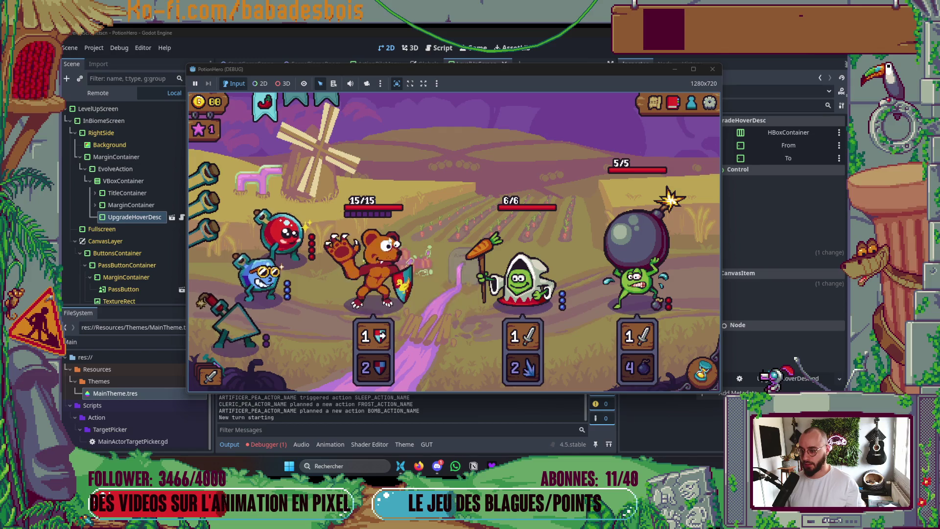
mouse_move(292, 216)
Stop, save, and rerun to view the Évoluer screen upgrading Charge blindée to Charge surprise
key("F8")
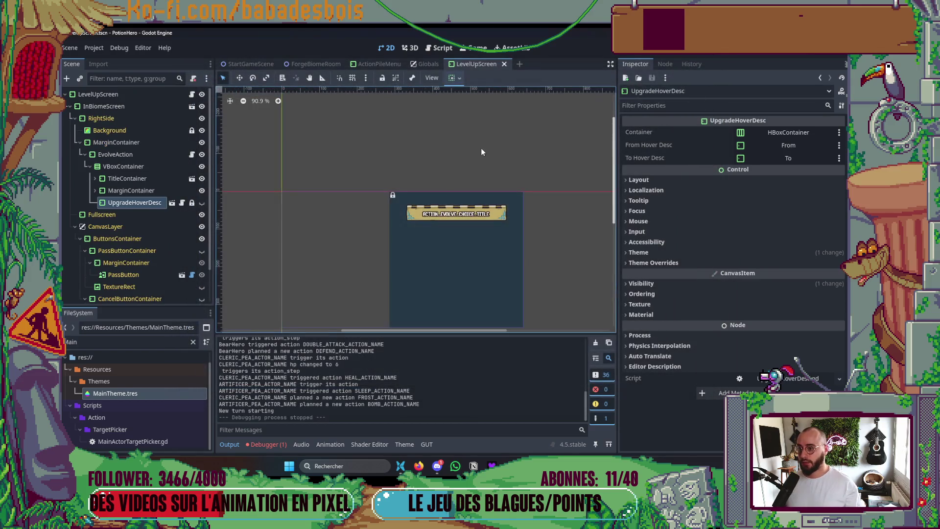
key("ctrl+s")
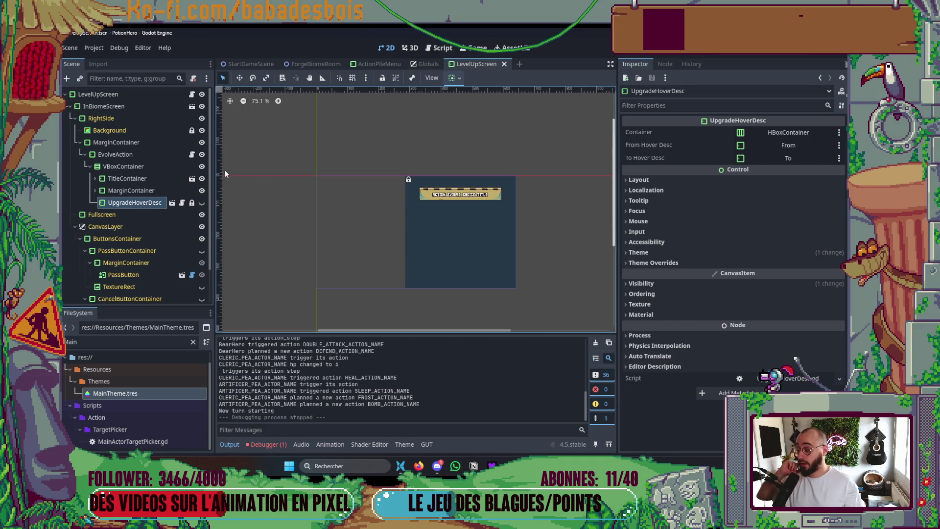
key("F5")
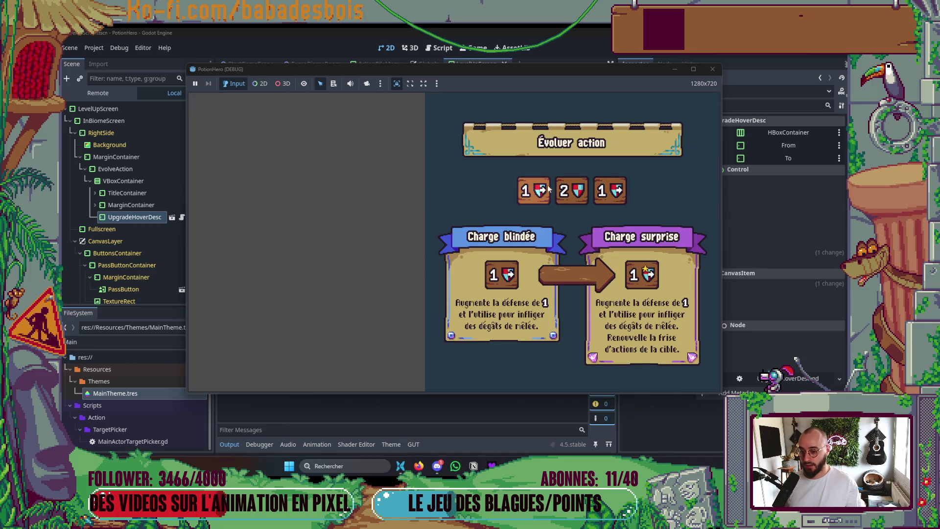
left_click(712, 69)
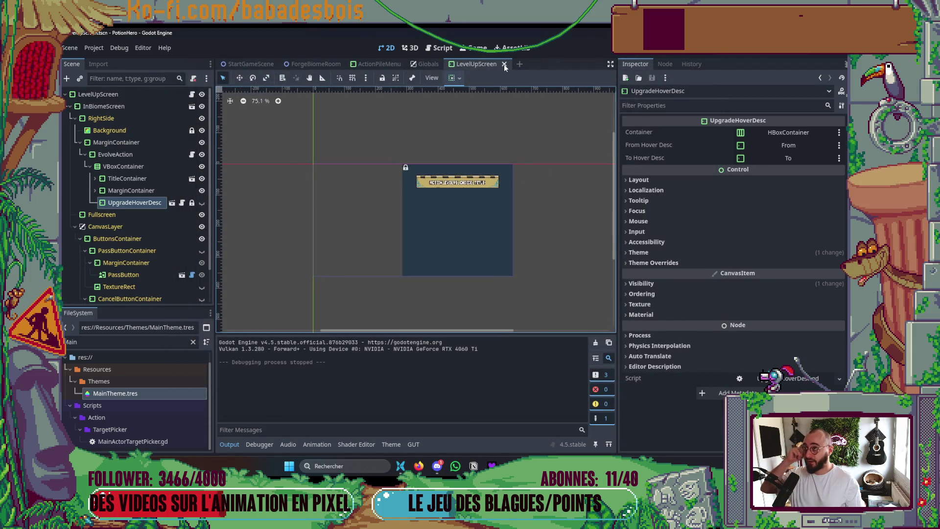
Close the ActionPileMenu and LevelUpScreen scene tabs
left_click(384, 64)
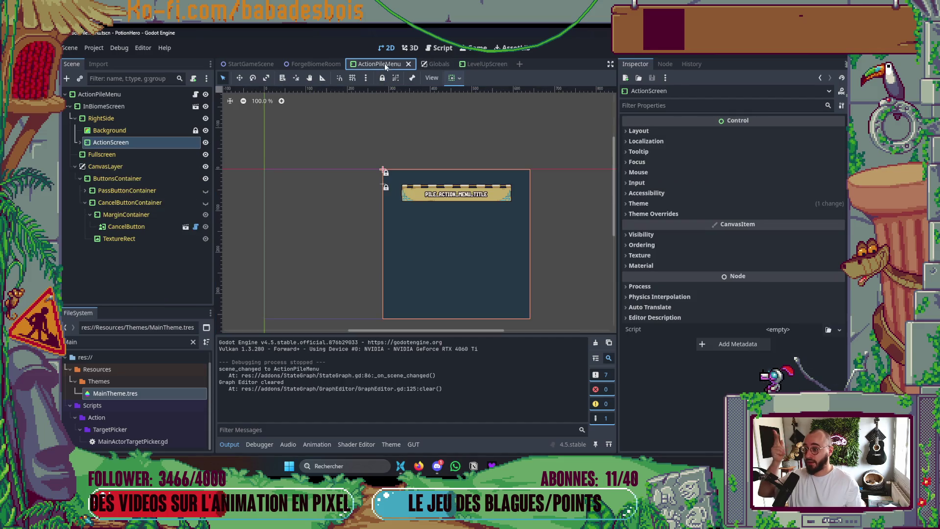
left_click(409, 64)
left_click(455, 64)
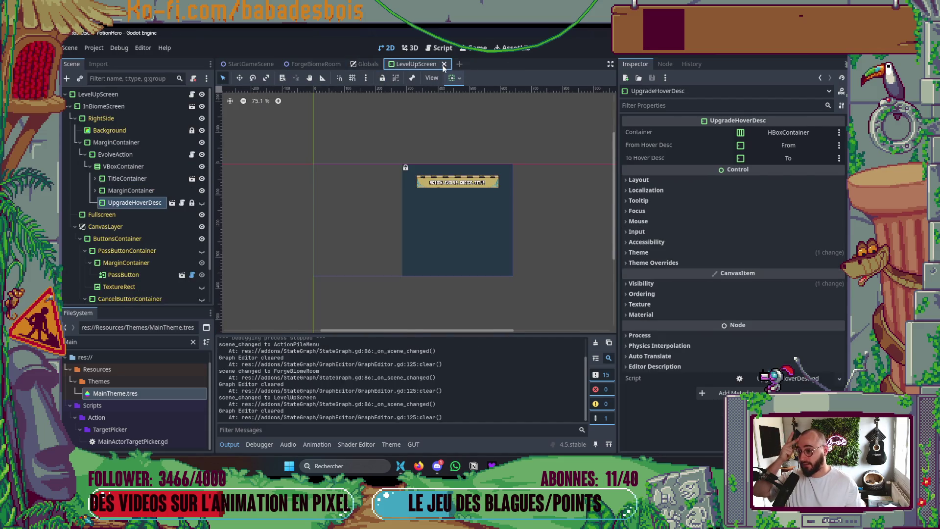
Quick-open ChestBiomeRoom.tscn by searching 'Ches'
key("ctrl+shift+o")
type("Ches")
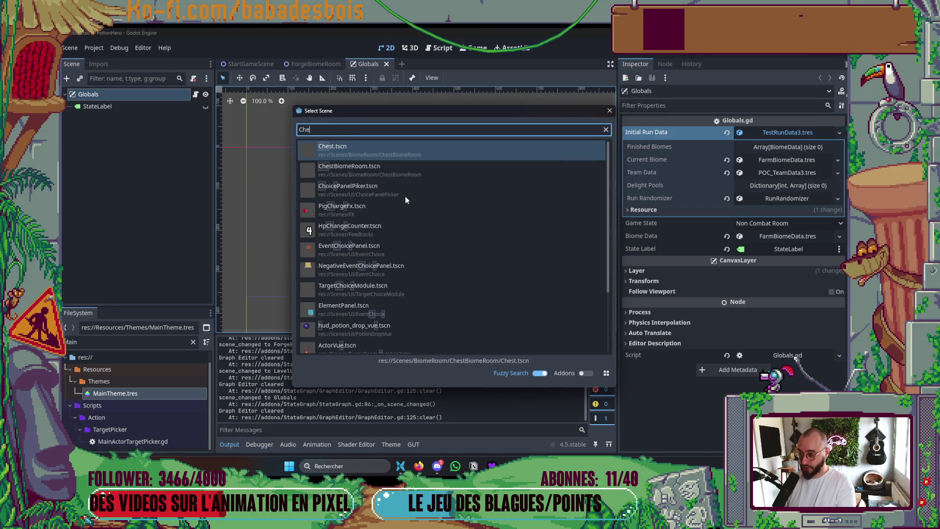
key("Down")
key("Return")
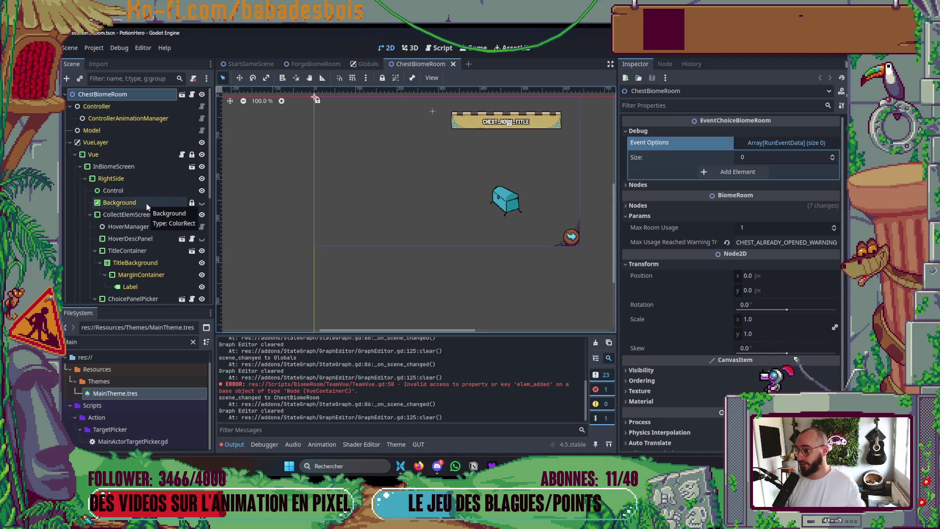
scroll(146, 205, "down", 2)
Add a VBoxContainer child under CollectElemScreen and move it up the scene tree
left_click(145, 161)
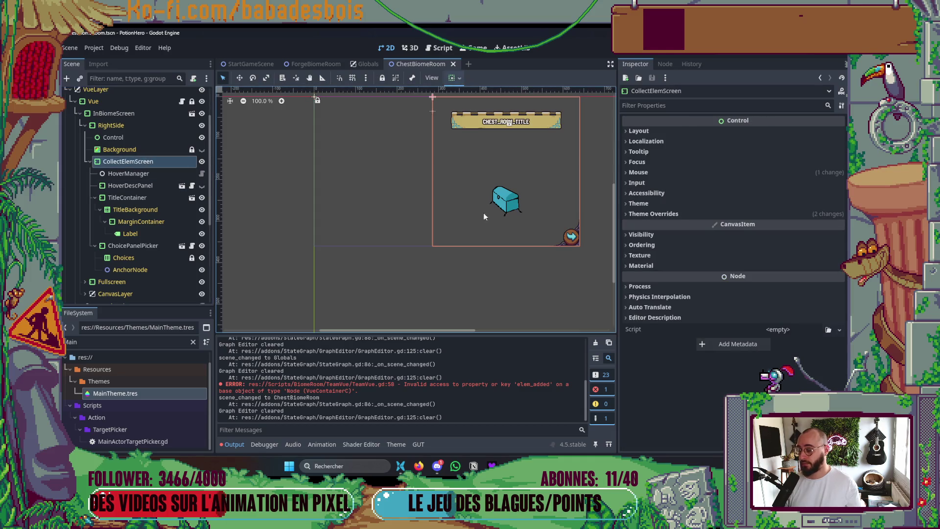
right_click(141, 162)
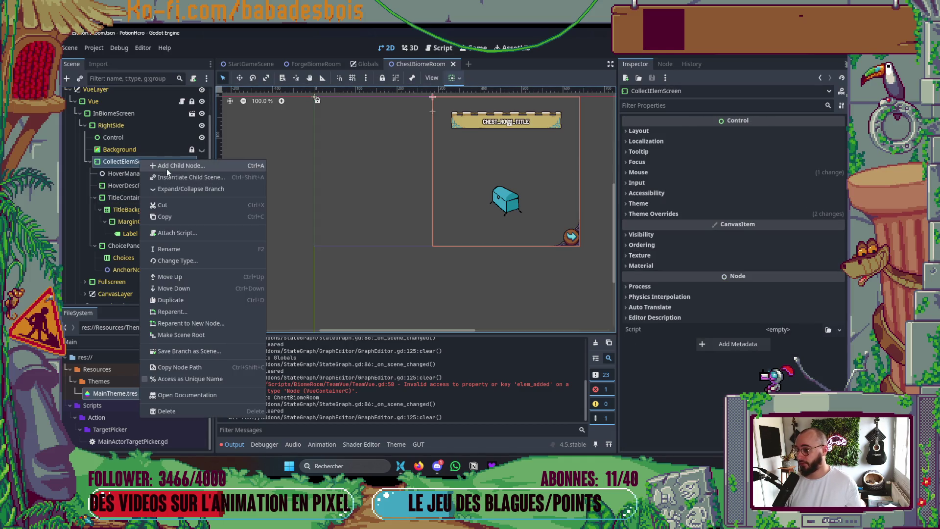
left_click(166, 169)
double_click(372, 219)
left_click_drag(129, 283, 138, 171)
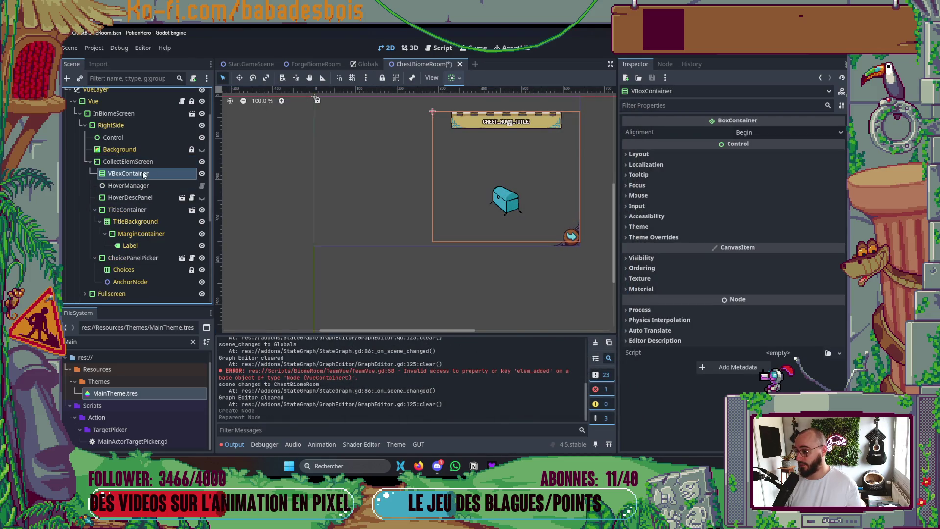
Give the new VBoxContainer the PanelChoiceVBox theme type variation
left_click(678, 237)
left_click(676, 248)
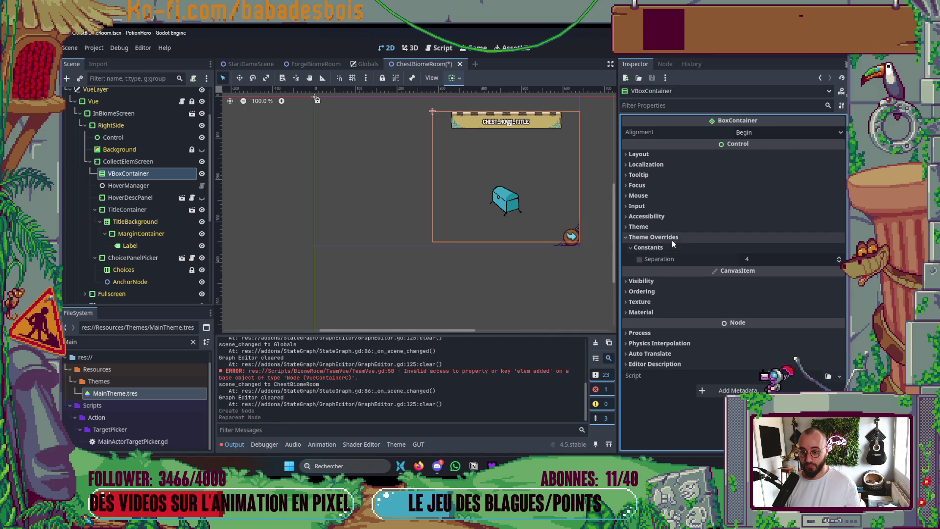
left_click(673, 227)
left_click(790, 253)
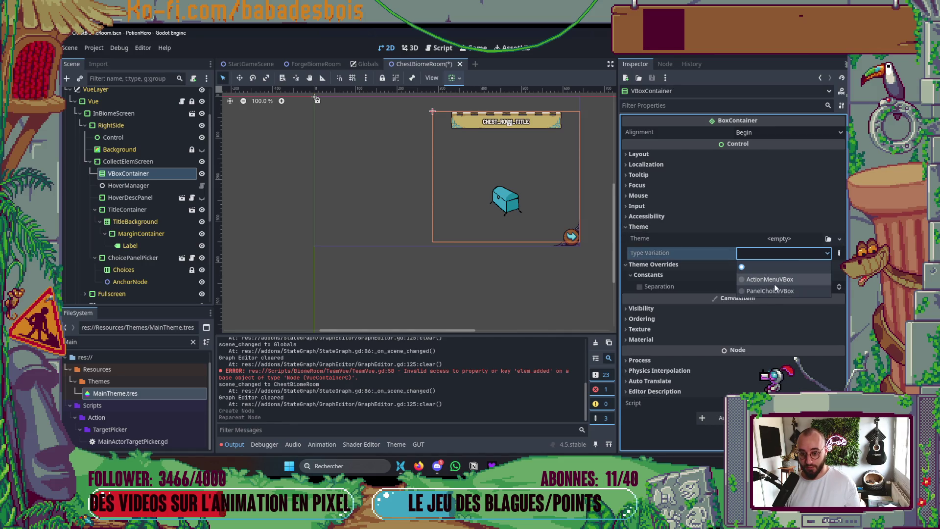
left_click(771, 291)
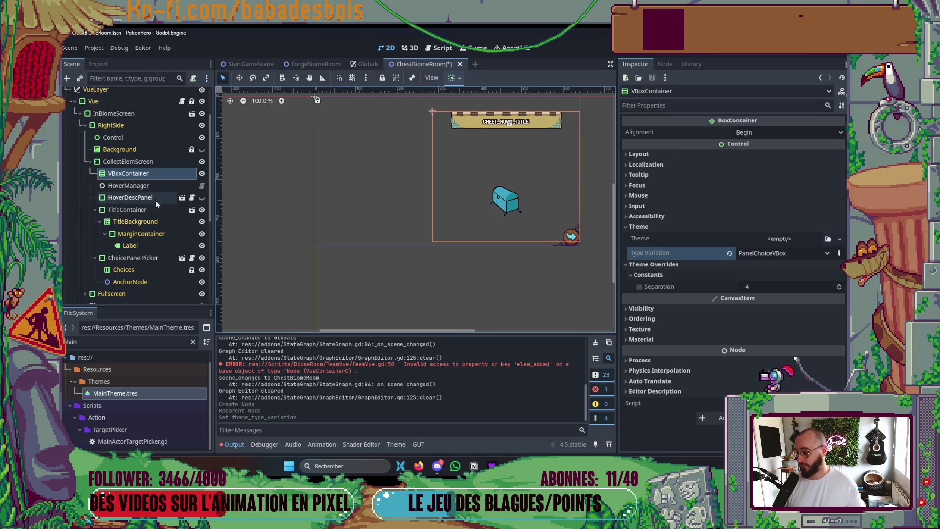
Put TitleContainer inside the VBoxContainer and make the container shrink vertically to fit its content
left_click(134, 198)
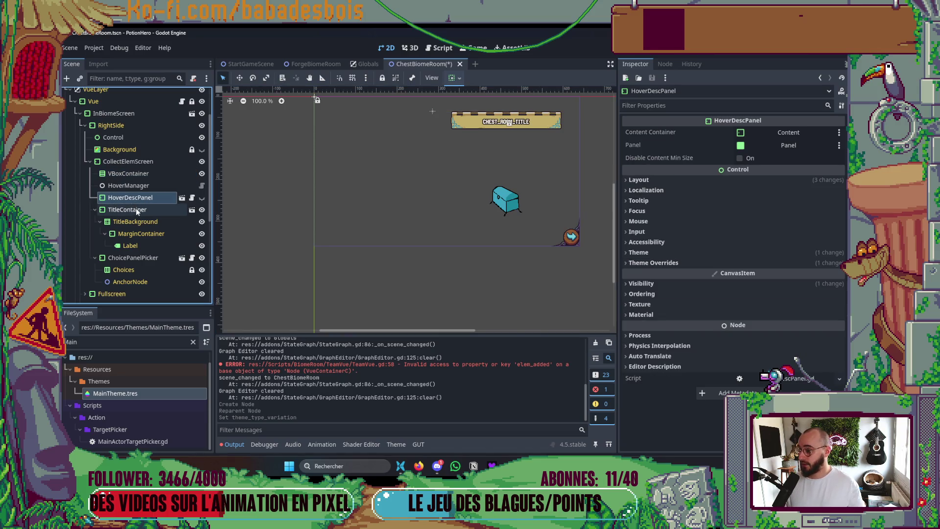
left_click(135, 210)
left_click(94, 209)
left_click_drag(133, 212, 146, 175)
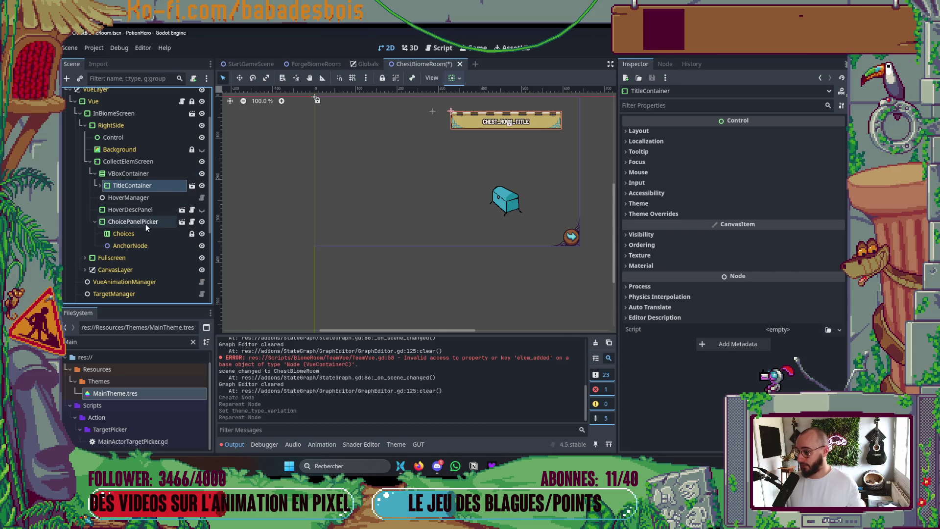
left_click(157, 172)
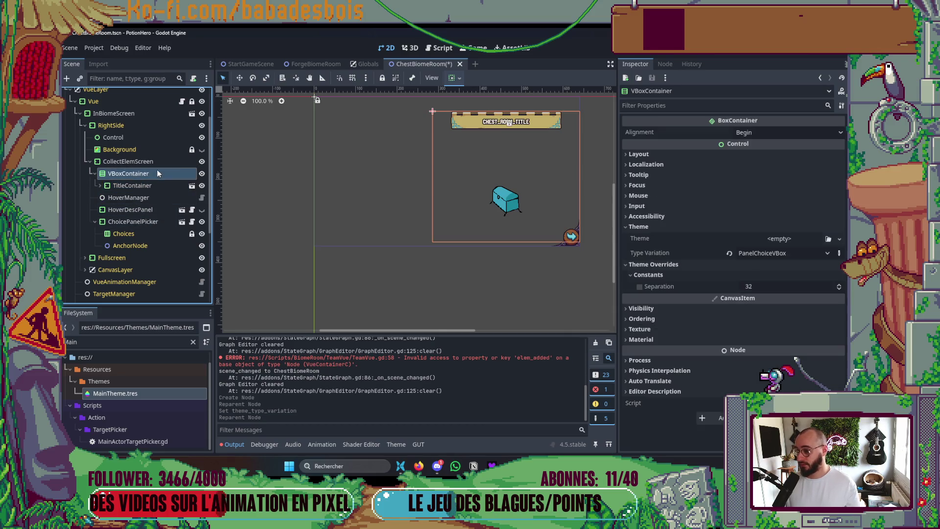
left_click(452, 78)
left_click(457, 151)
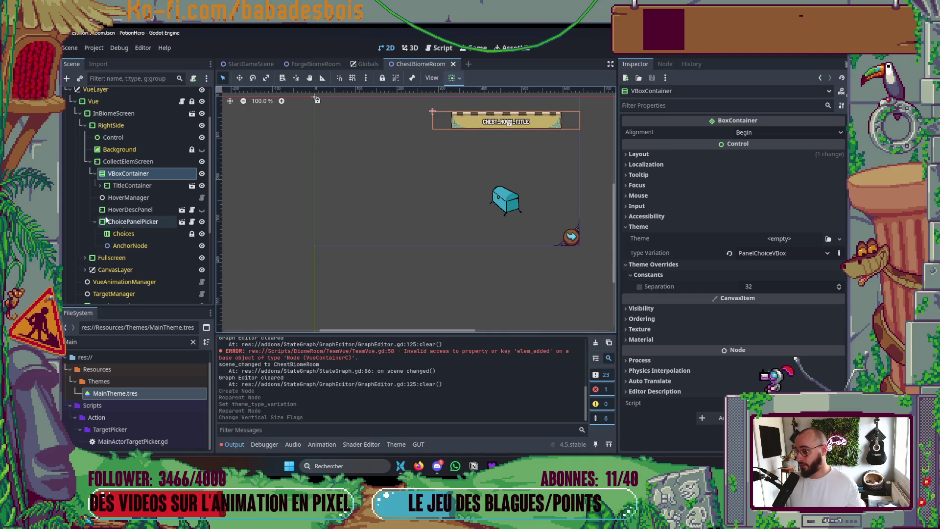
Place ChoicePanelPicker after the title and HoverDescPanel above HoverManager, then save ChestBiomeRoom
left_click(128, 218)
mouse_move(94, 224)
left_mouse_down()
mouse_move(123, 222)
mouse_move(147, 180)
left_mouse_up()
mouse_move(129, 223)
left_mouse_down()
mouse_move(162, 182)
mouse_move(147, 204)
left_mouse_up()
key("ctrl+s")
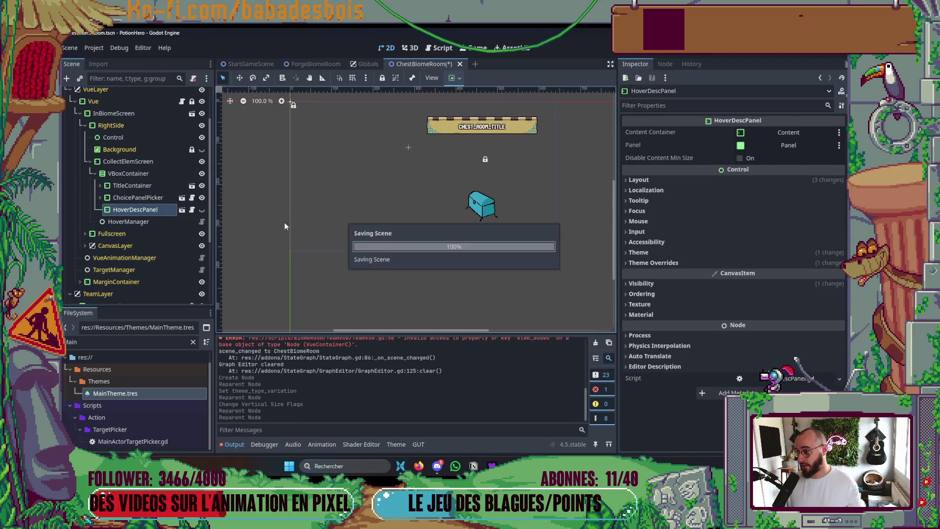
left_click(142, 197)
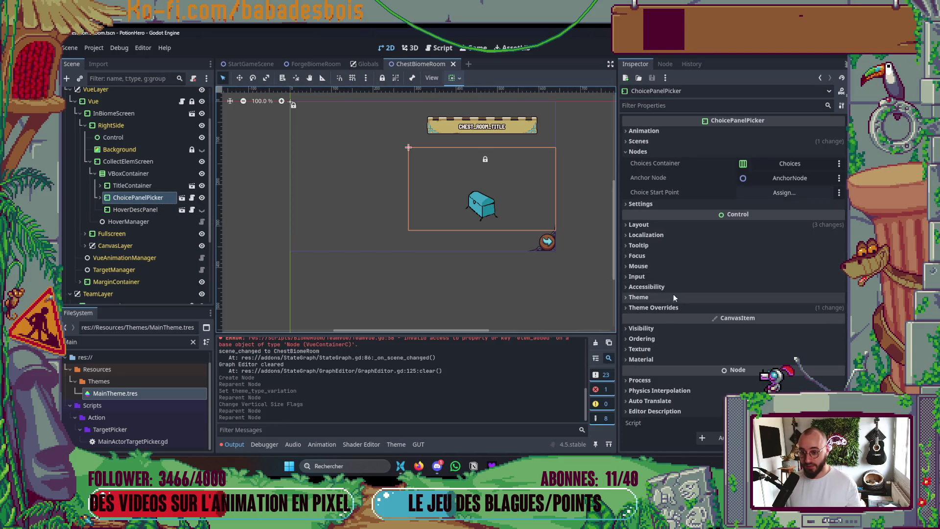
Remove ChoicePanelPicker's Margin Top override of 20 and reset its custom minimum height to 0
left_click(656, 308)
left_click(647, 318)
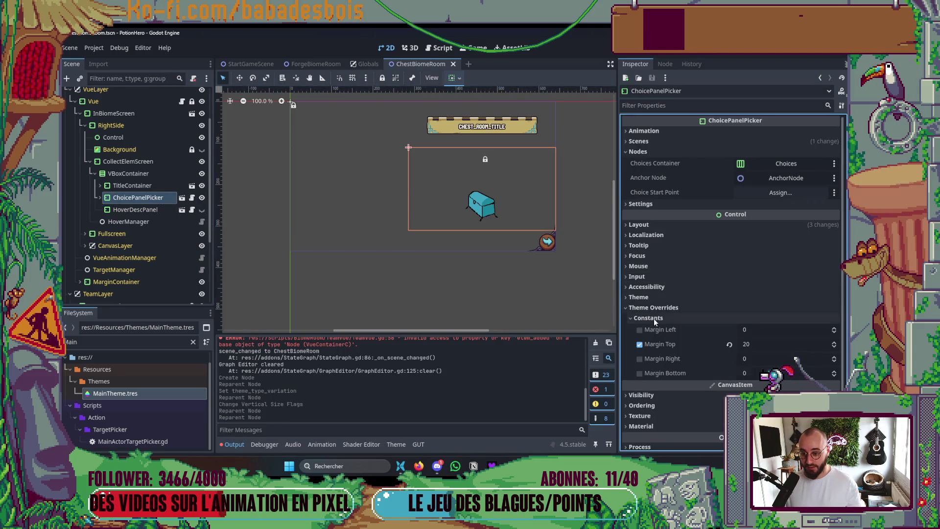
left_click(640, 344)
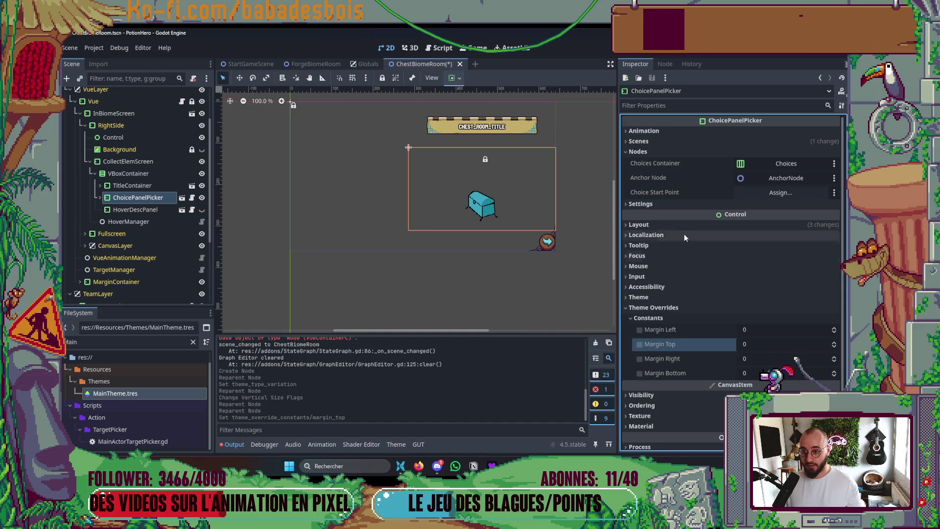
left_click(652, 225)
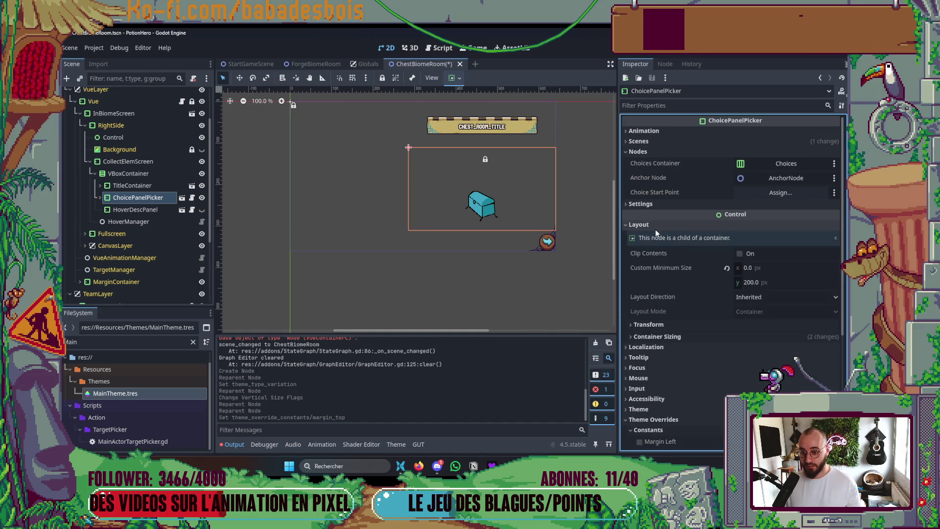
left_click(756, 282)
type("0")
key("Return")
key("ctrl+s")
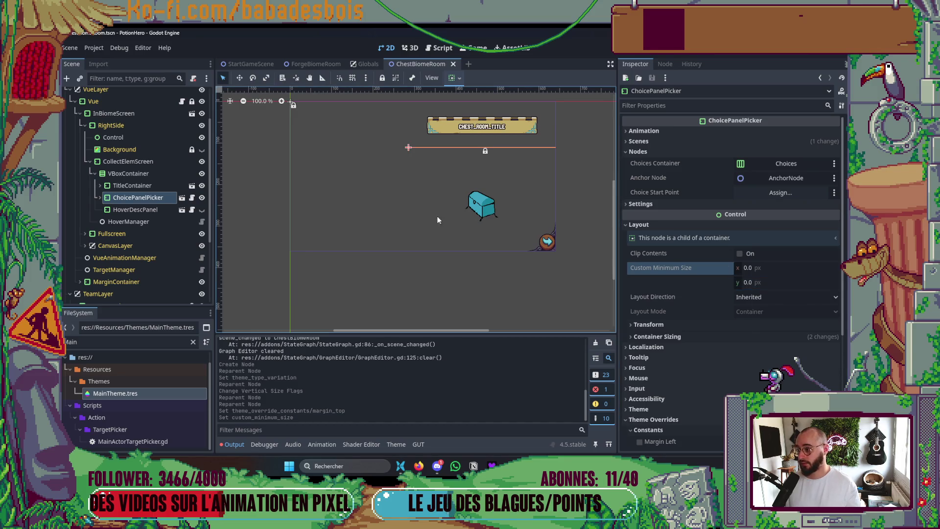
Set ChoicePanelPicker's custom minimum height to 80 px and save the scene
scroll(388, 212, "right", 1)
left_click(99, 198)
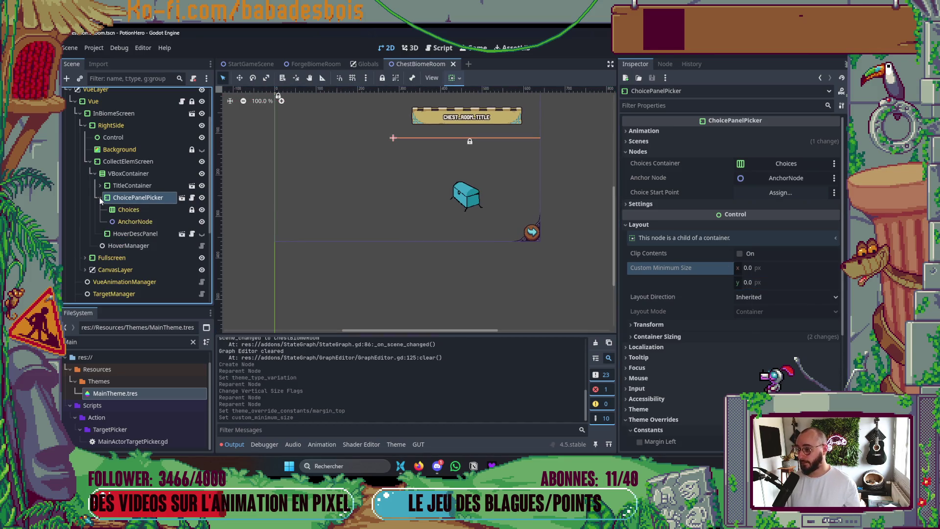
left_click(99, 198)
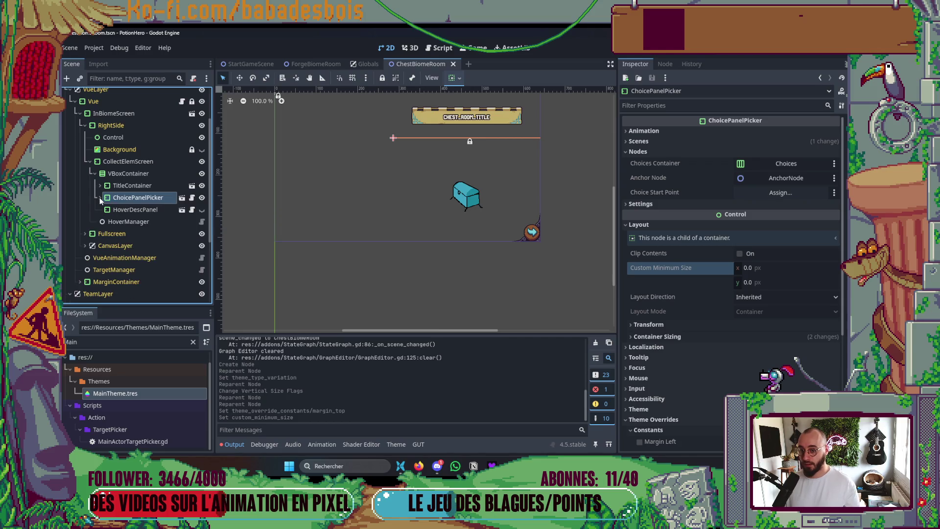
left_click(749, 282)
type("80")
key("Return")
key("ctrl+s")
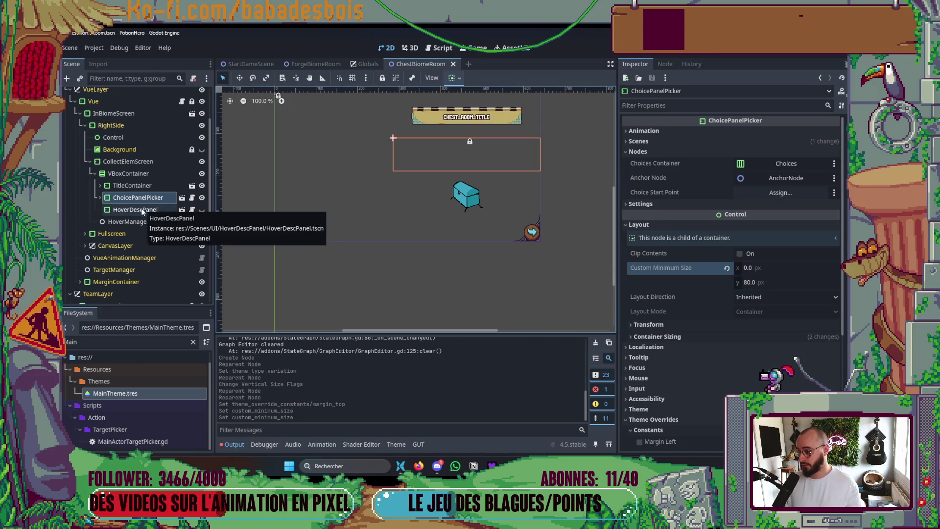
left_click(98, 198)
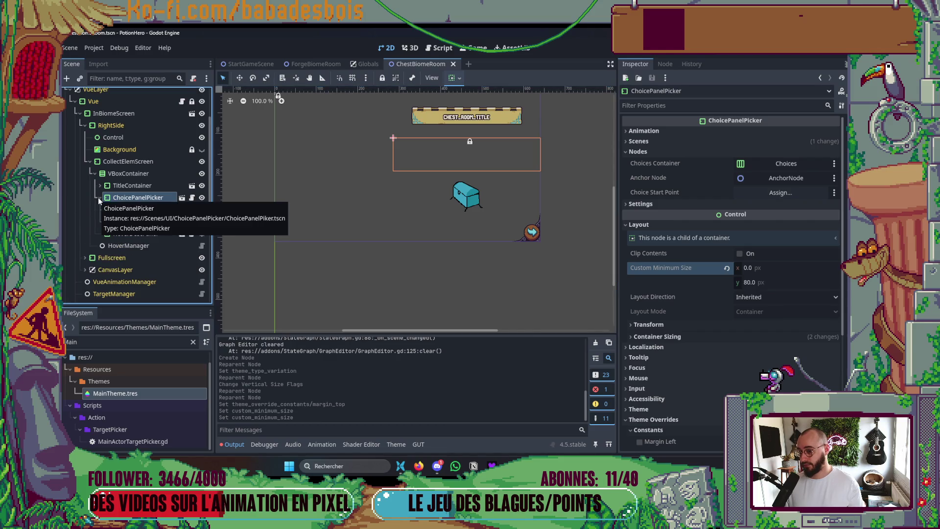
left_click(99, 198)
scroll(380, 207, "up", 1)
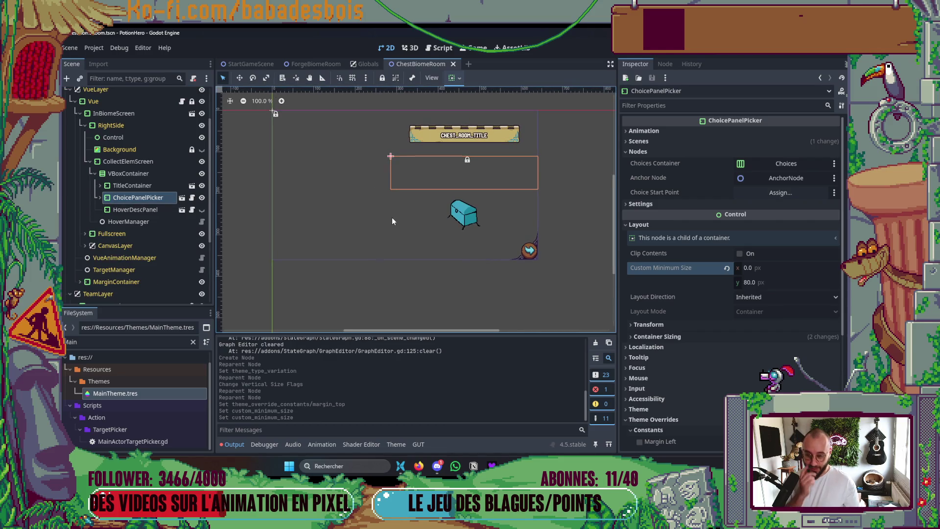
left_click(468, 64)
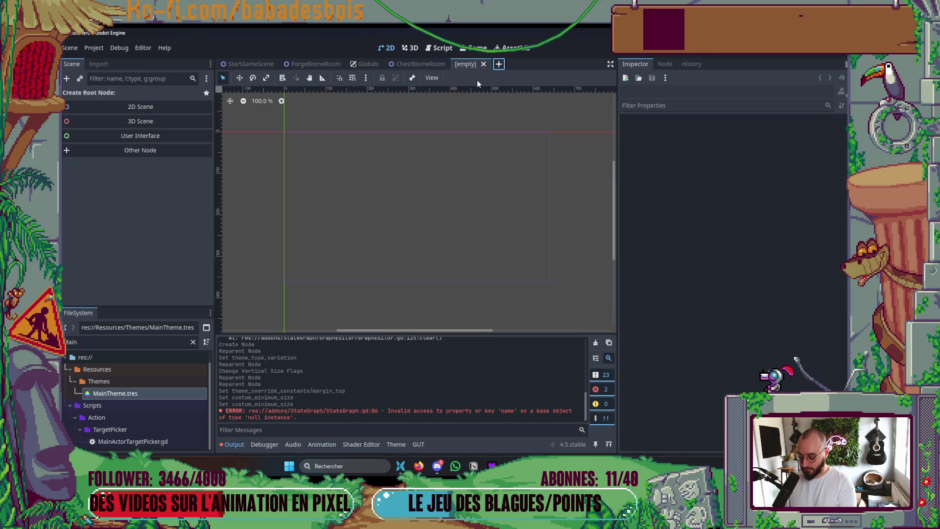
key("ctrl+shift+o")
type("click")
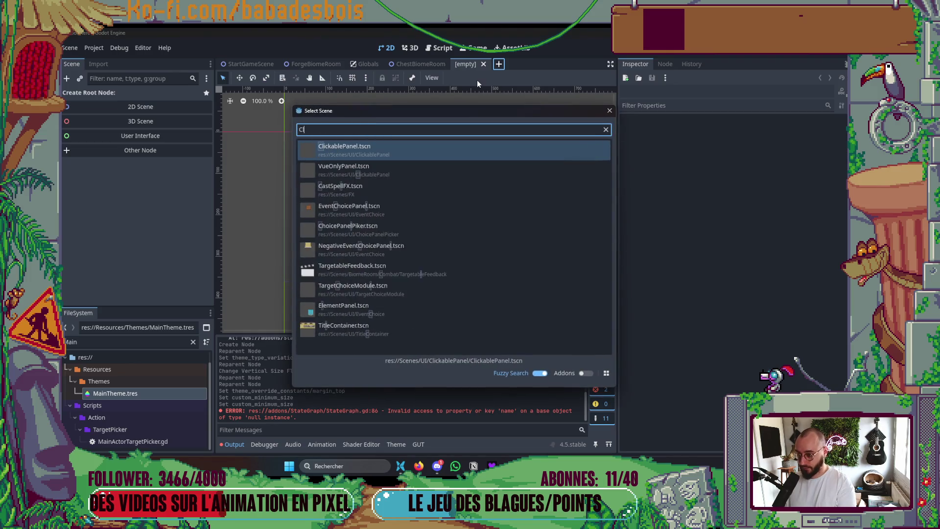
key("Return")
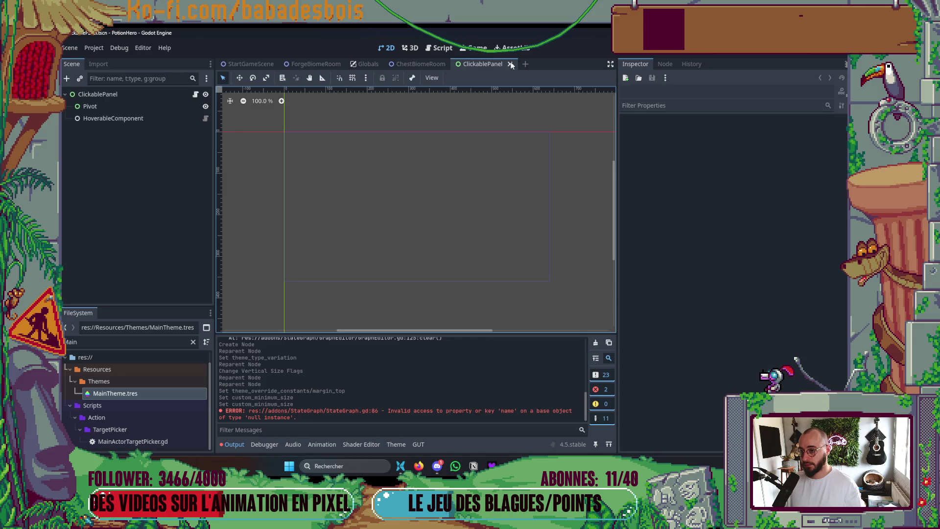
left_click(511, 64)
key("F6")
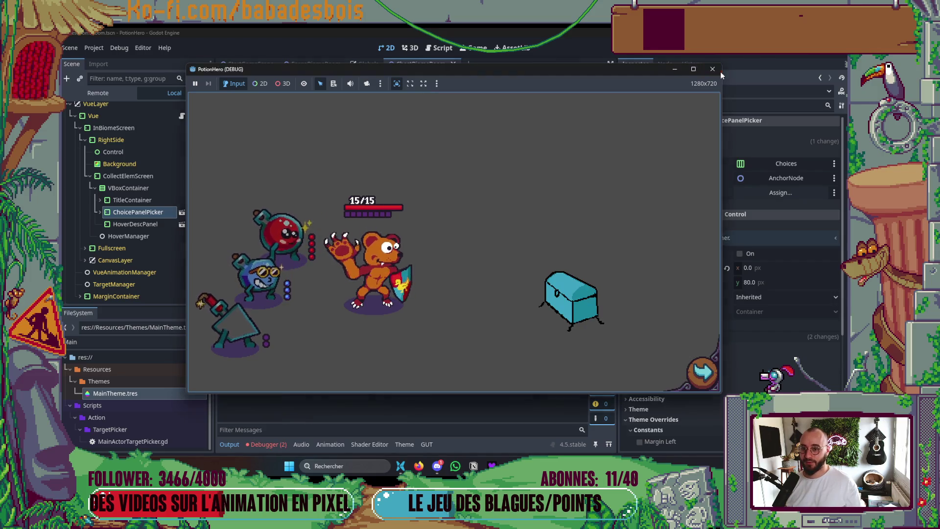
left_click(714, 70)
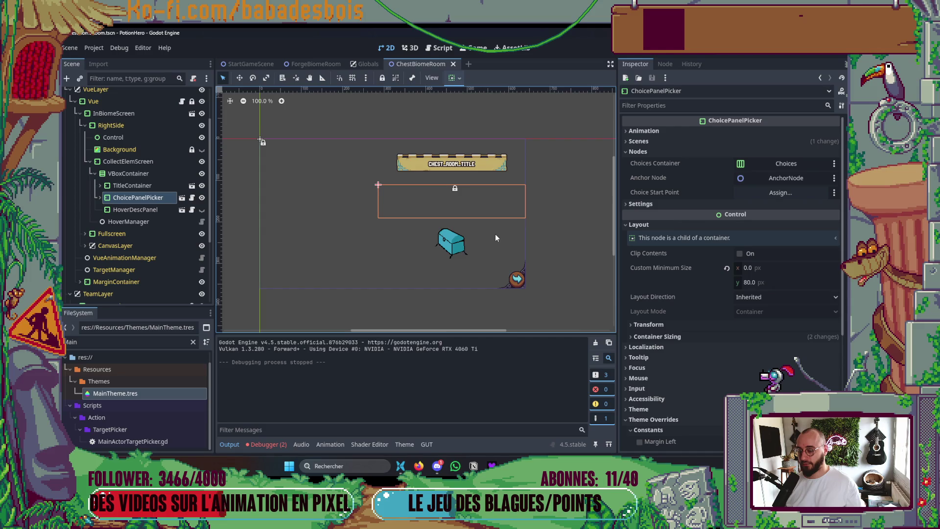
left_click(688, 152)
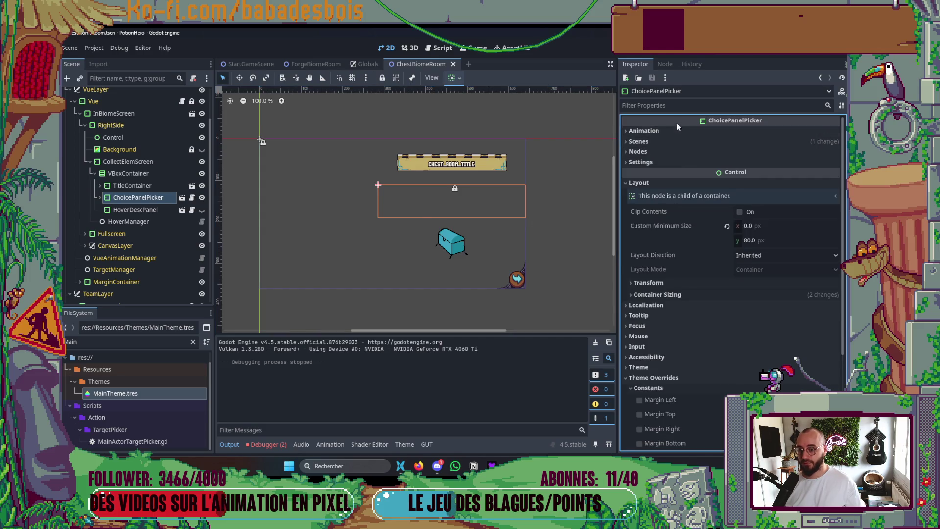
Add two ItemRunEventData entries to ChestBiomeRoom's Event Options
scroll(196, 162, "up", 3)
left_click(154, 96)
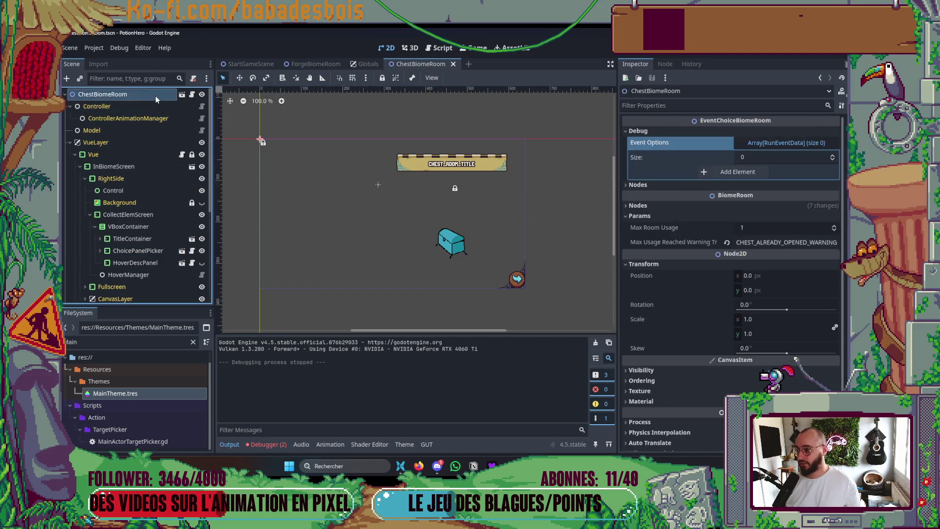
left_click(832, 155)
left_click(833, 155)
left_click(779, 172)
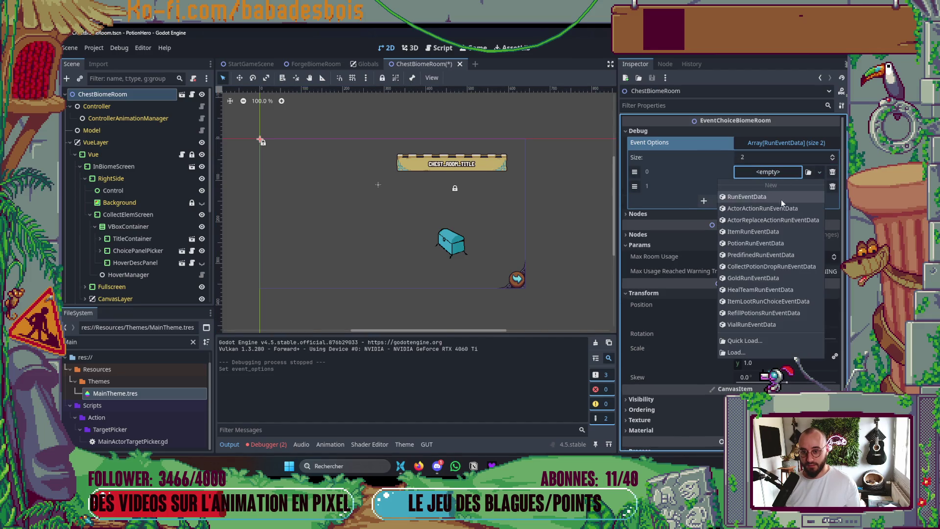
left_click(772, 231)
left_click(786, 185)
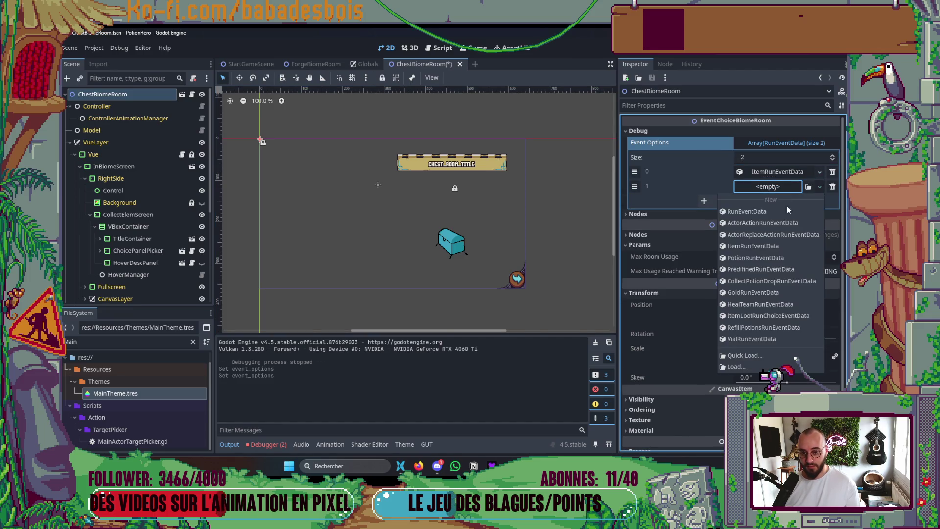
left_click(771, 246)
Assign GoldenAnvilItem.tres as the first event option's Item
left_click(781, 174)
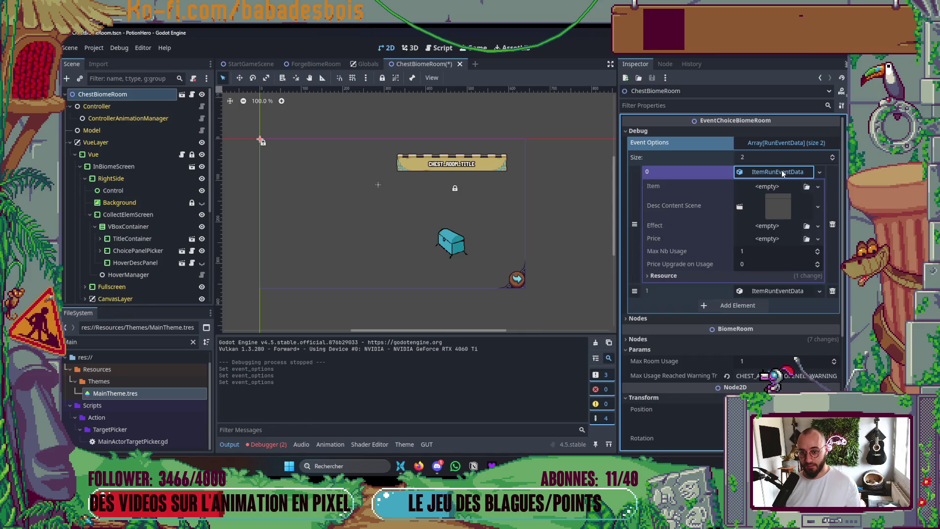
left_click(111, 342)
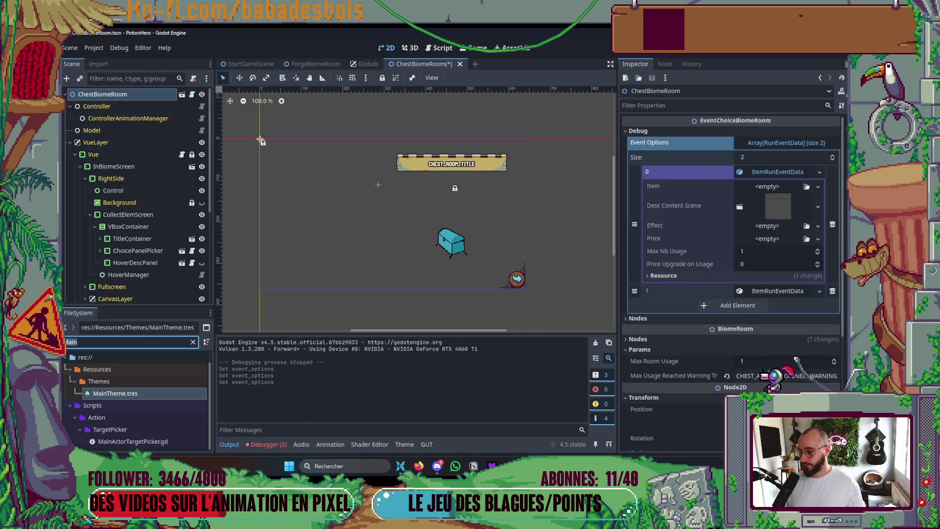
key("BackSpace")
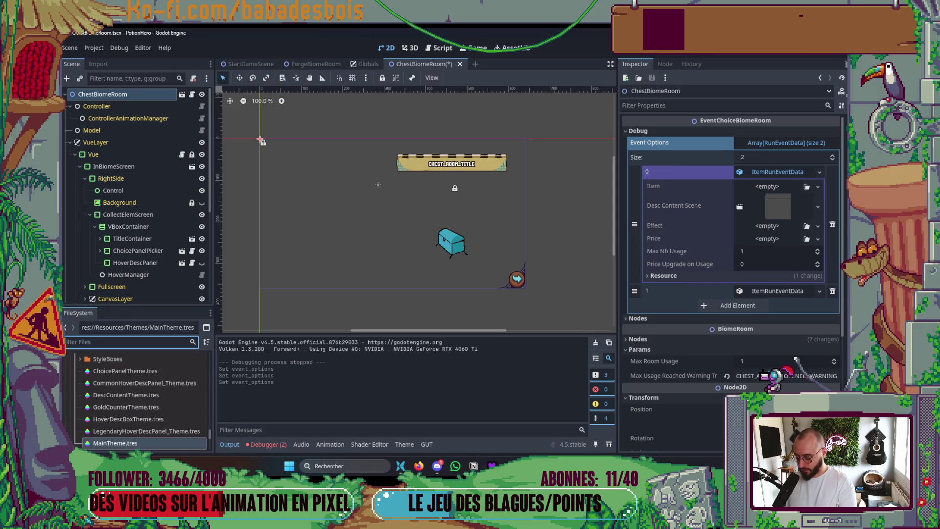
type("anvil")
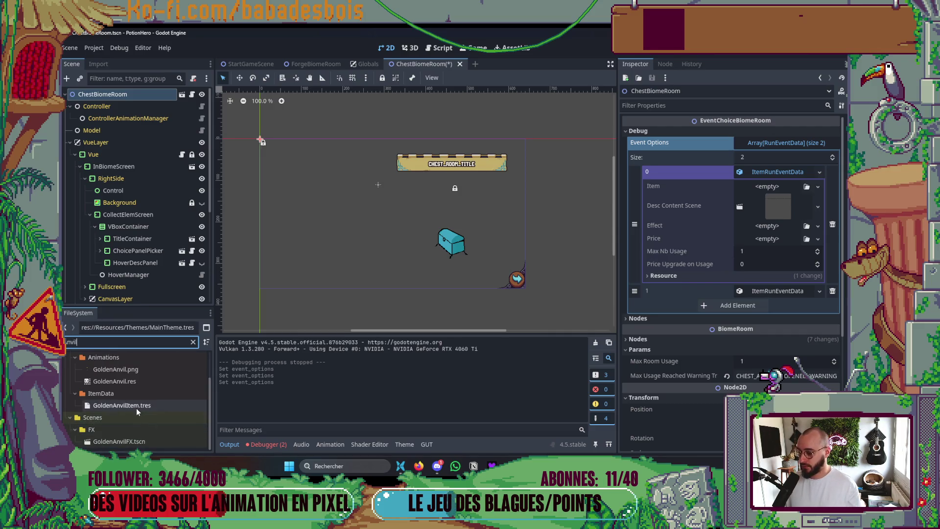
left_click_drag(137, 409, 661, 287)
left_click(778, 171)
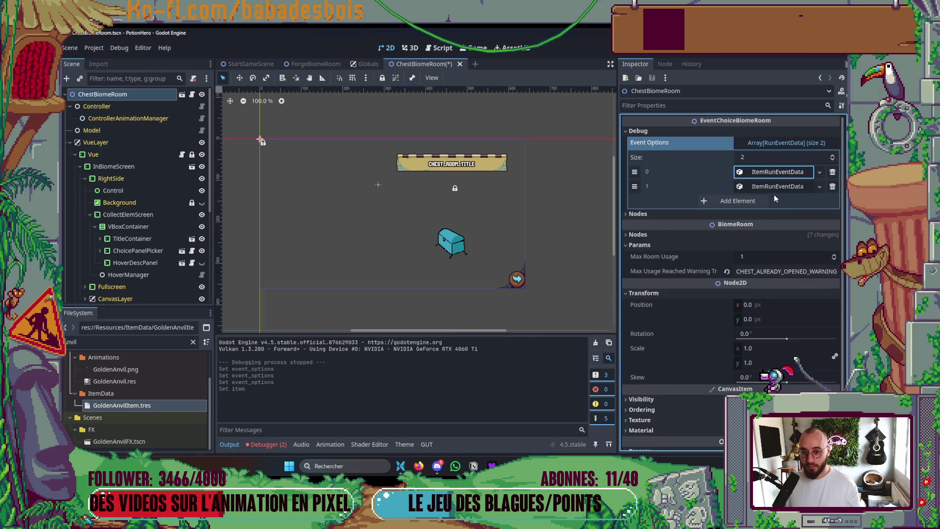
Assign FlaskItem.tres as the second event option's Item and run the scene to test
left_click(779, 186)
left_click(122, 341)
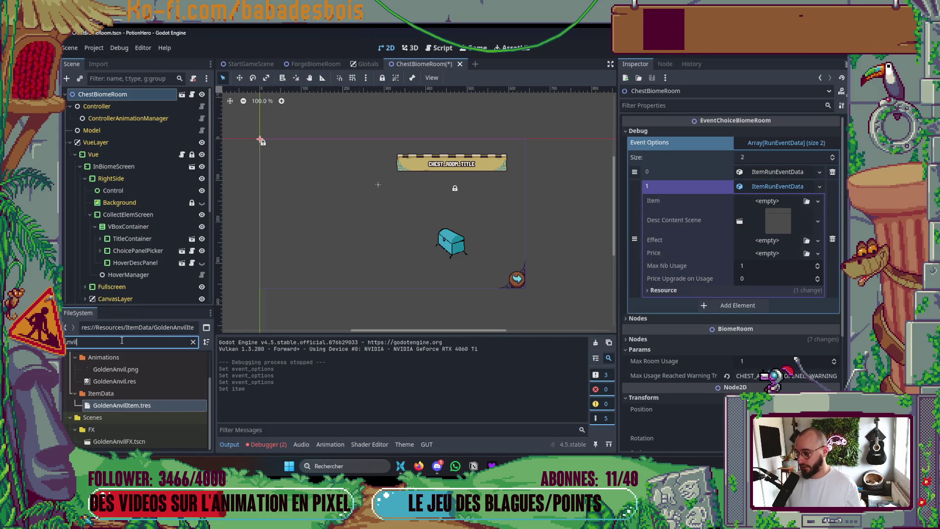
key("ctrl+a")
type("flas")
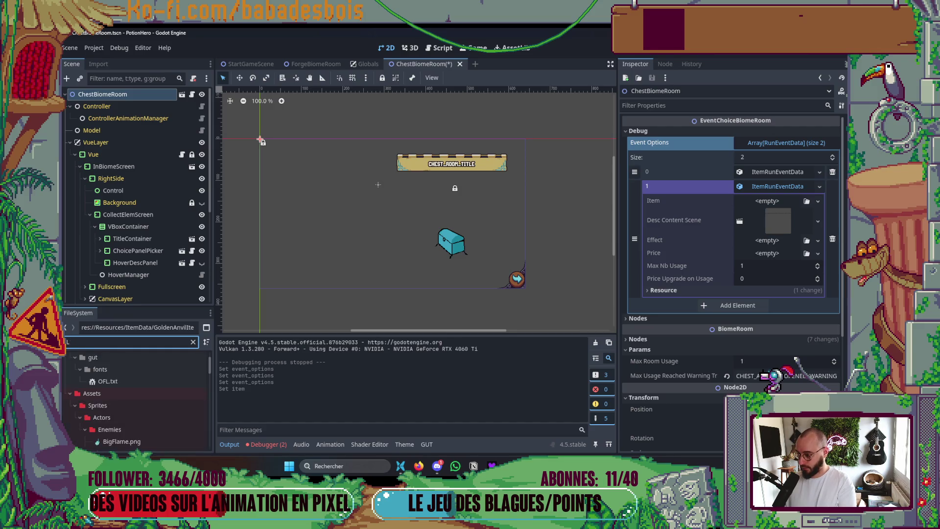
scroll(127, 407, "down", 2)
left_click(142, 430)
left_click_drag(773, 208, 771, 204)
key("F6")
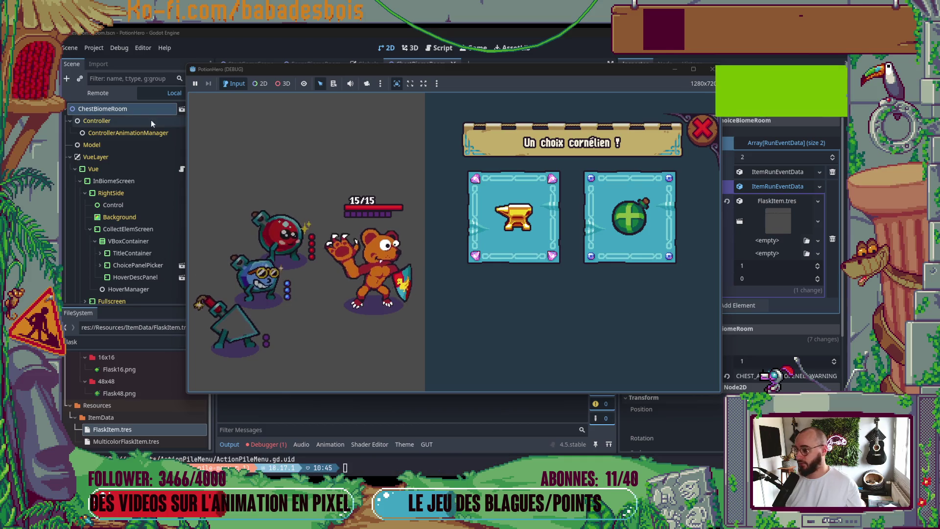
Stop the game, clear HoverDescPanel's RoomFixHoverDescPanel variation and 100 Margin Top override, and save
key("F8")
left_click(135, 277)
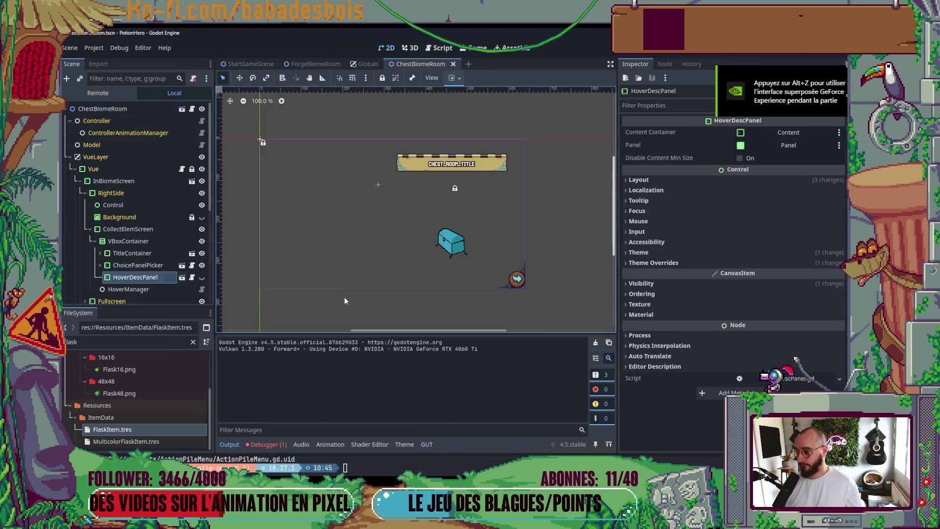
left_click(686, 253)
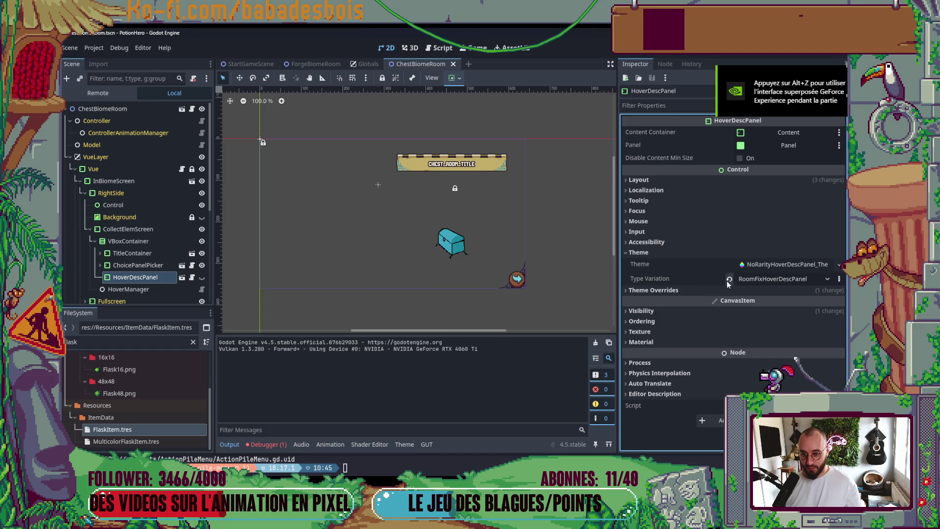
left_click(729, 279)
left_click(690, 290)
left_click(666, 300)
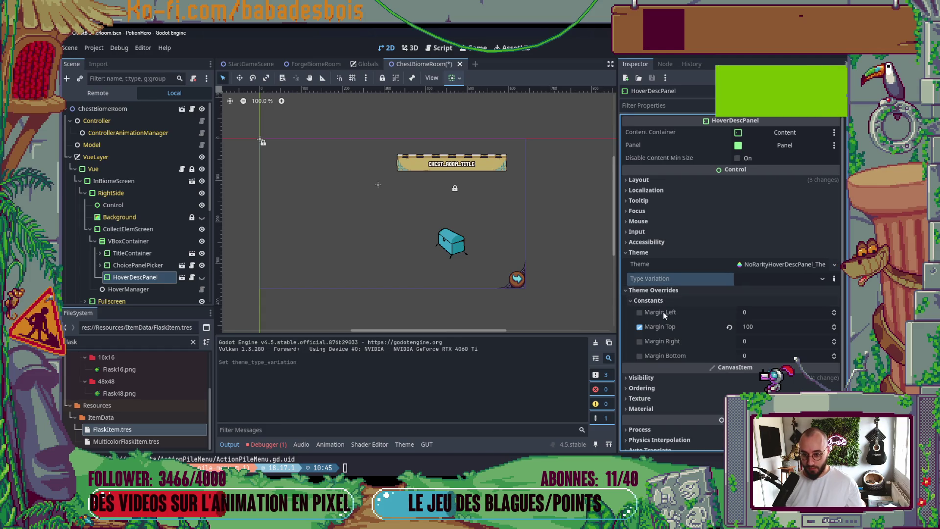
left_click(639, 327)
key("ctrl+s")
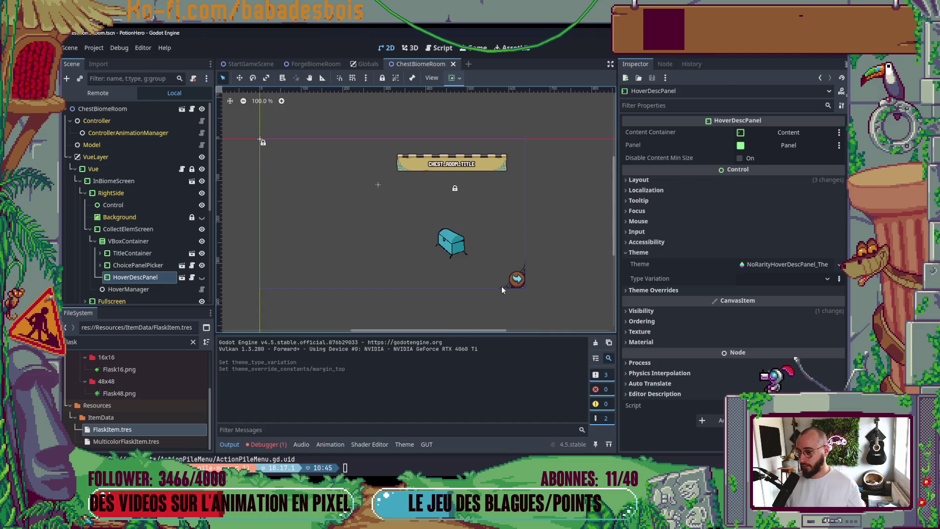
mouse_move(519, 245)
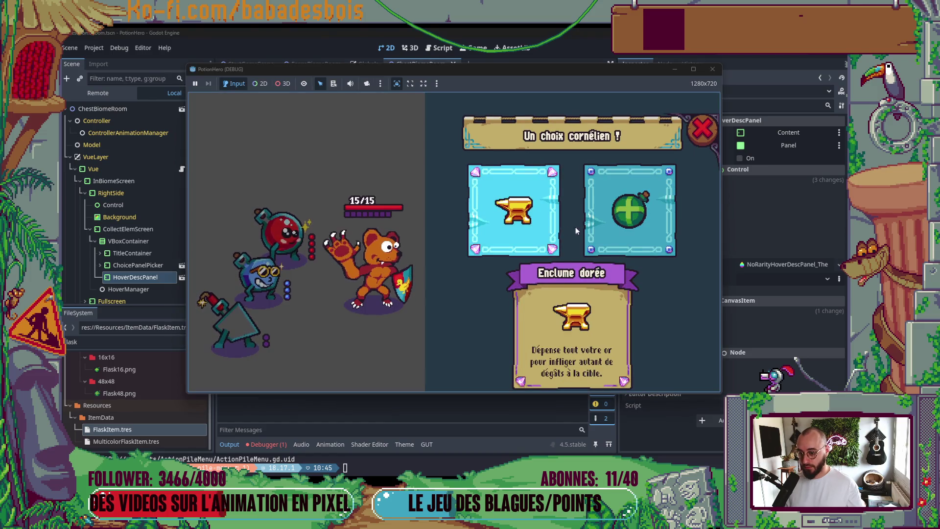
mouse_move(585, 229)
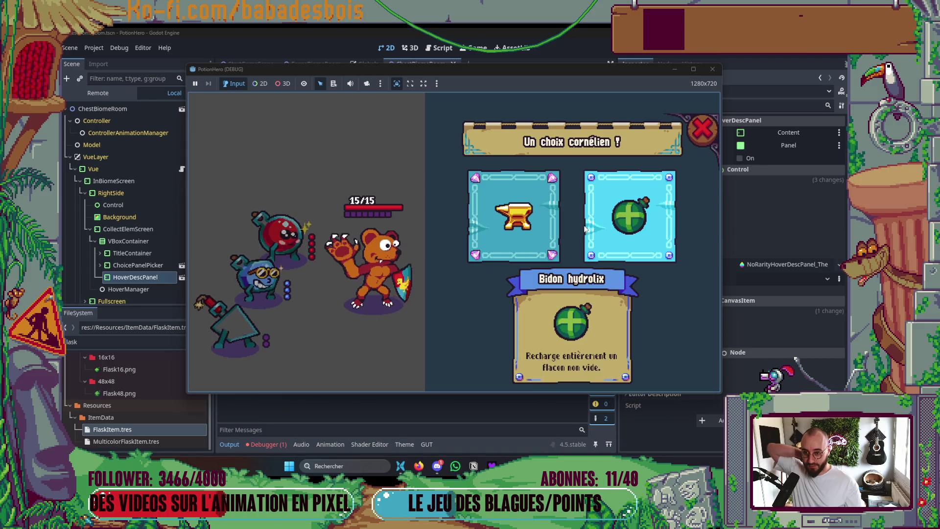
mouse_move(534, 222)
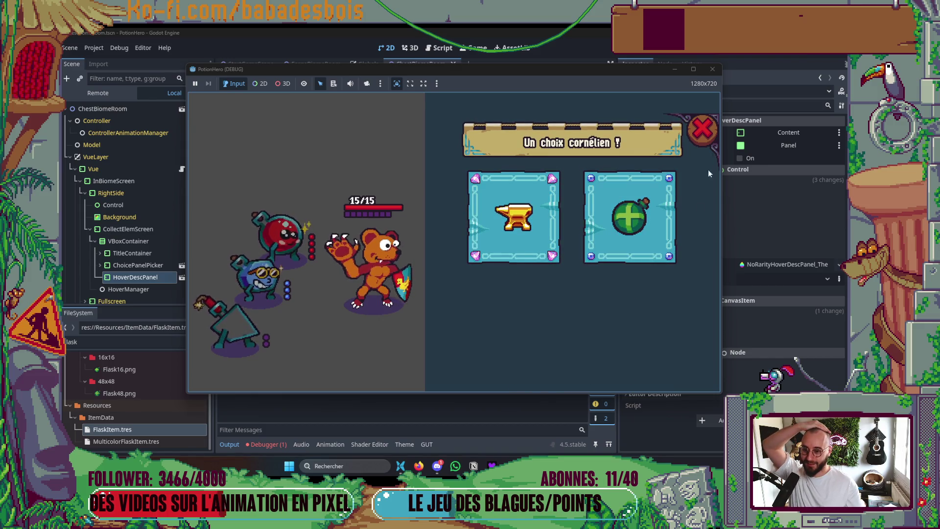
mouse_move(631, 230)
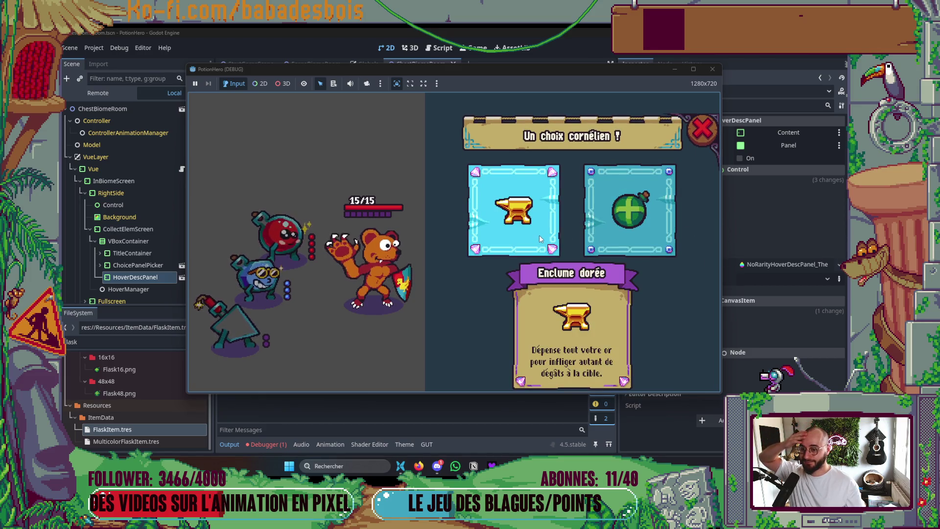
key("F8")
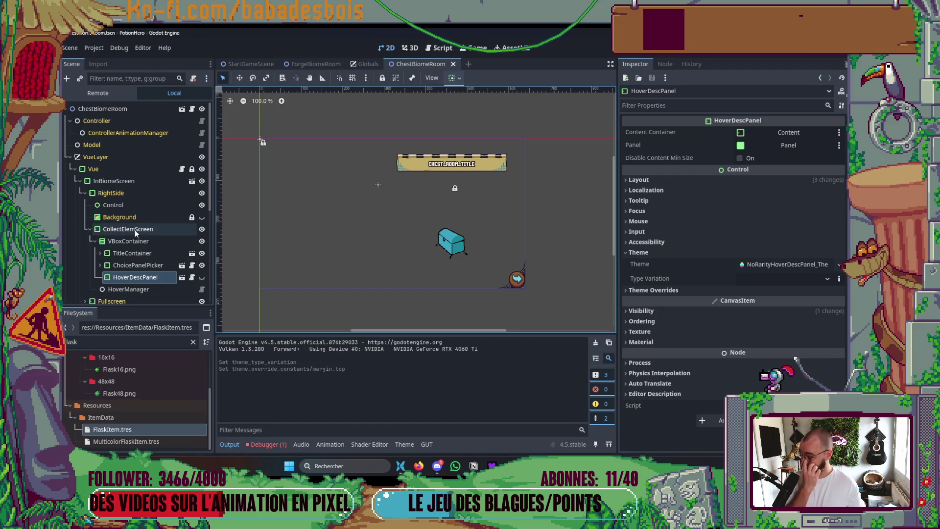
scroll(147, 235, "down", 3)
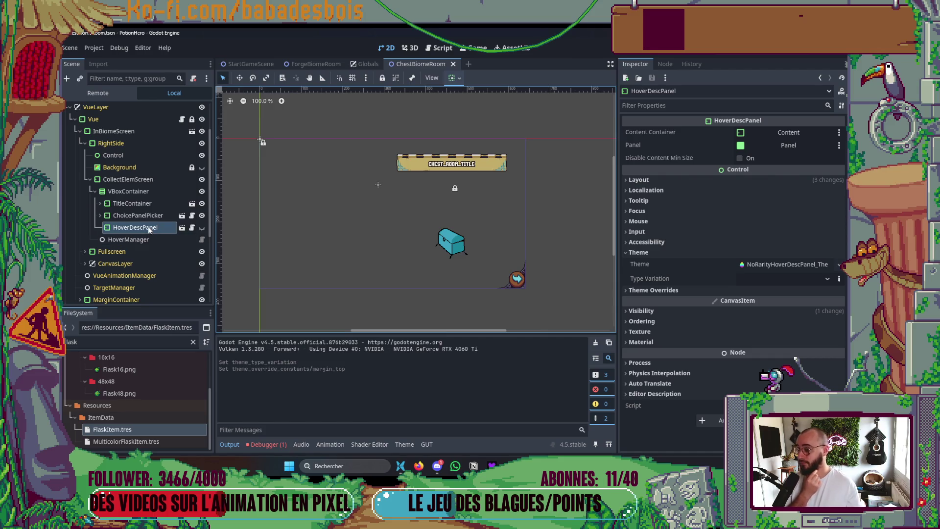
scroll(148, 226, "up", 2)
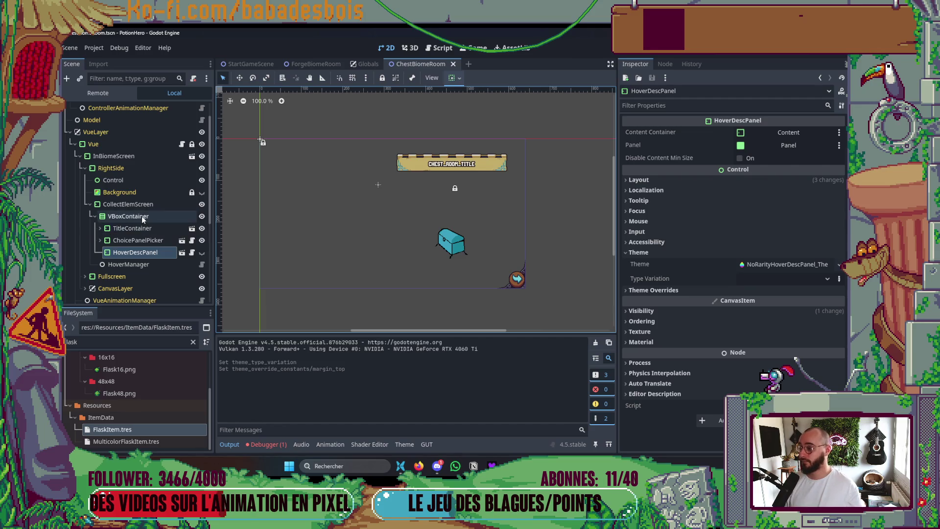
scroll(142, 217, "up", 2)
key("F6")
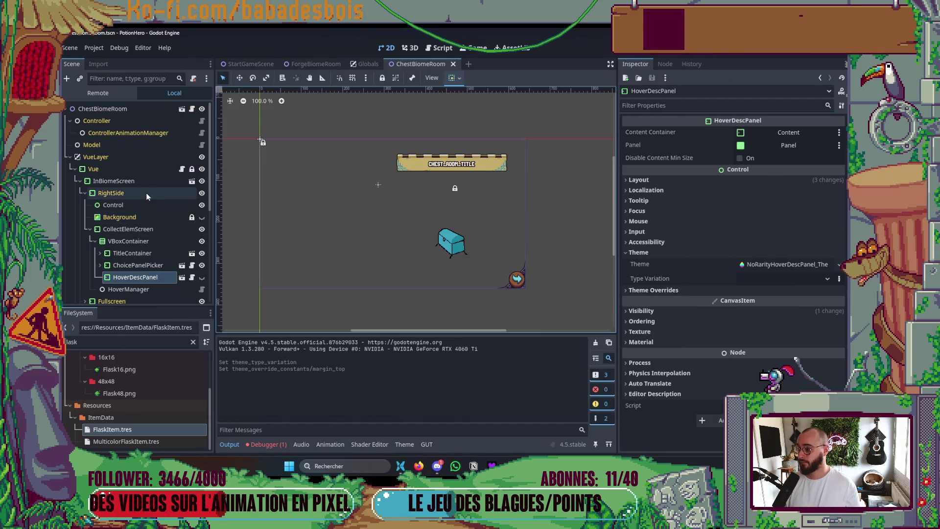
left_click(131, 230)
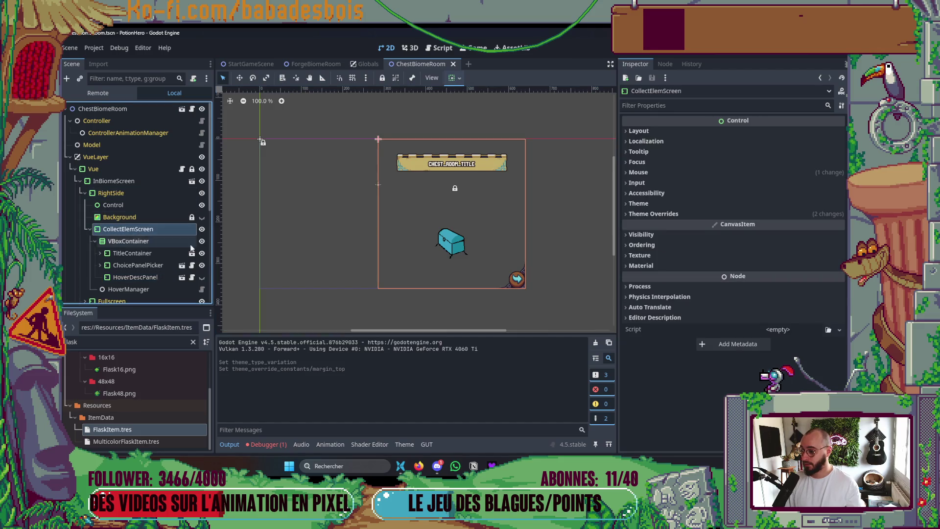
left_click(136, 243)
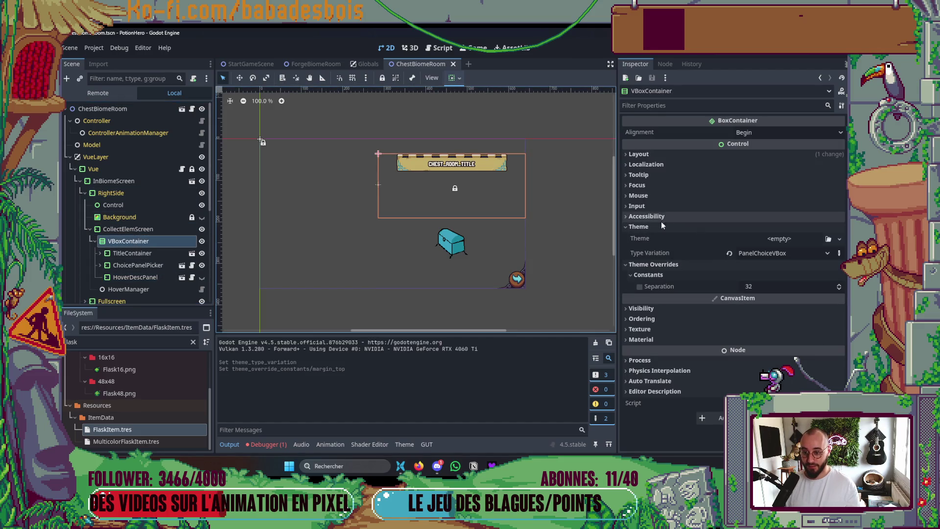
left_click(650, 156)
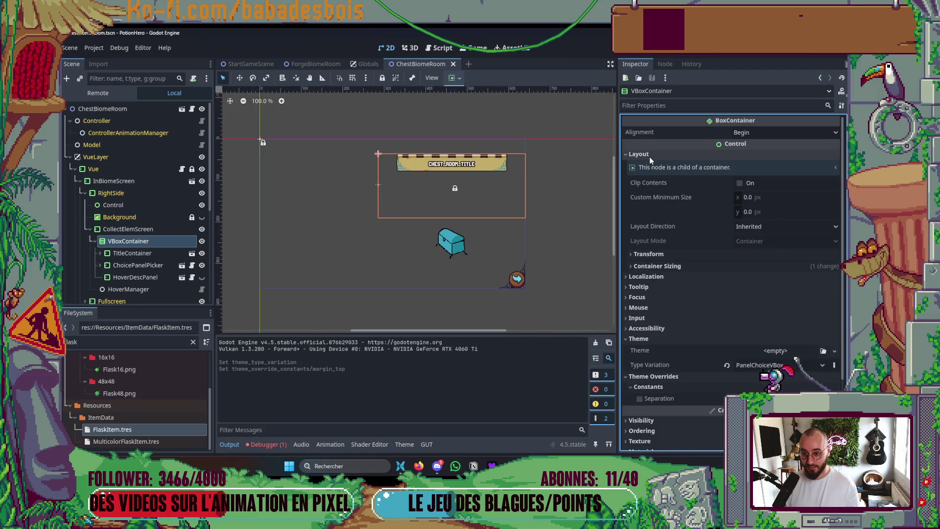
left_click(671, 267)
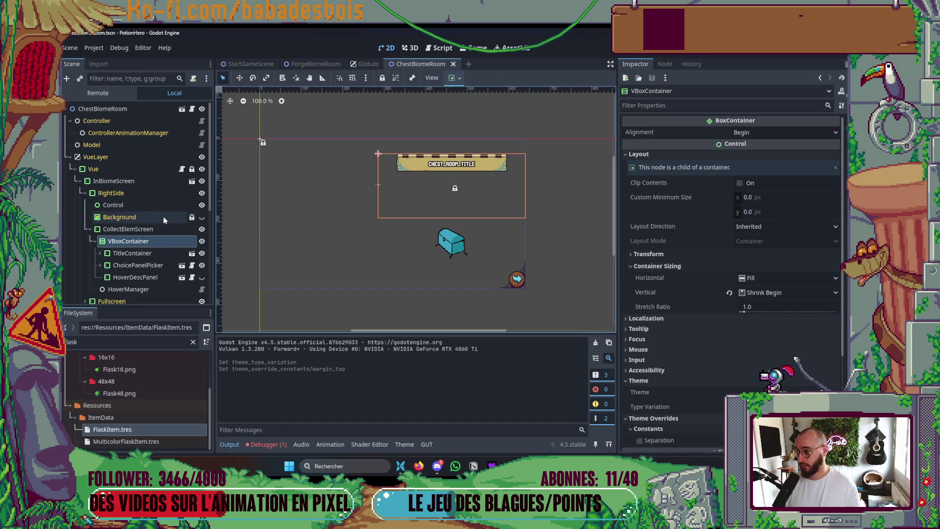
left_click(148, 233)
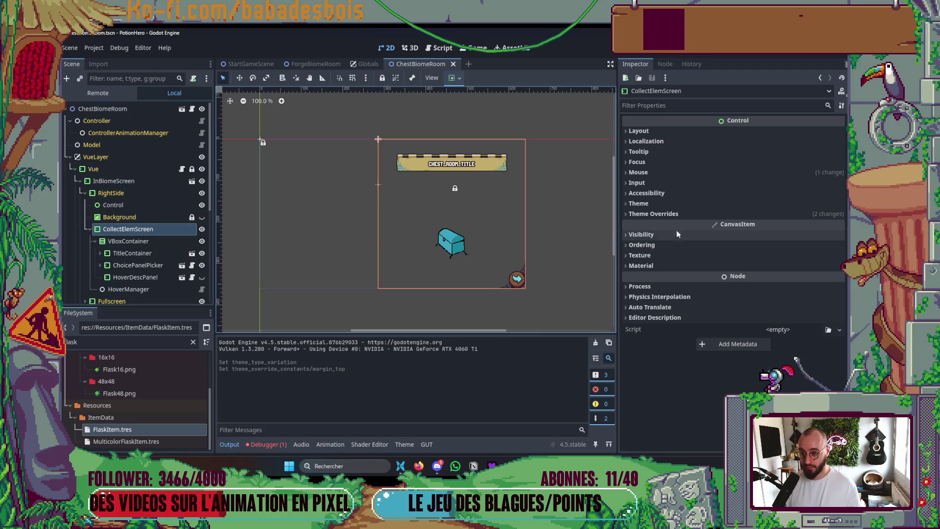
left_click(645, 132)
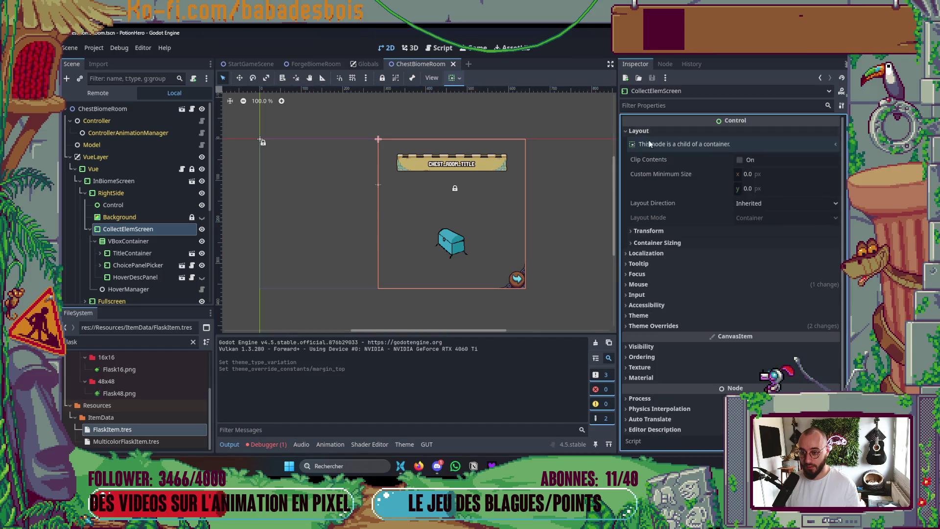
left_click(665, 230)
left_click(665, 230)
left_click(665, 240)
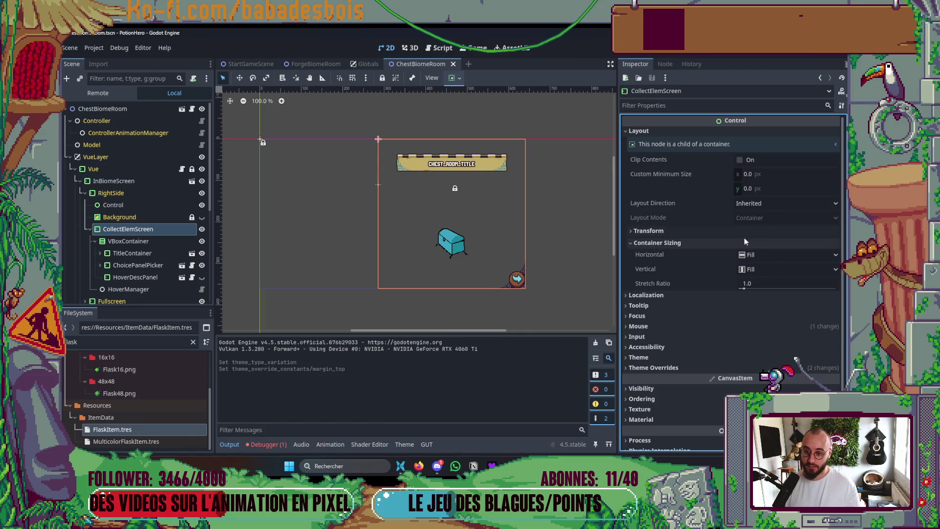
left_click(761, 207)
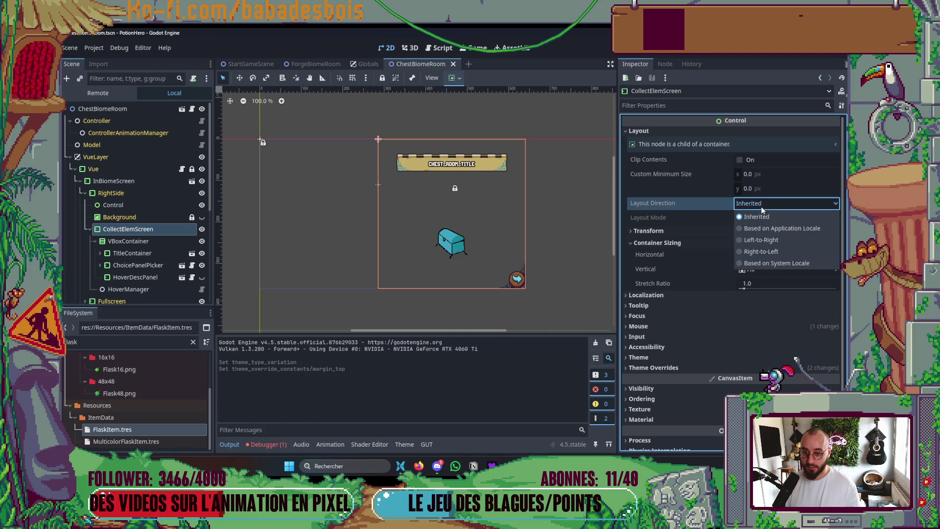
left_click(762, 217)
left_click(709, 228)
left_click(709, 229)
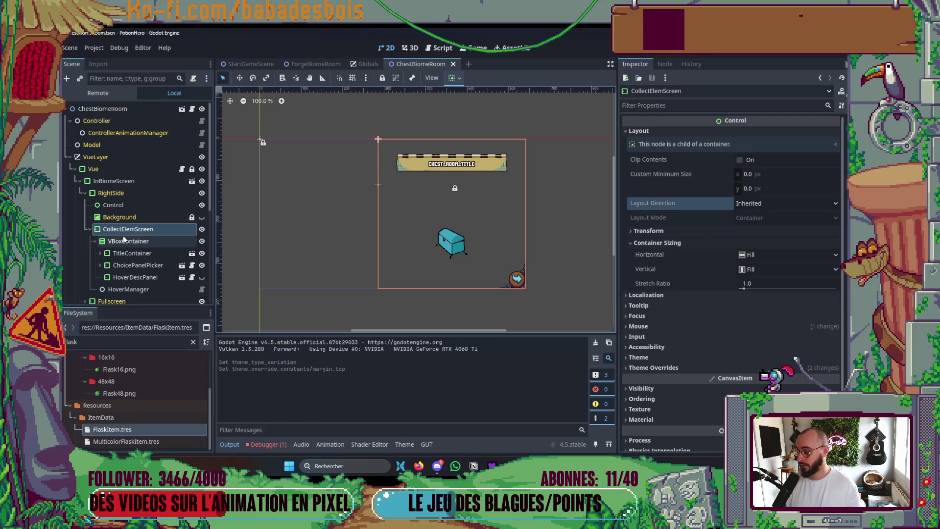
left_click(757, 270)
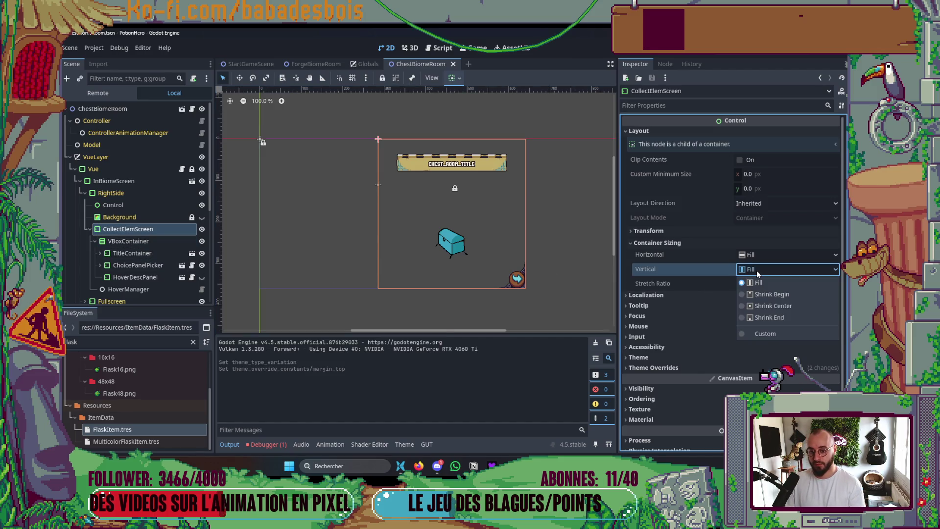
left_click(765, 335)
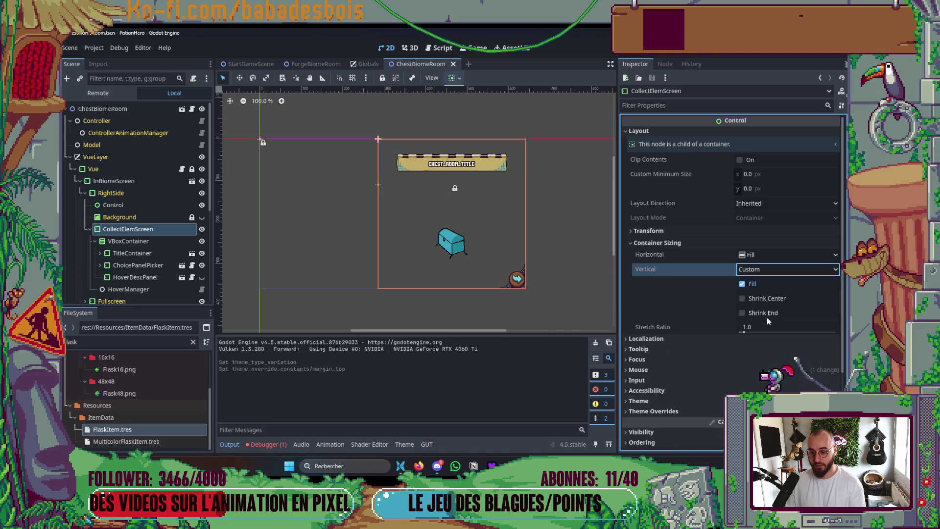
left_click(760, 272)
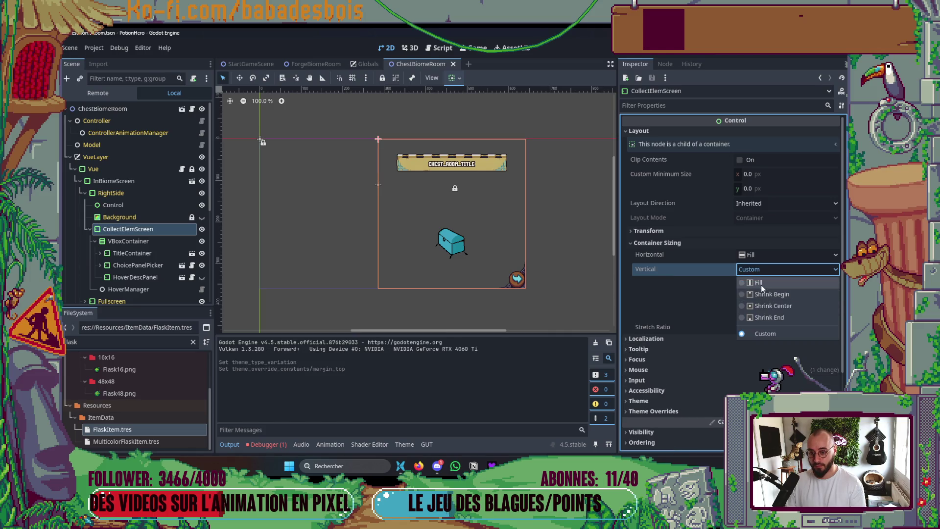
left_click(761, 284)
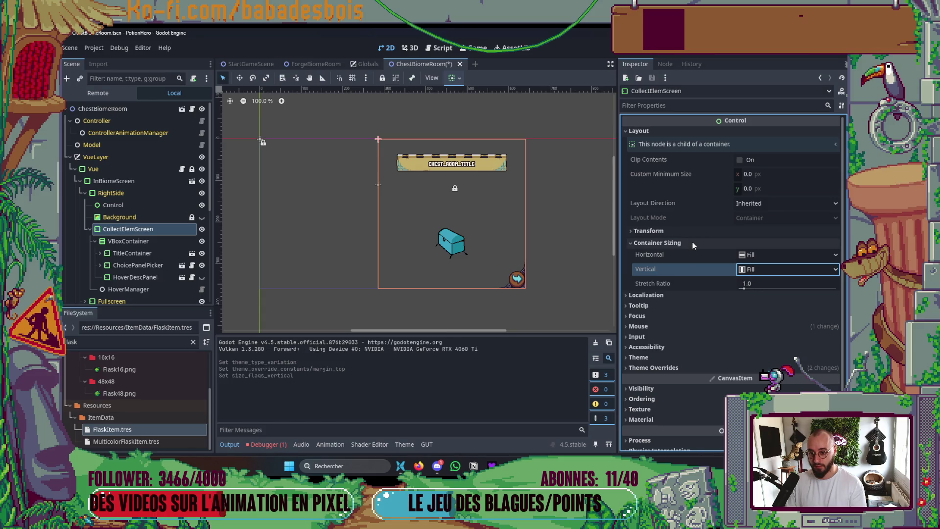
left_click(680, 233)
left_click(680, 232)
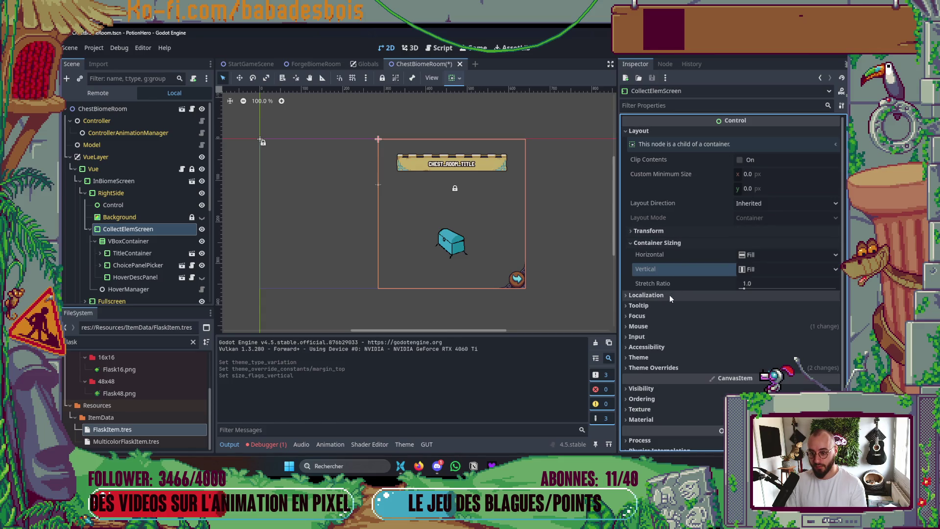
left_click(153, 241)
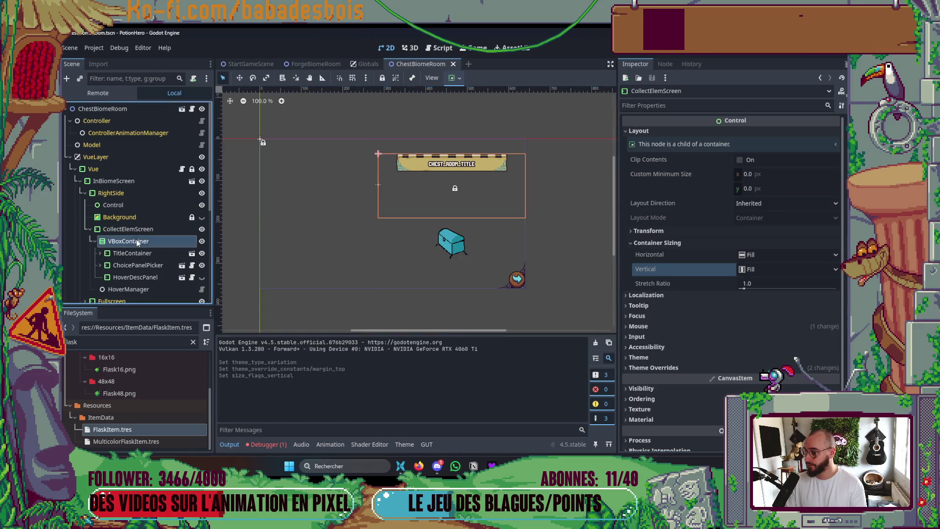
left_click(736, 269)
left_click(718, 255)
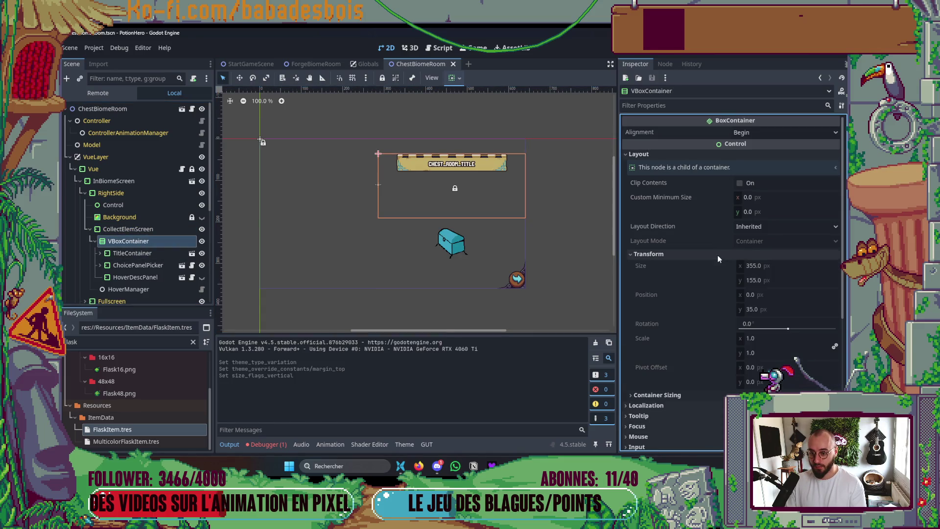
left_click(718, 254)
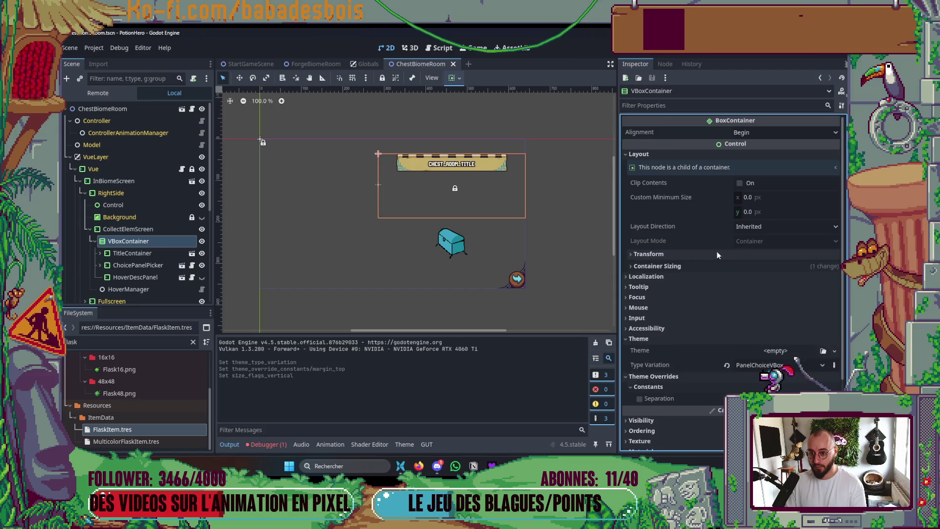
left_click(785, 227)
left_click(784, 225)
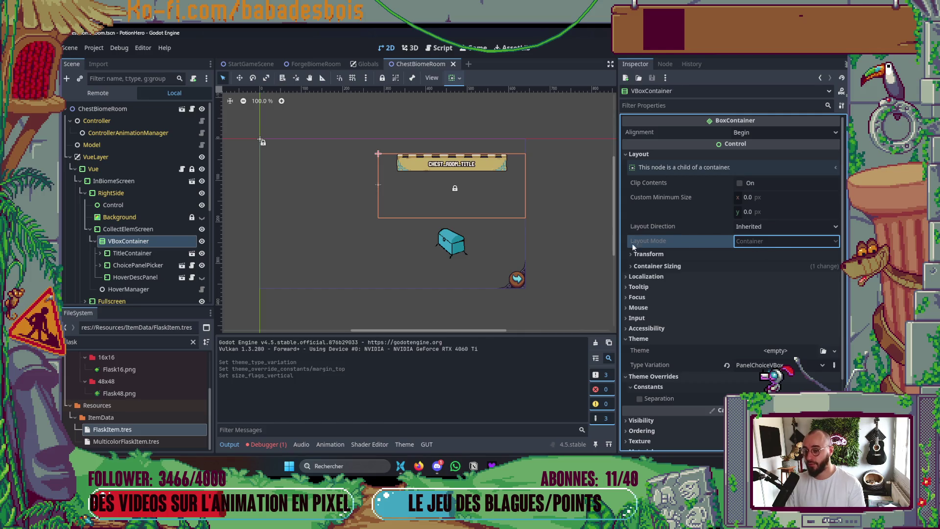
left_click(143, 251)
Play through to the chest room, open it to view the golden anvil and flask cards, then stop
key("F5")
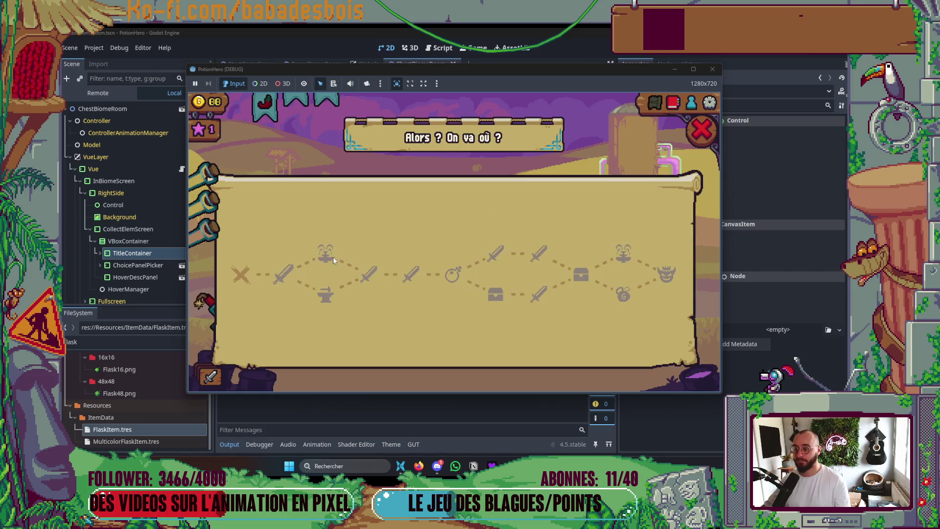
left_click(701, 130)
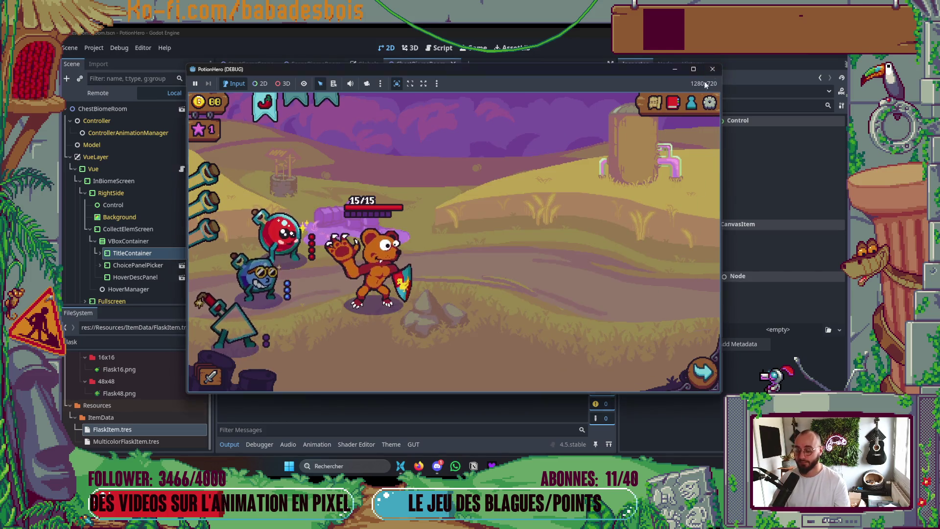
key("F5")
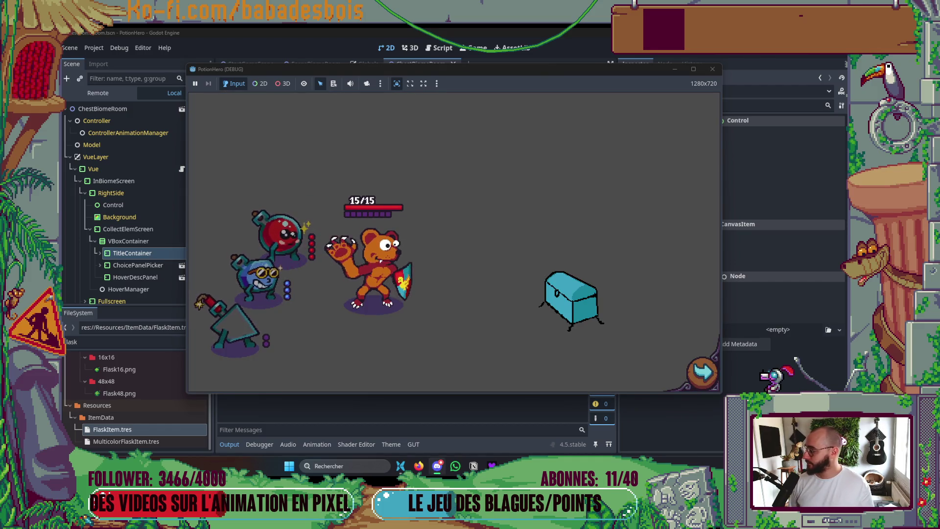
left_click(572, 299)
mouse_move(521, 233)
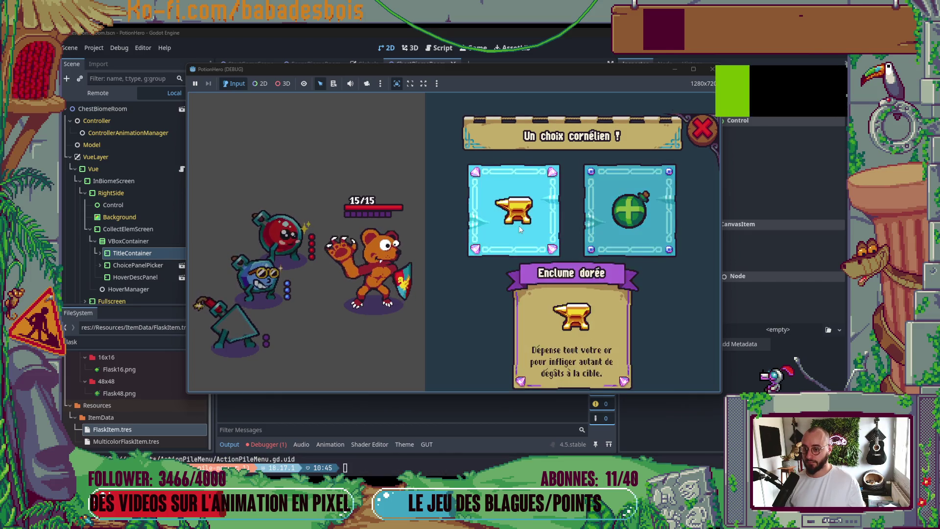
mouse_move(602, 230)
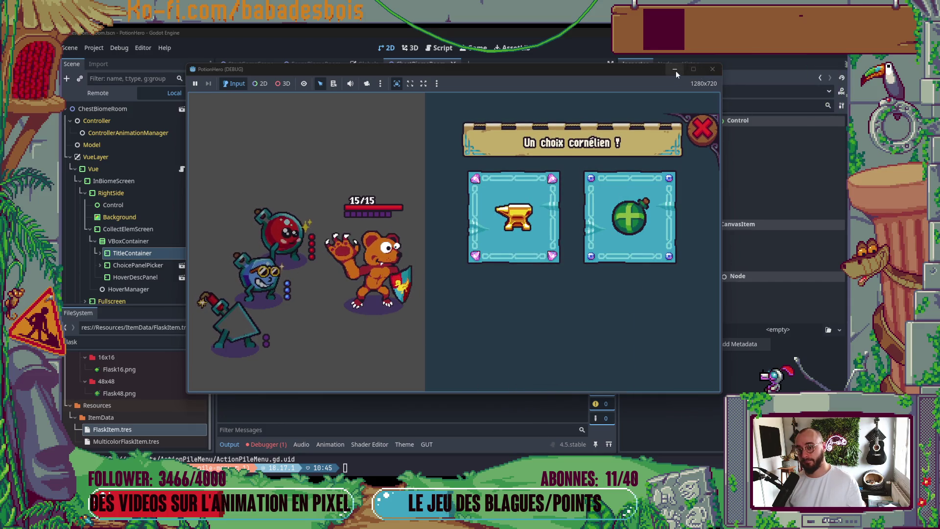
key("F8")
Add a Control child node to the VBoxContainer
left_click(134, 276)
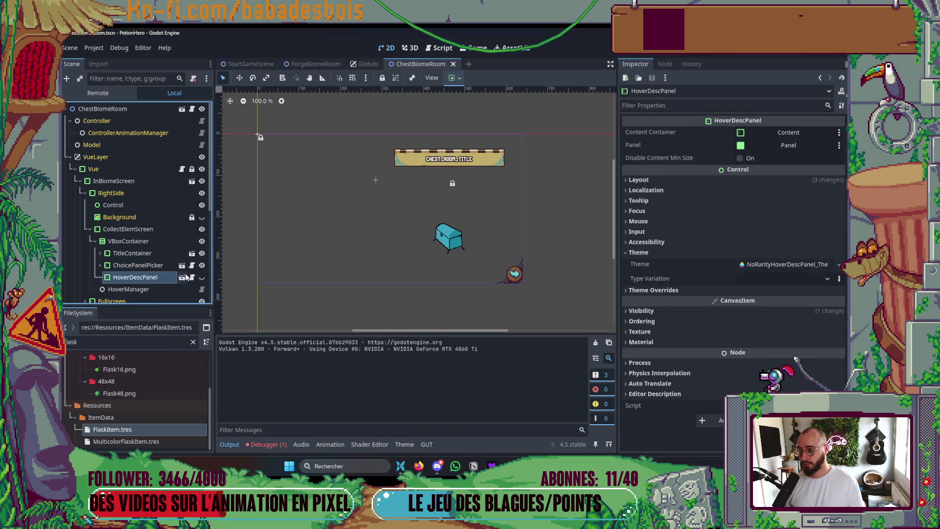
left_click(201, 278)
left_click(202, 277)
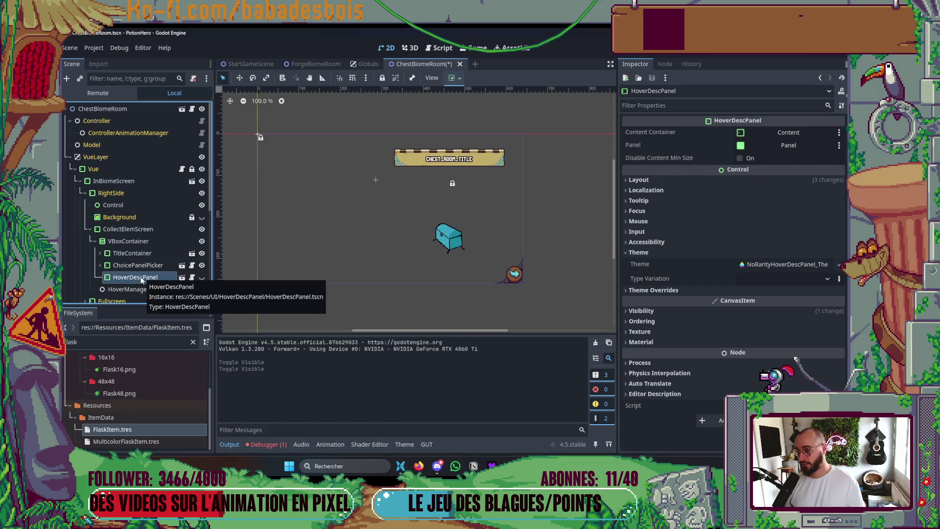
left_click(131, 242)
right_click(132, 241)
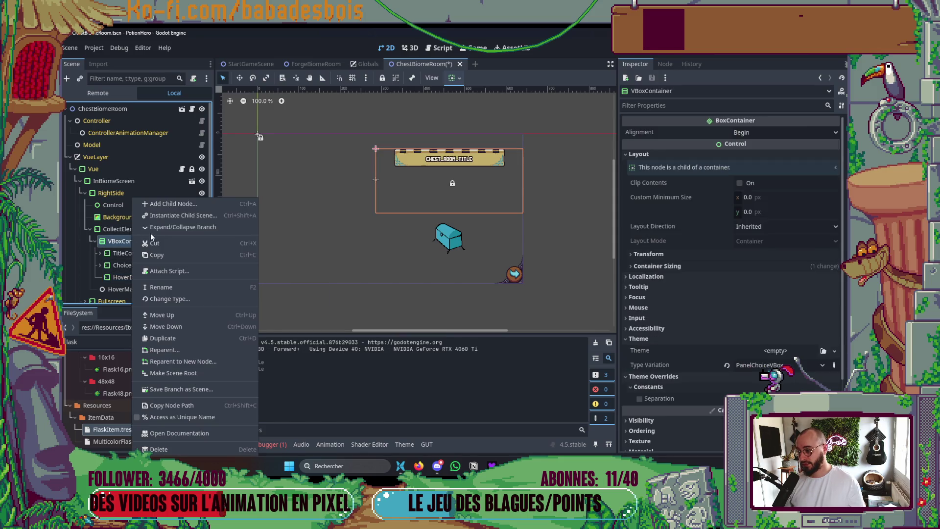
left_click(167, 203)
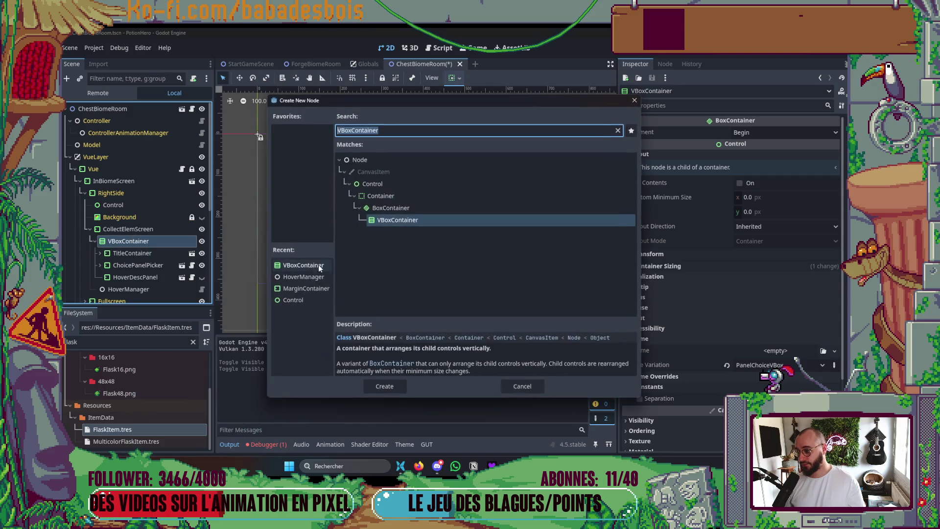
double_click(290, 300)
Move HoverDescPanel under the new Control node and start a test run
left_click_drag(146, 280, 152, 287)
left_click(155, 280)
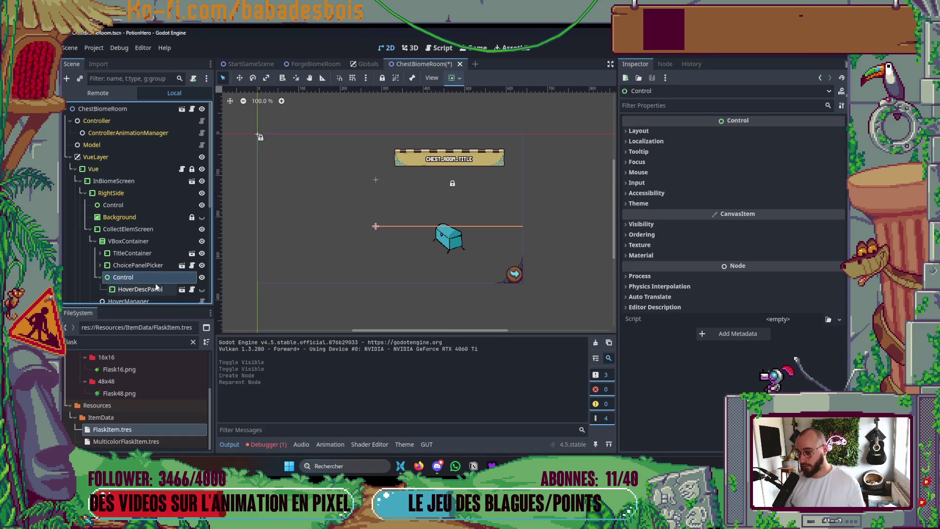
left_click(157, 290)
key("F5")
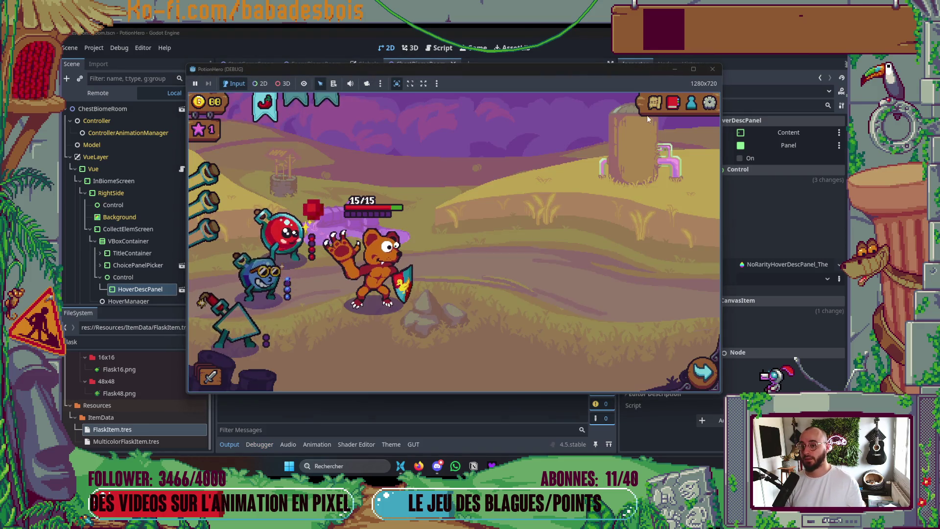
Pick the sword fight on the map, relaunch, check the Bidon hydrolix potion card, then stop
left_click(654, 104)
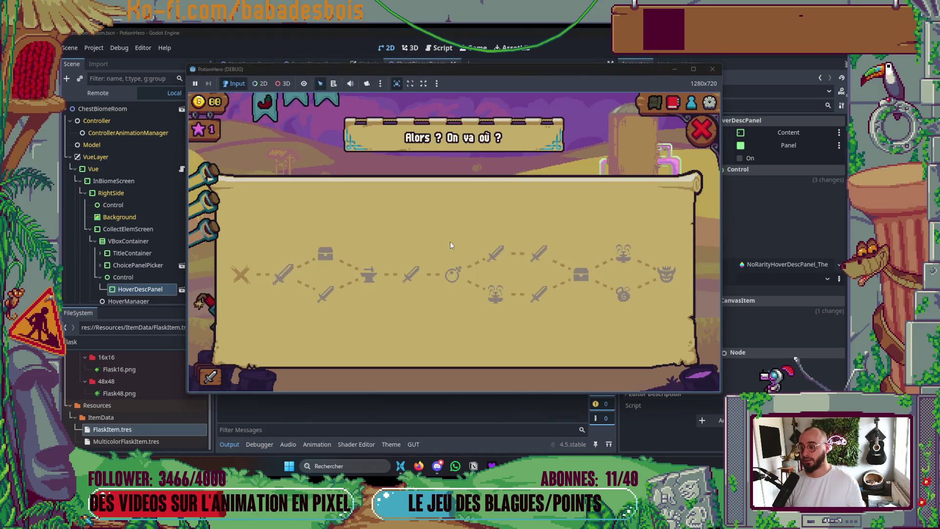
left_click(289, 276)
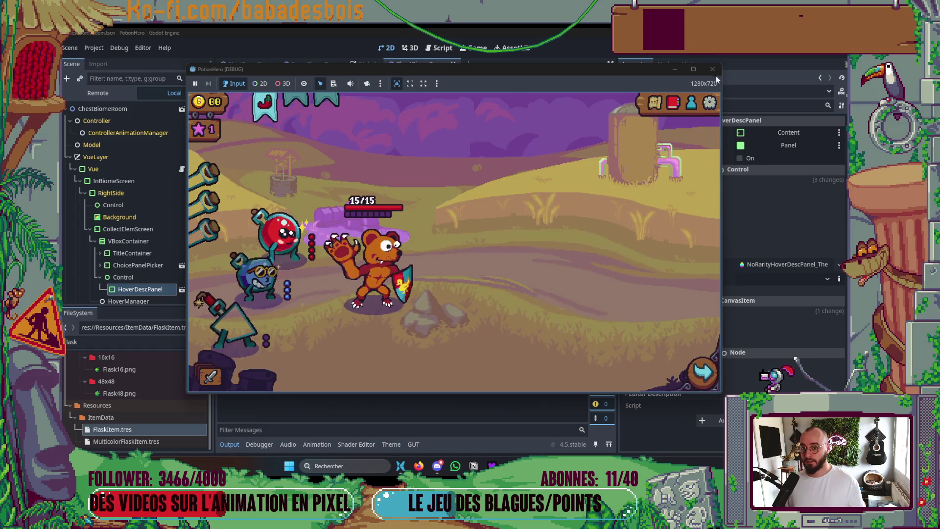
key("F8")
key("F5")
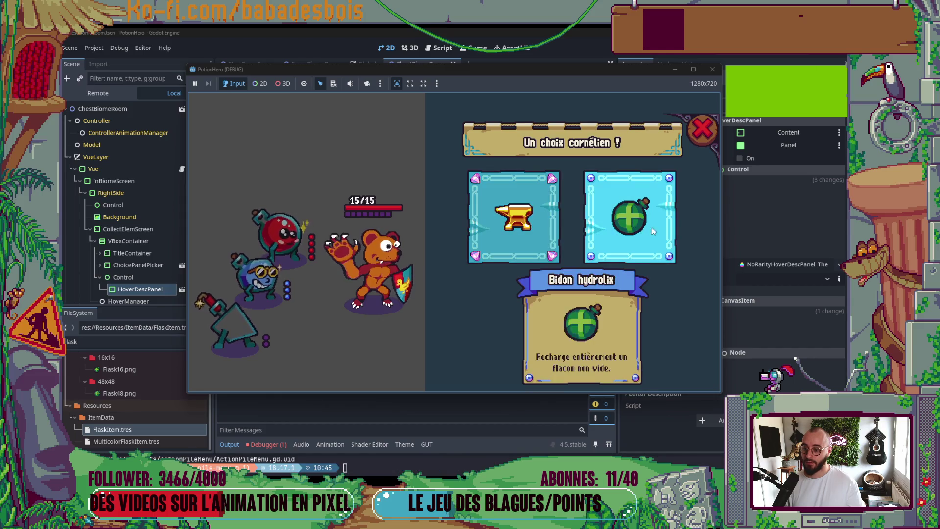
mouse_move(630, 241)
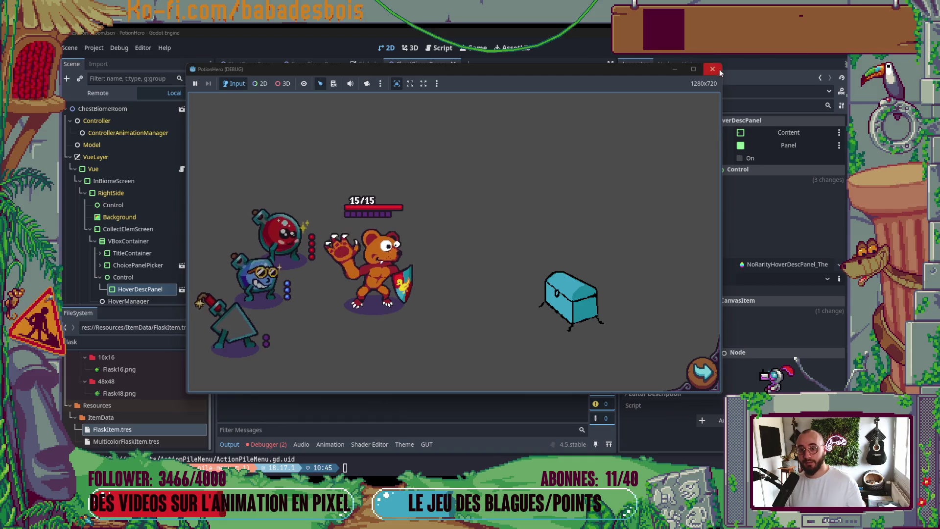
key("F8")
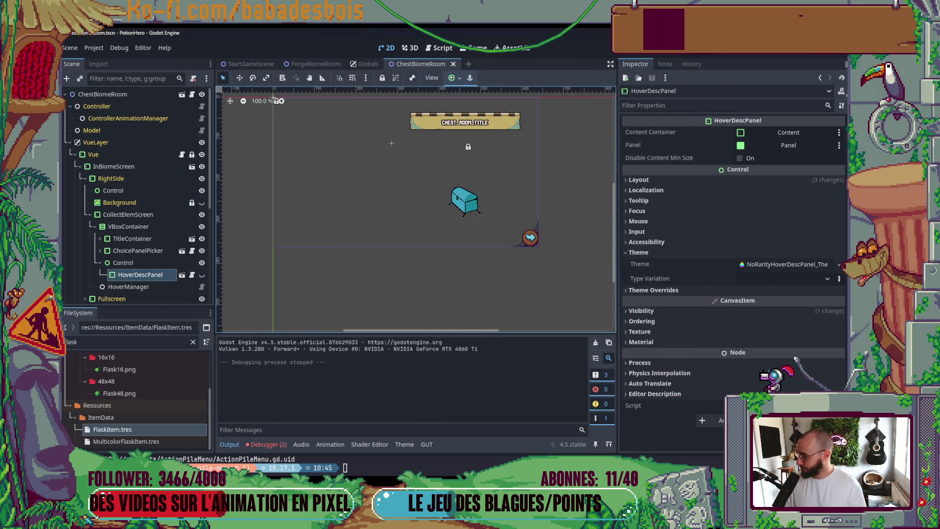
Close the ChestBiomeRoom and ForgeBiomeRoom scene tabs
left_click(233, 445)
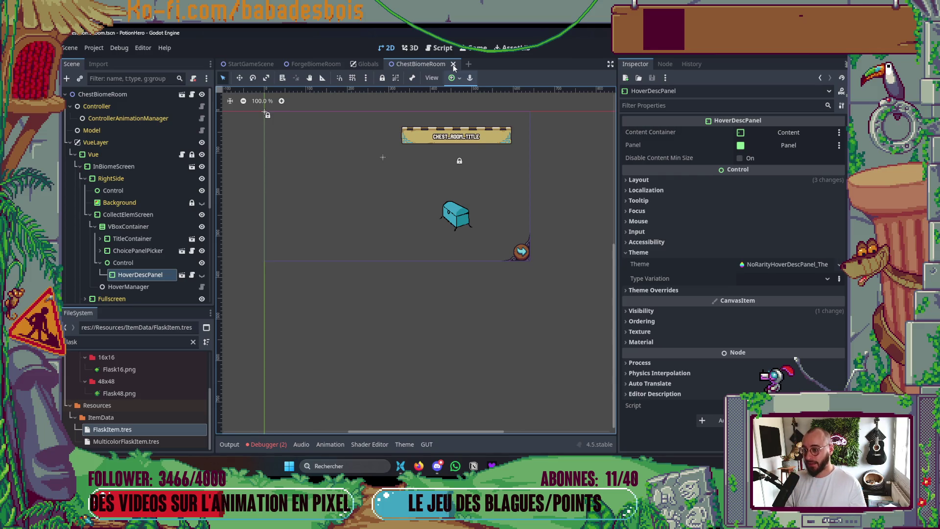
left_click(453, 64)
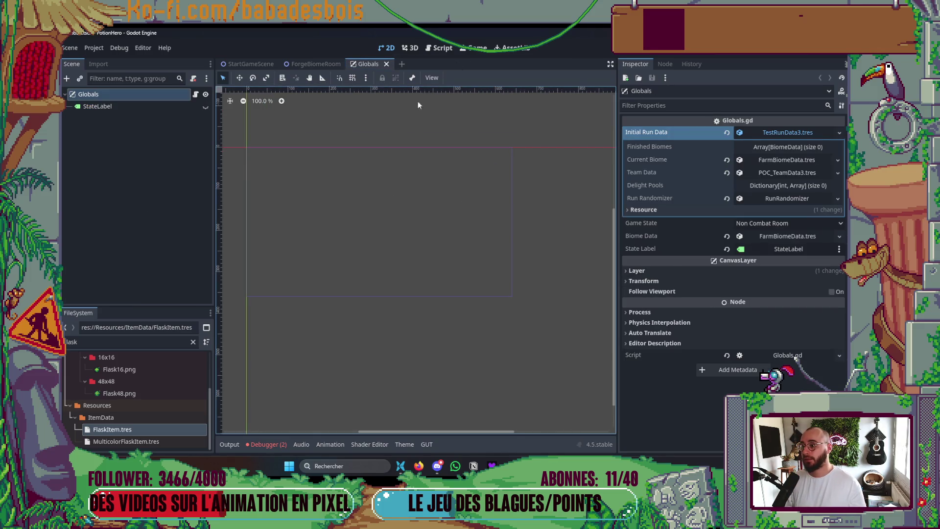
left_click(311, 64)
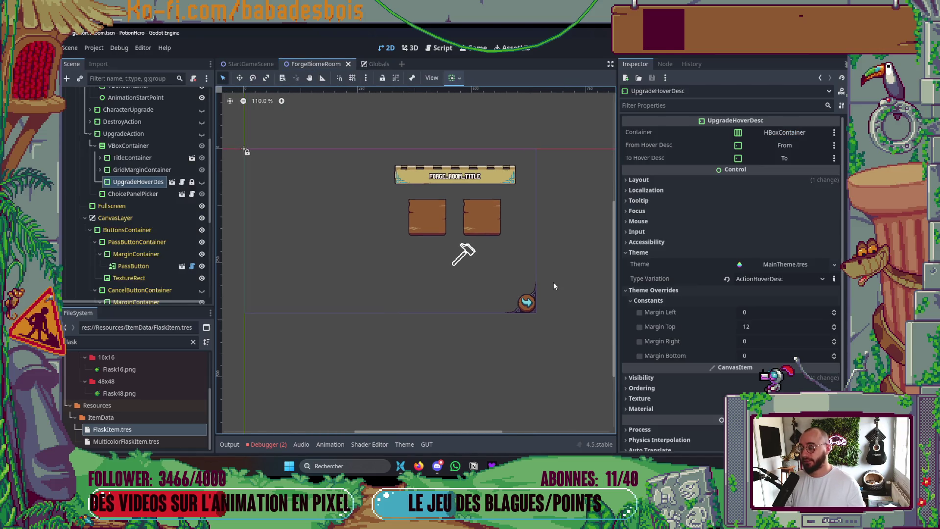
left_click(349, 64)
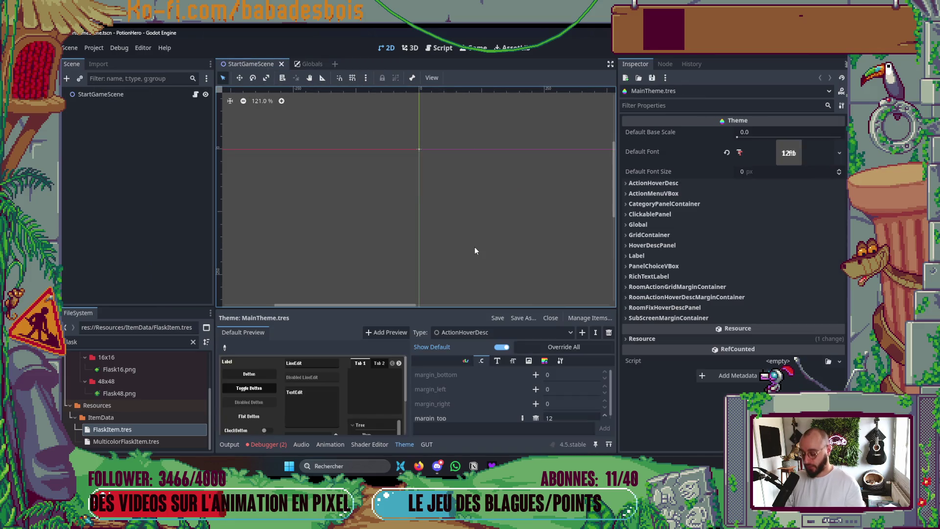
Open FountainBiomeRoom.tscn via quick scene search for 'Fount' and hide the theme editor
key("ctrl+shift+o")
type("Fou")
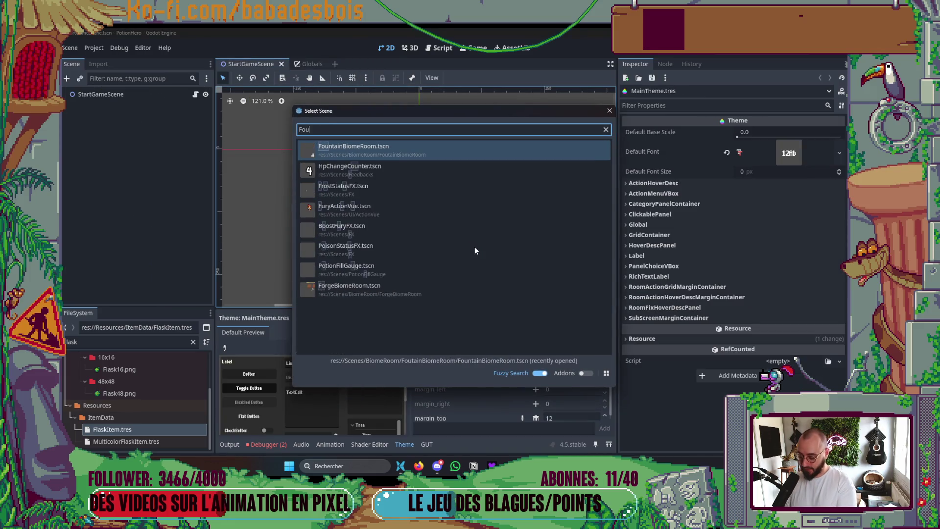
type("ntain")
key("Return")
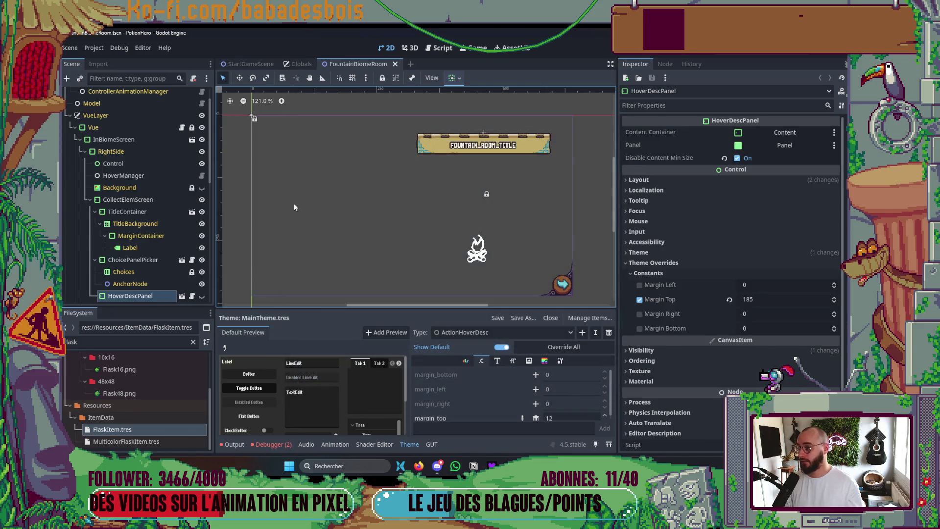
left_click(88, 201)
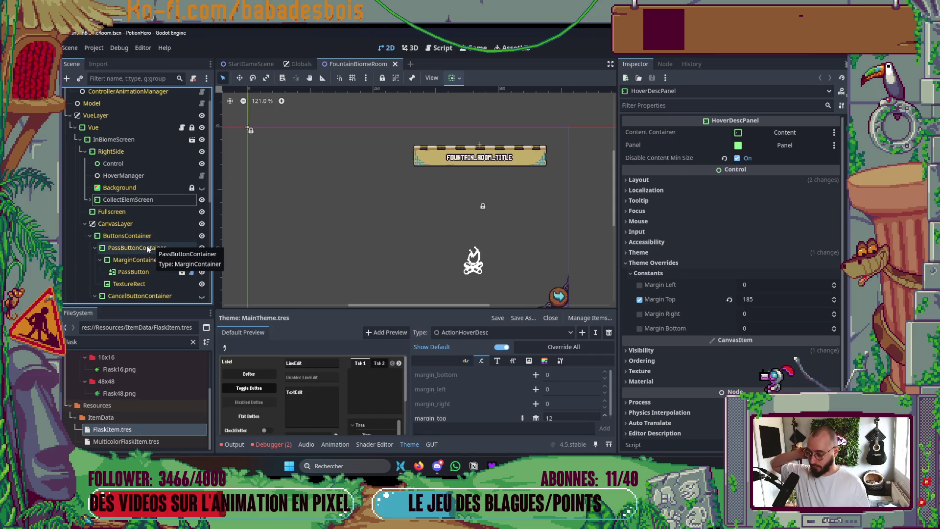
left_click(411, 448)
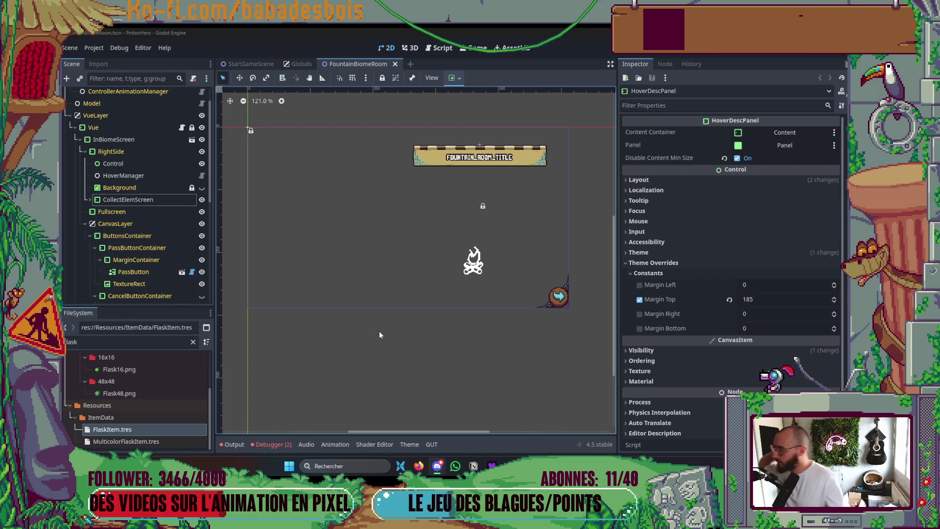
Look over the fountain room's nodes and collapse the ButtonsContainer branch
scroll(377, 279, "up", 1)
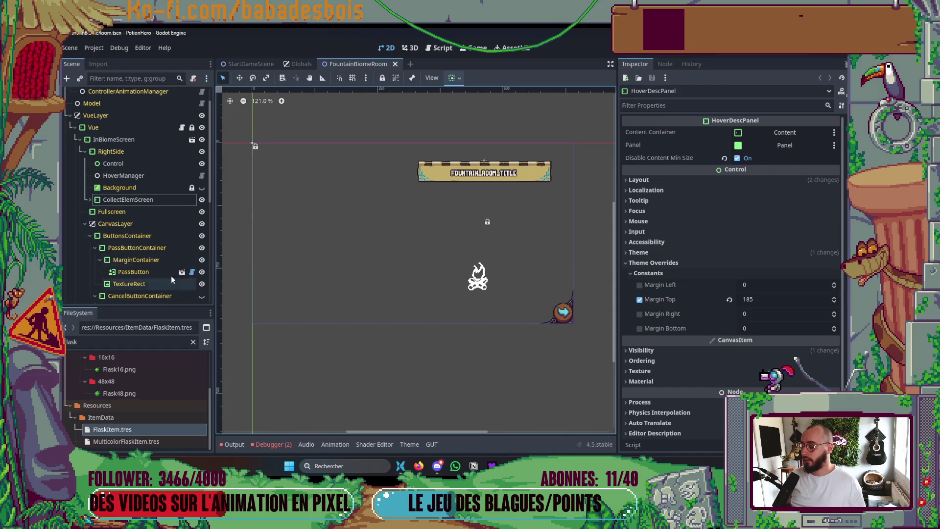
scroll(172, 275, "down", 3)
left_click(136, 207)
left_click(141, 194)
left_click(133, 230)
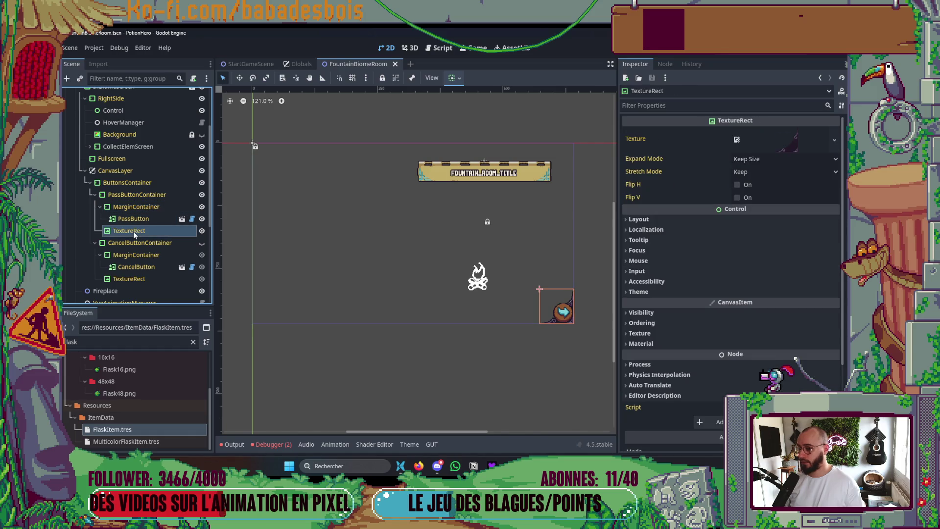
left_click(123, 183)
left_click(90, 183)
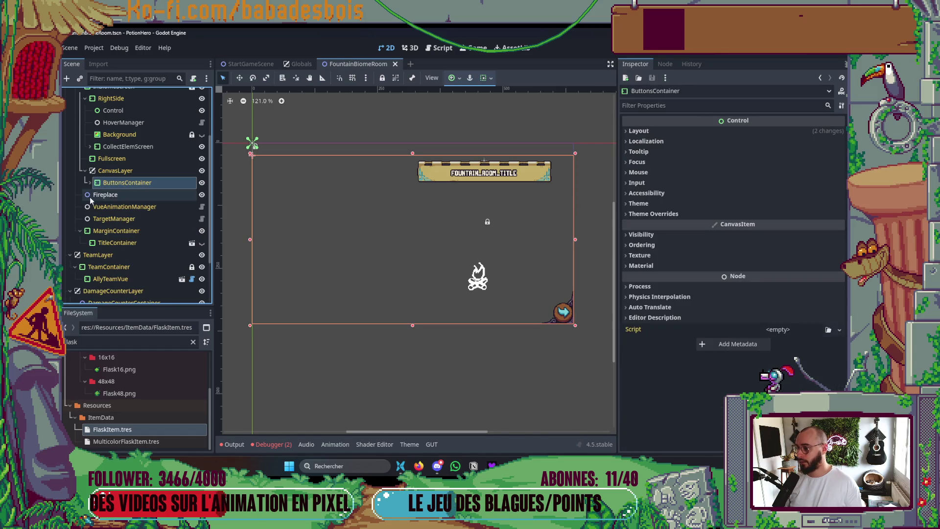
Expand CollectElemScreen and collapse ChoicePanelPicker's children in the scene tree
scroll(98, 201, "up", 3)
left_click(121, 200)
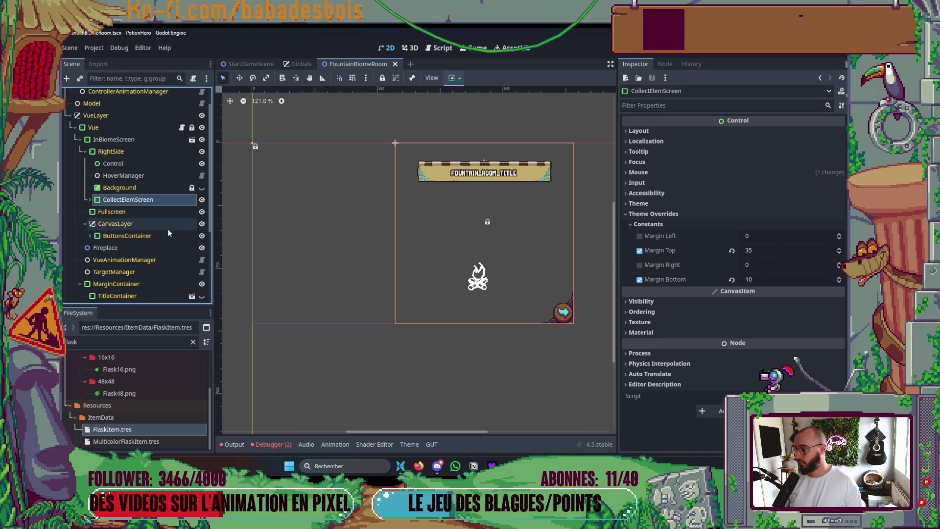
left_click(89, 200)
scroll(148, 223, "down", 3)
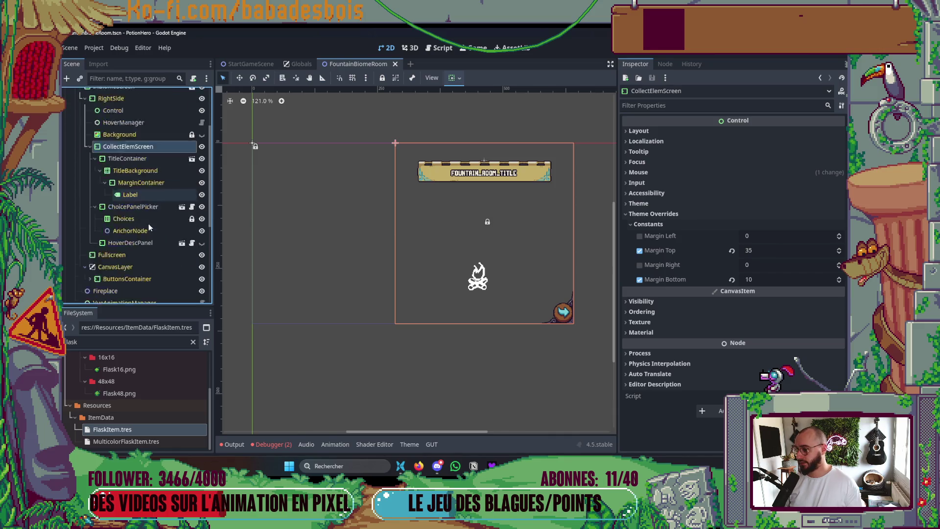
left_click(95, 143)
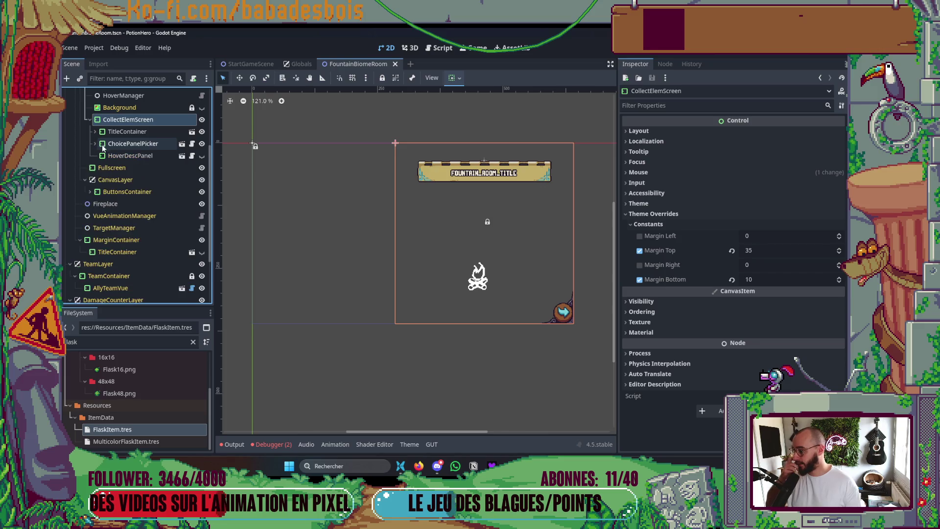
right_click(138, 120)
Create a VBoxContainer under CollectElemScreen, marking VBoxContainer as a favourite node type
left_click(155, 125)
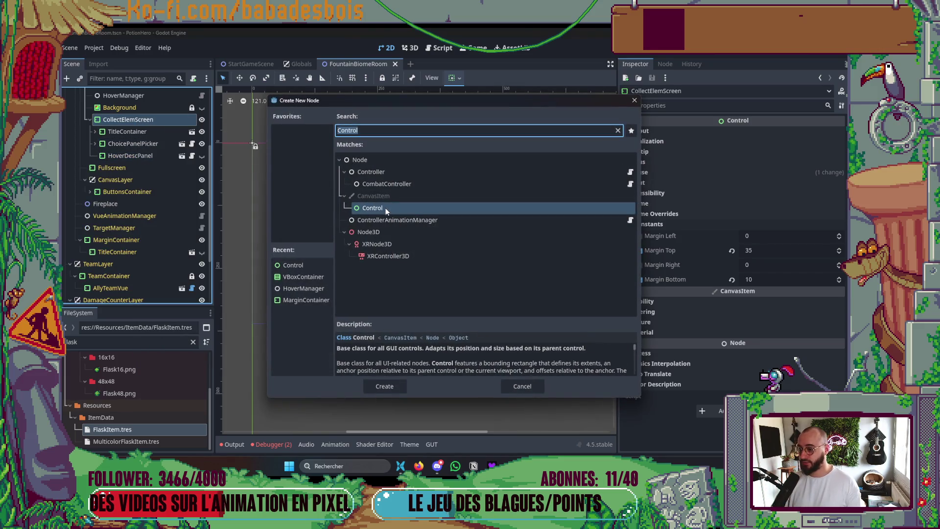
left_click(289, 277)
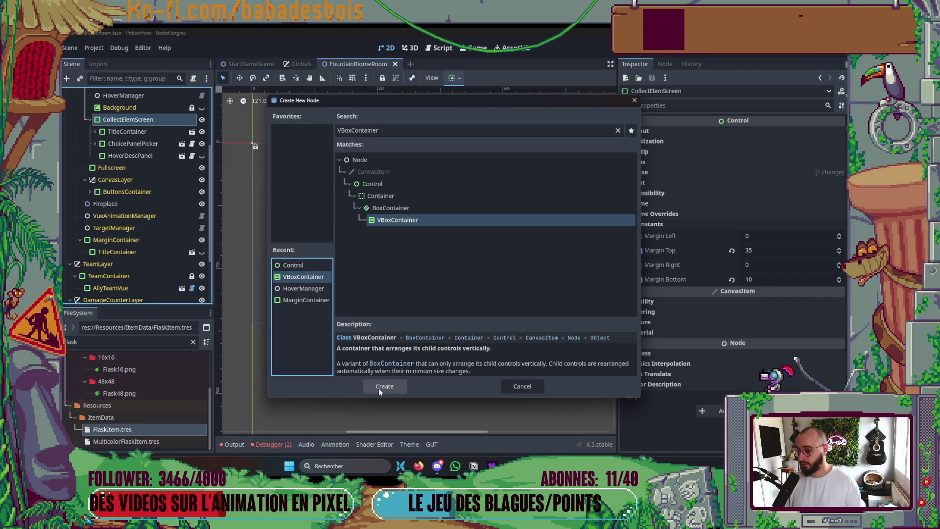
left_click(631, 131)
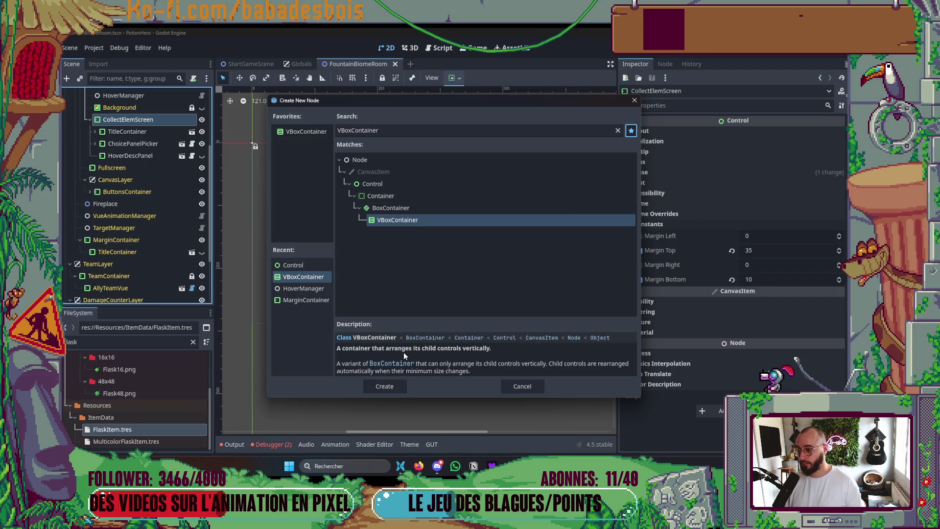
double_click(306, 131)
Move TitleContainer, ChoicePanelPicker and HoverDescPanel together into the new VBoxContainer
left_click(142, 131)
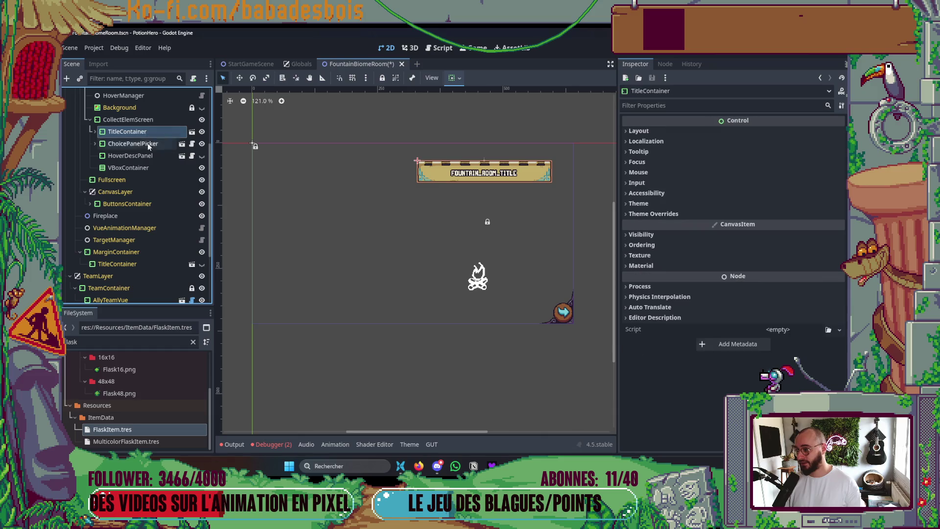
left_click(164, 155, "shift")
left_click_drag(145, 132, 131, 167)
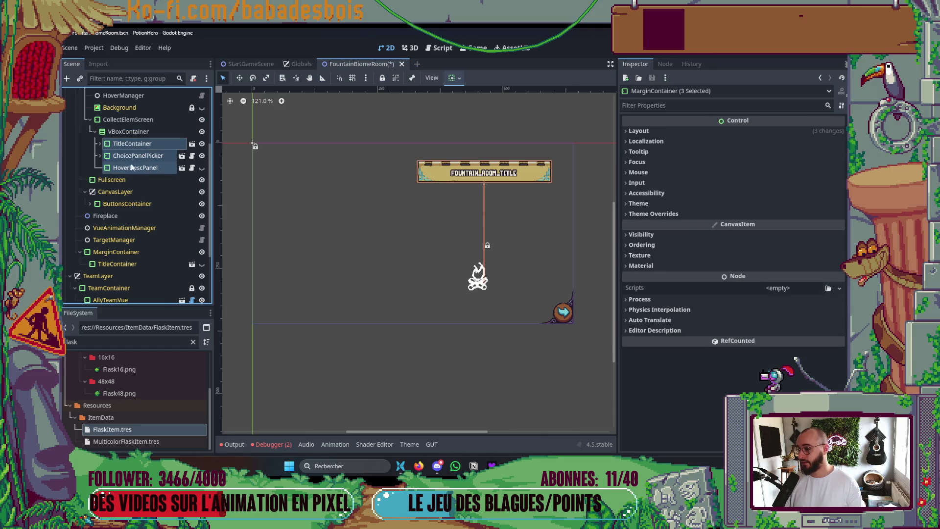
left_click(134, 168)
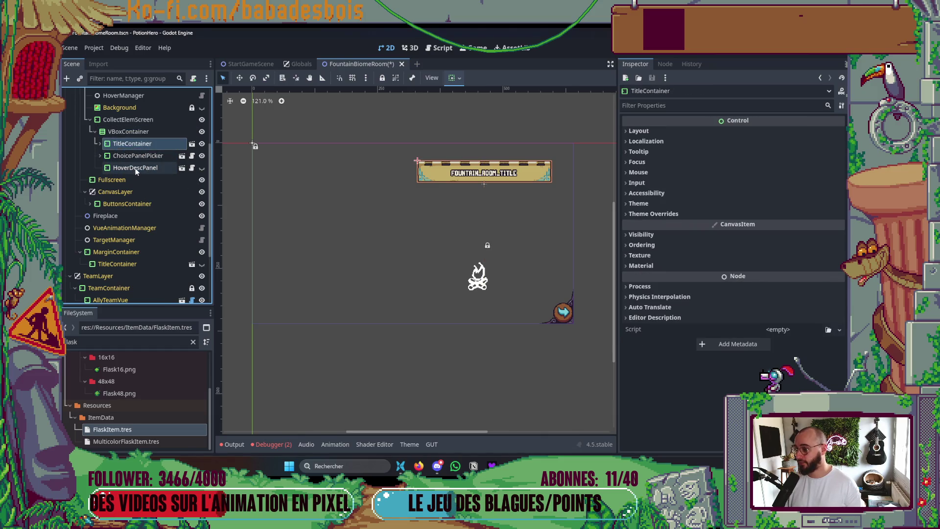
left_click(137, 155)
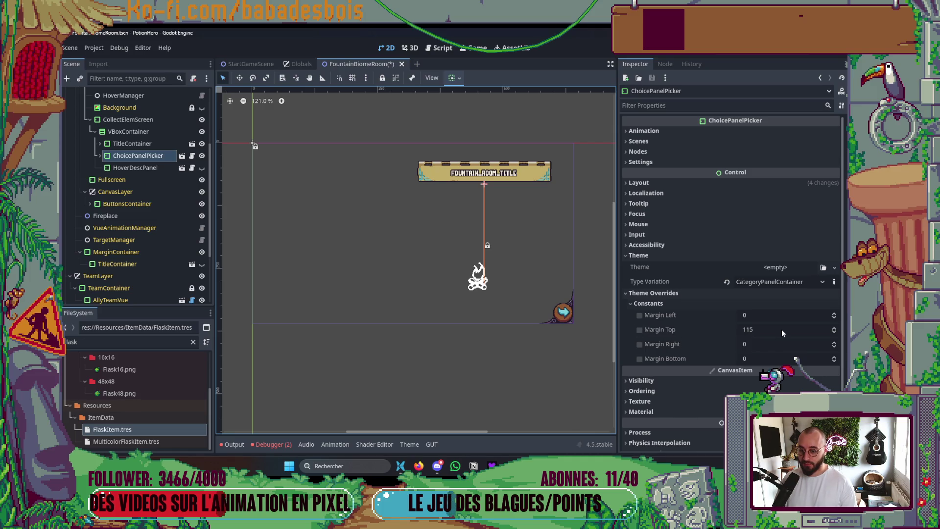
Clear ChoicePanelPicker's type variation and Margin Top overrides
left_click(727, 283)
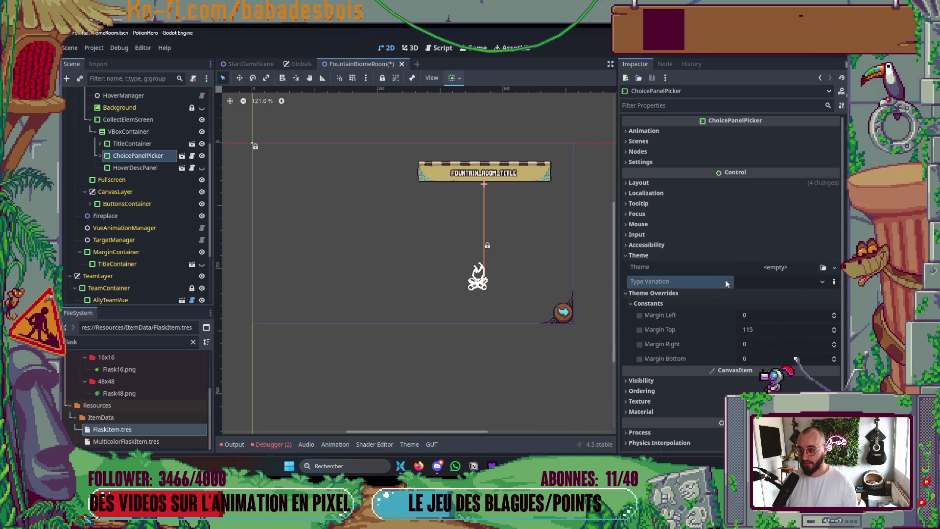
left_click(640, 330)
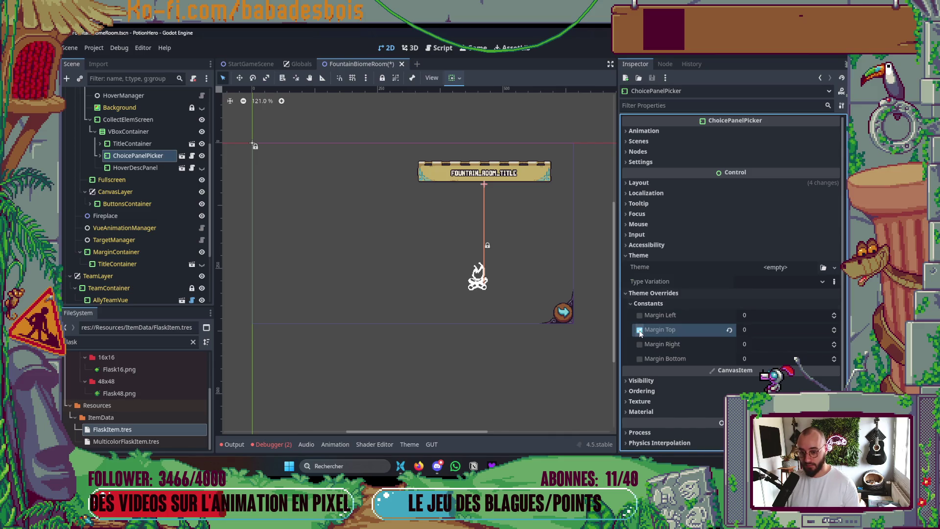
left_click(141, 144)
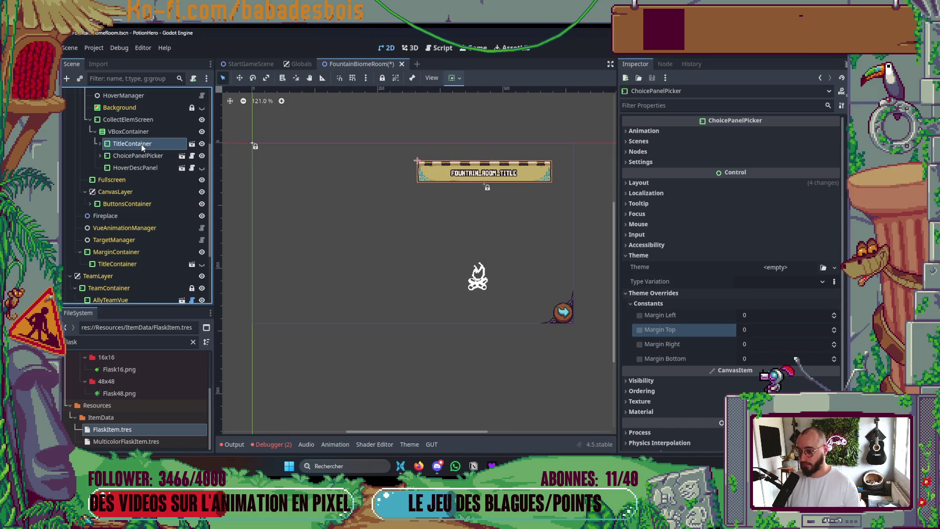
left_click(139, 159)
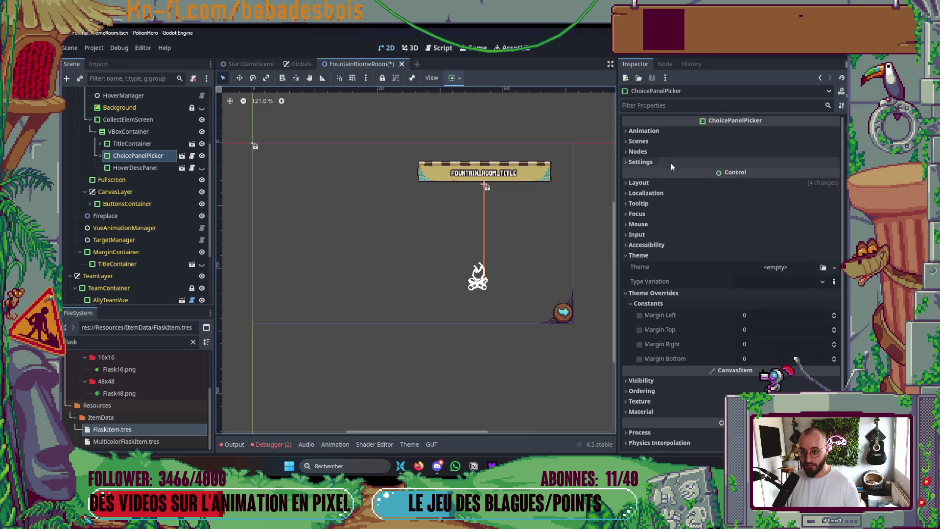
Set ChoicePanelPicker's Custom Minimum Size y to 80 and save the fountain room scene
left_click(655, 184)
left_click(761, 243)
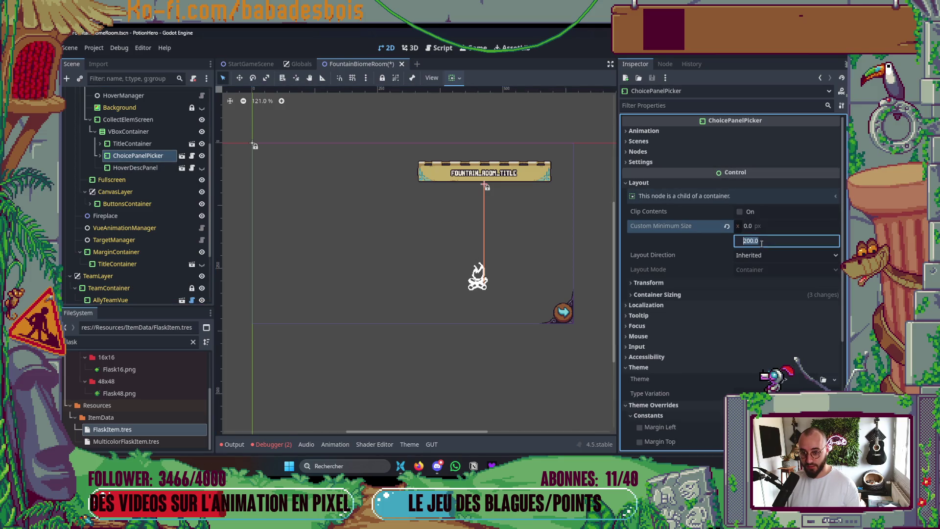
type("0")
key("Return")
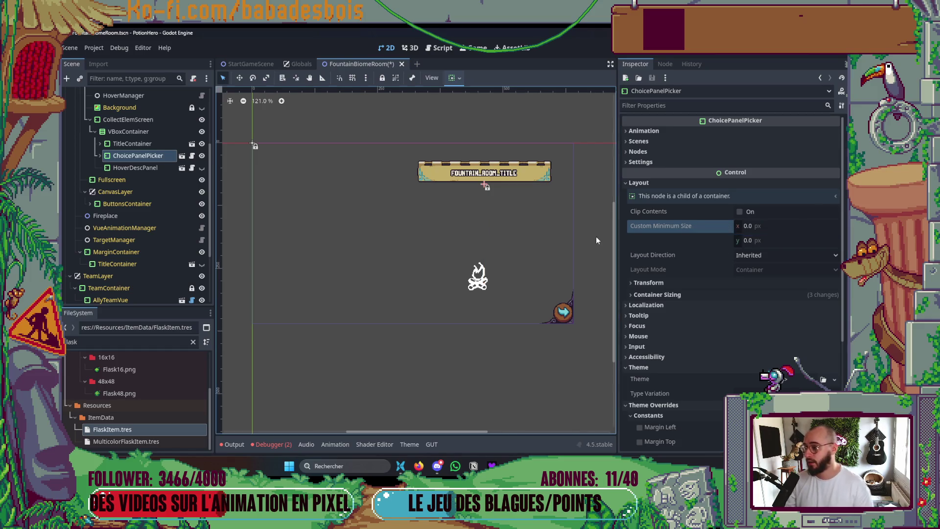
left_click(761, 240)
key("Return")
key("ctrl+s")
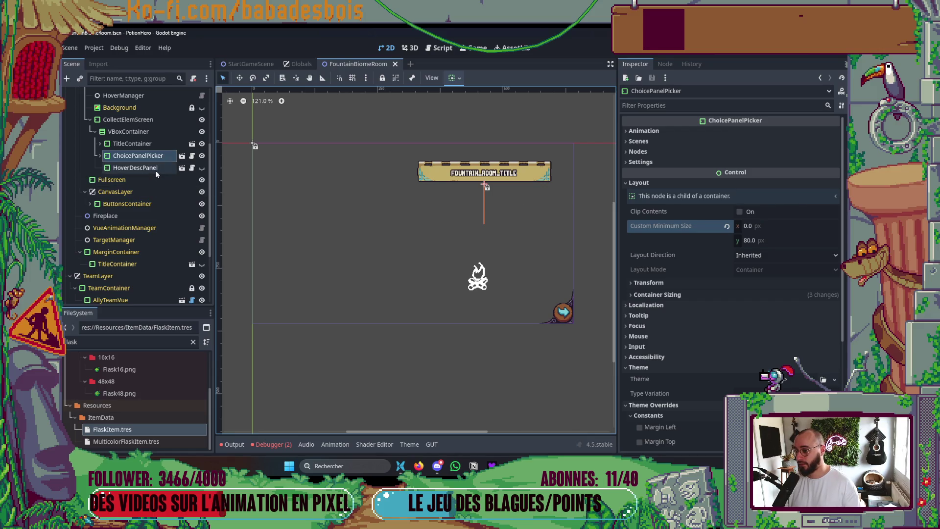
Make HoverDescPanel visible and strip its Margin Top and type variation overrides
left_click(156, 169)
left_click(201, 168)
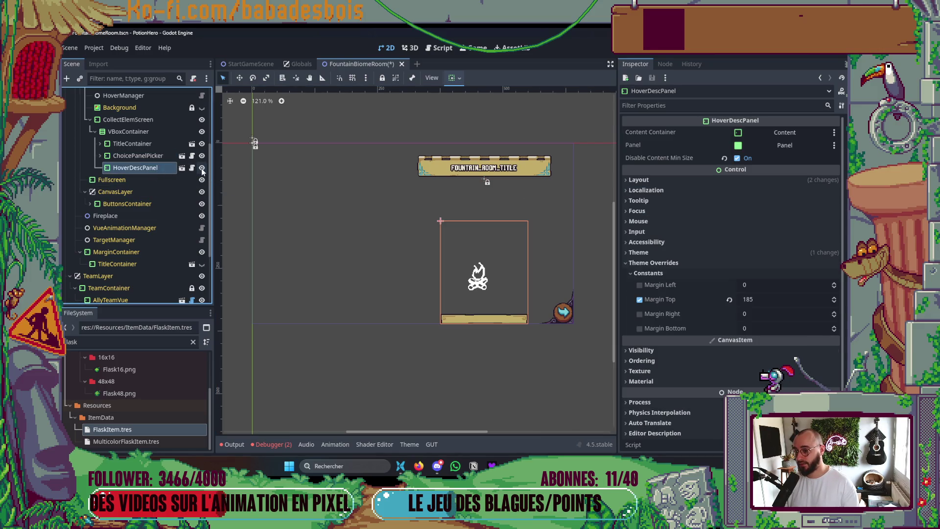
left_click(638, 300)
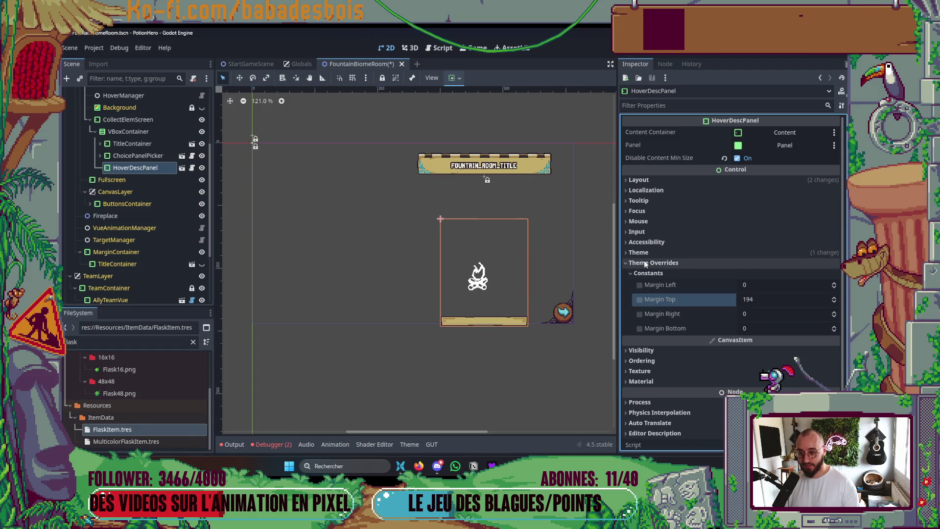
left_click(651, 253)
left_click(727, 279)
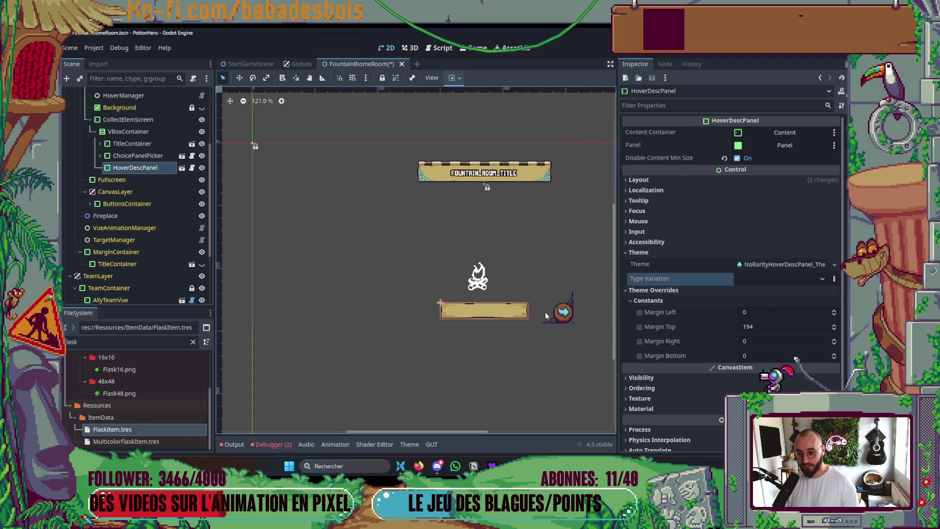
left_click(640, 327)
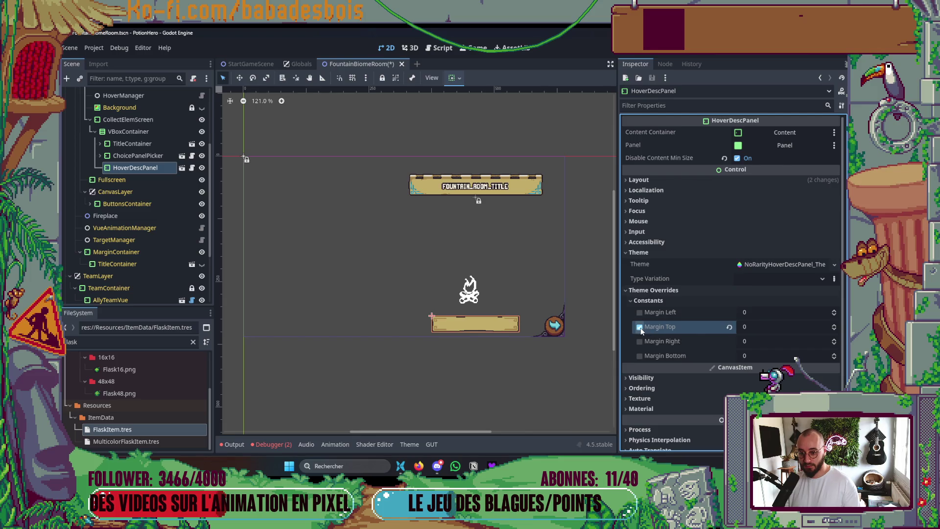
Select the VBoxContainer and bring up its container alignment options
left_click(154, 156)
left_click(128, 131)
left_click(452, 78)
Align the VBoxContainer's panels to Begin, apply the PanelChoiceVBox type variation, and save
left_click(457, 157)
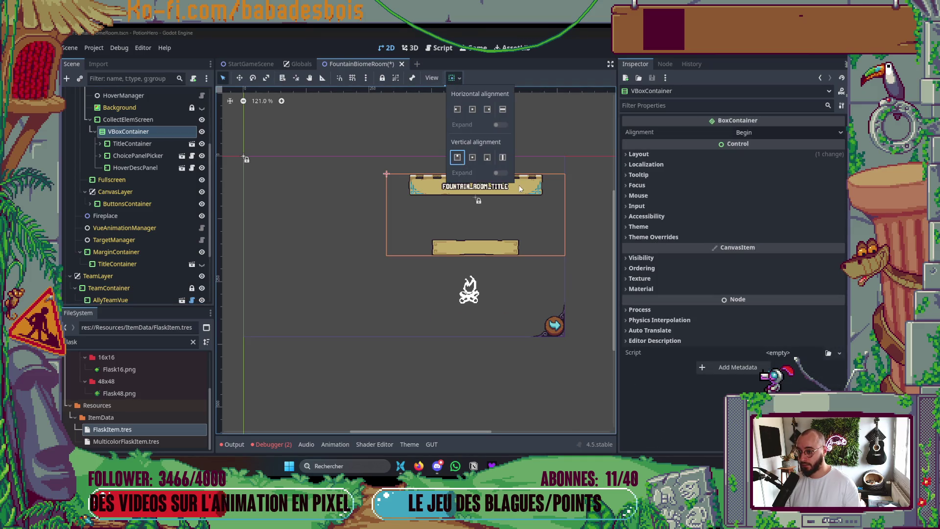
left_click(134, 142)
left_click(130, 131)
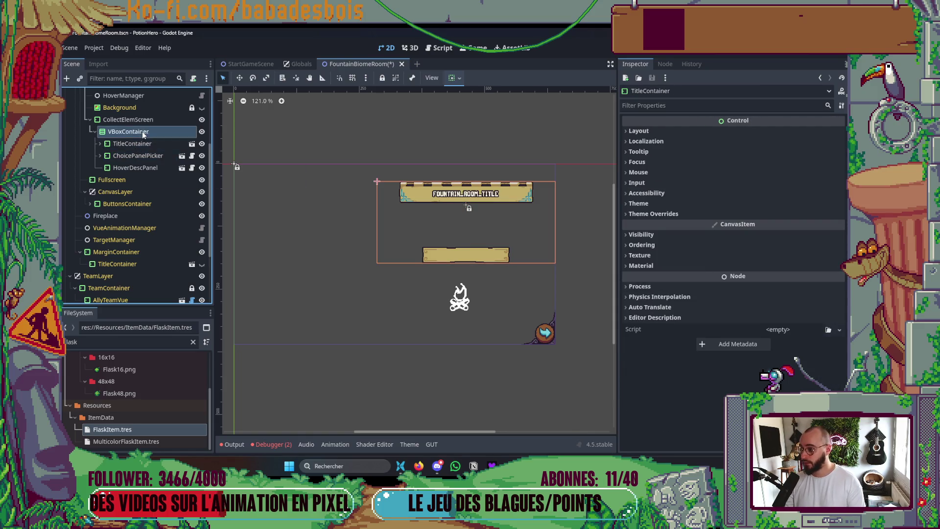
left_click(675, 226)
left_click(790, 254)
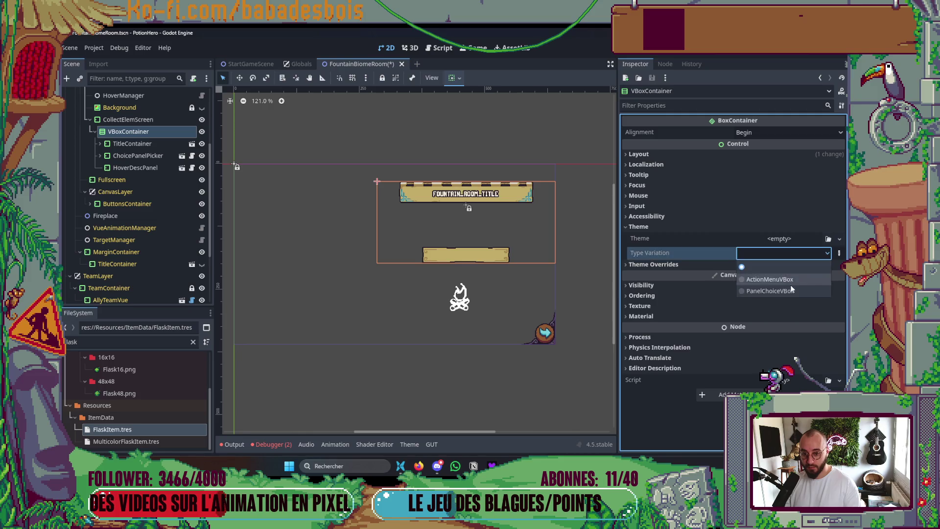
left_click(790, 292)
key("ctrl+s")
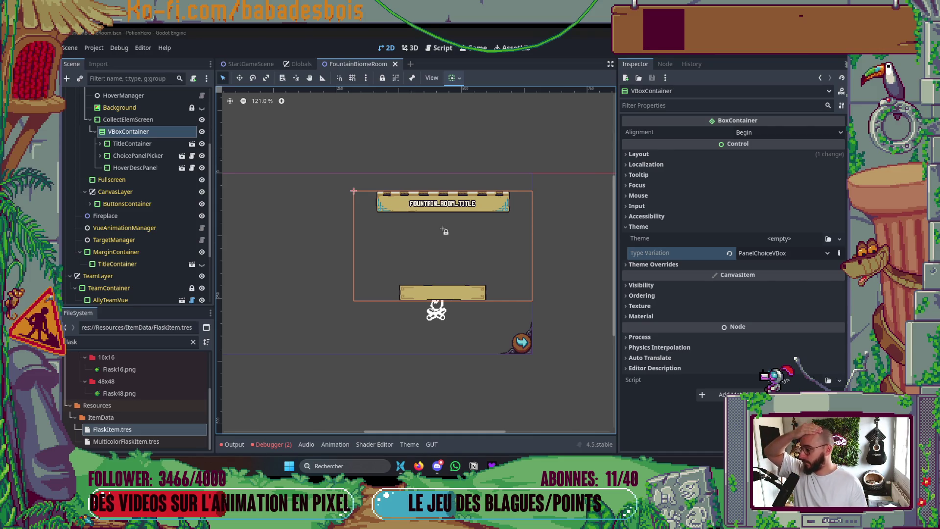
Hide HoverDescPanel in the editor and launch the game with F5
scroll(349, 307, "left", 2)
scroll(348, 307, "down", 1)
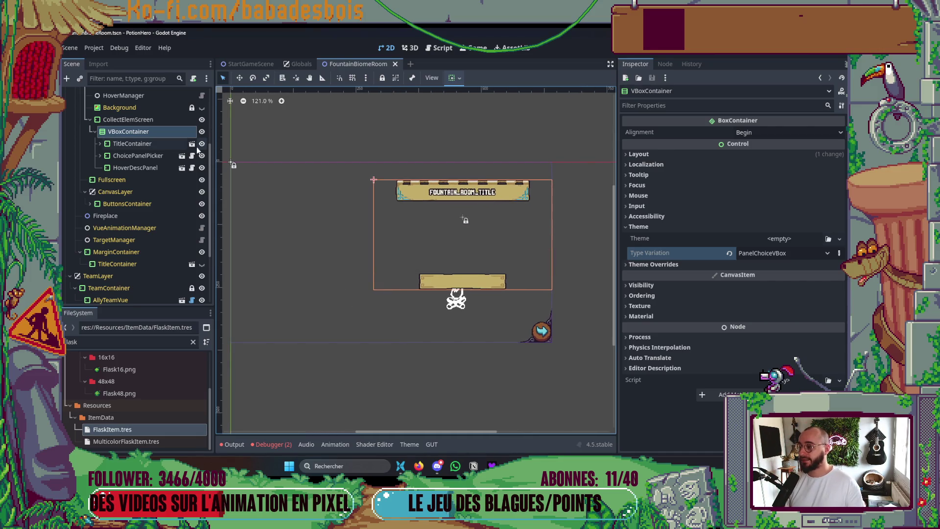
left_click(201, 168)
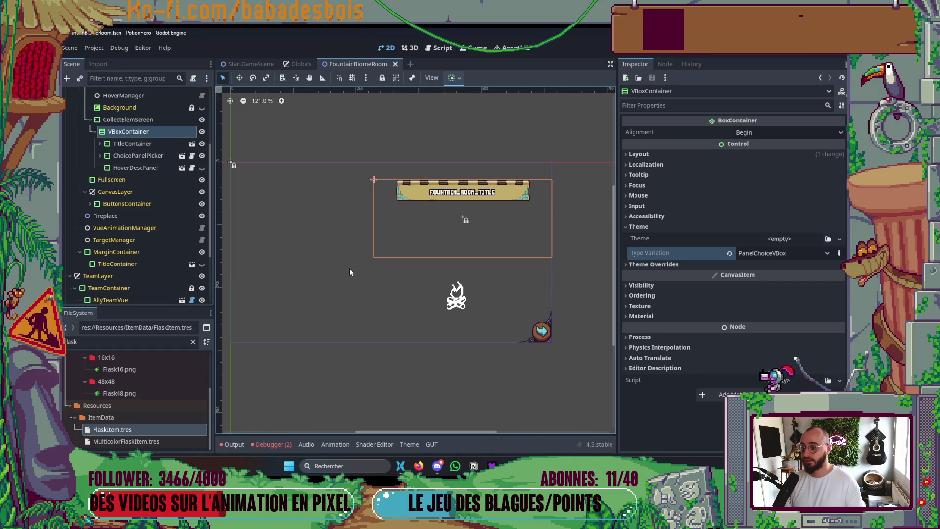
key("F5")
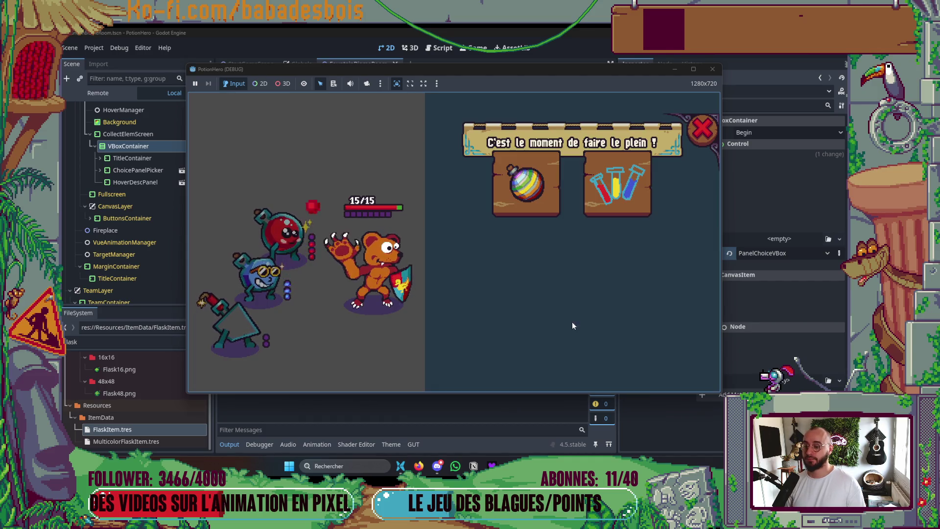
Check that the Bidon Multicolore and Recharge réserve cards show descriptions, then return to ChoicePanelPicker
mouse_move(617, 203)
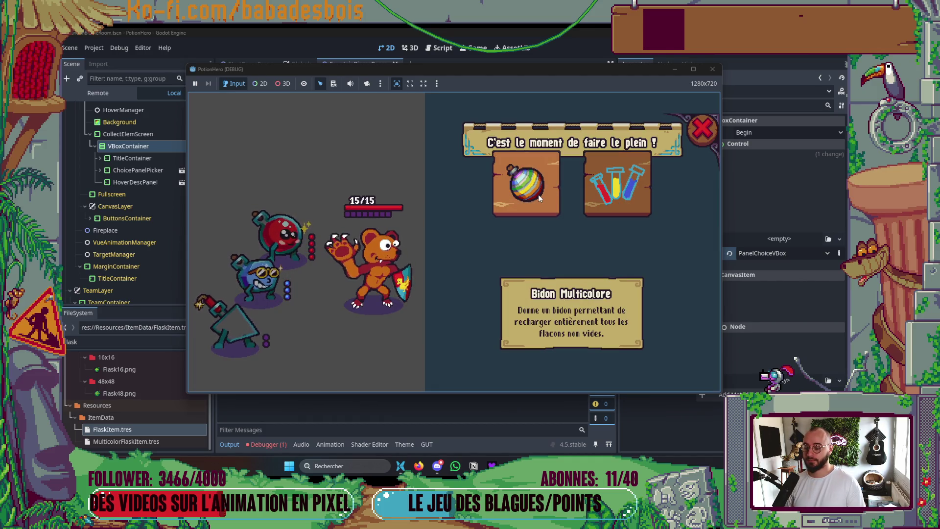
mouse_move(554, 198)
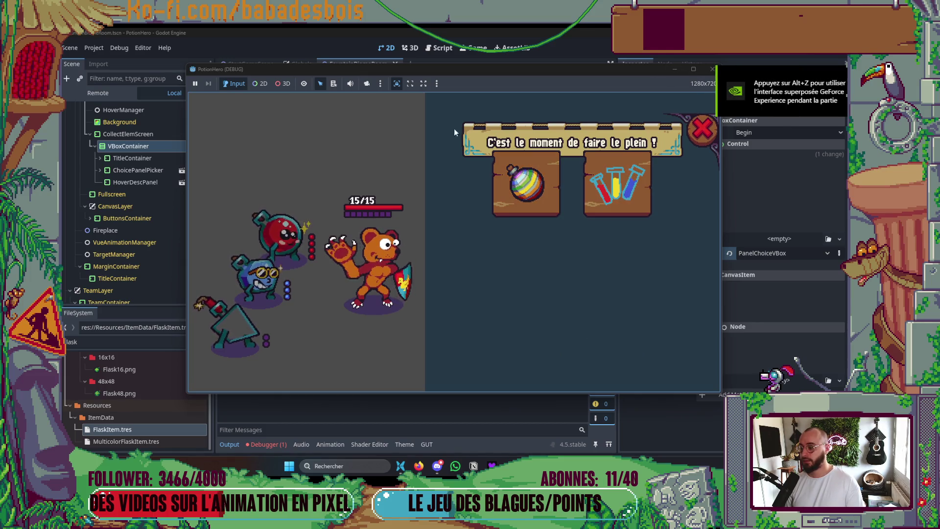
left_click(116, 171)
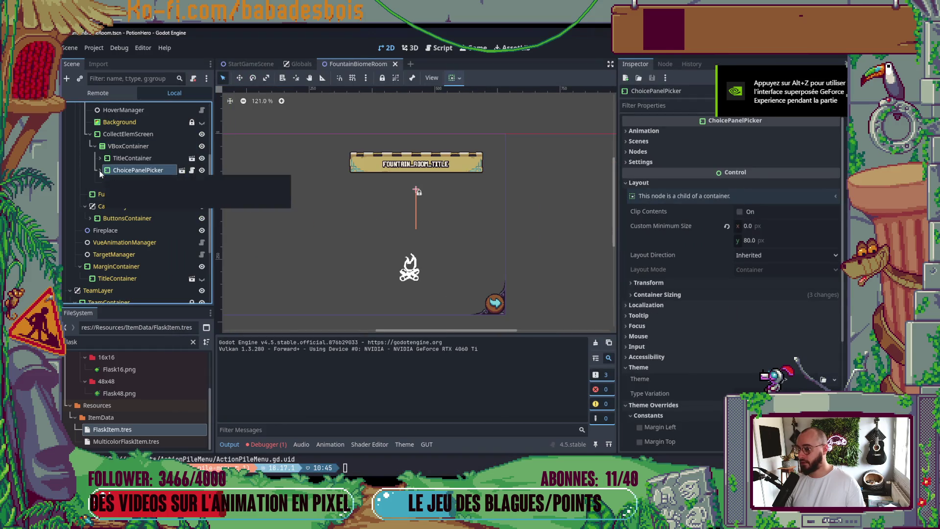
Centre the Choices container horizontally under ChoicePanelPicker and run the game with F5
left_click(100, 170)
left_click(128, 182)
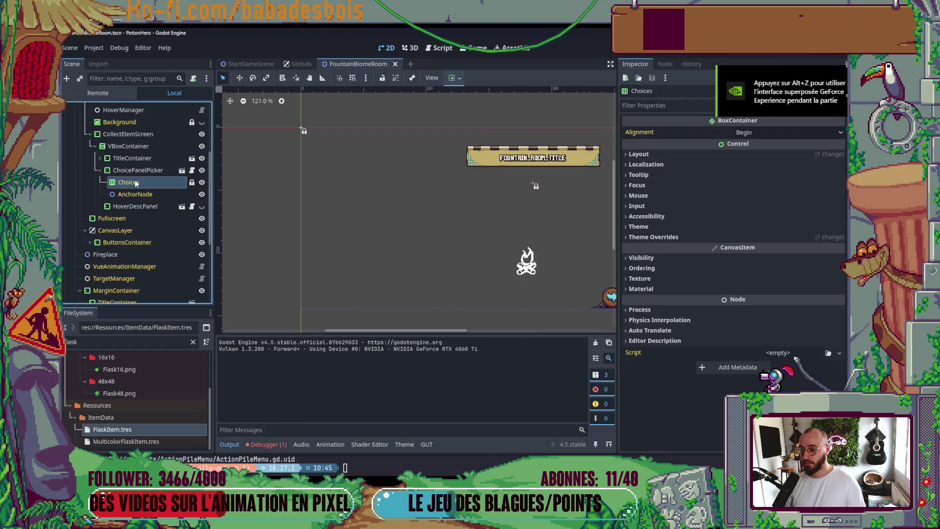
left_click(164, 170)
left_click(159, 181)
left_click(452, 78)
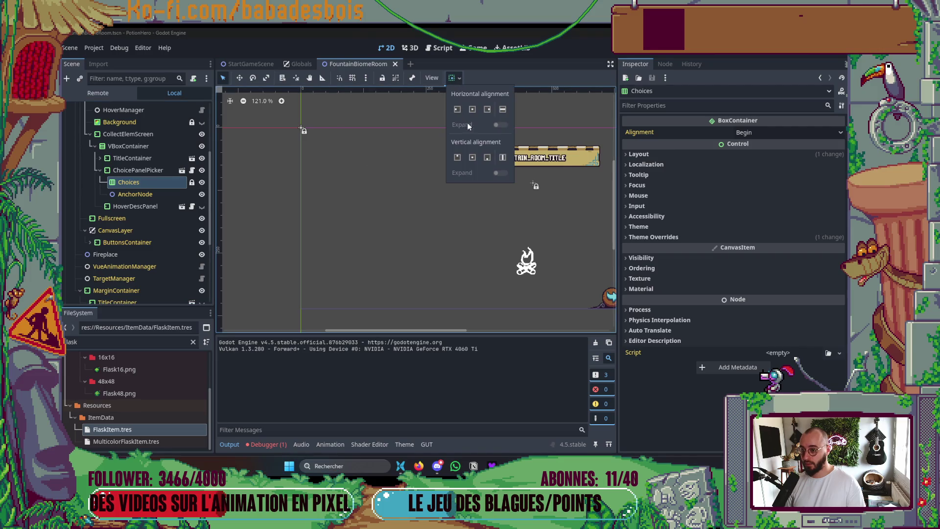
left_click(472, 109)
left_click(551, 199)
key("F5")
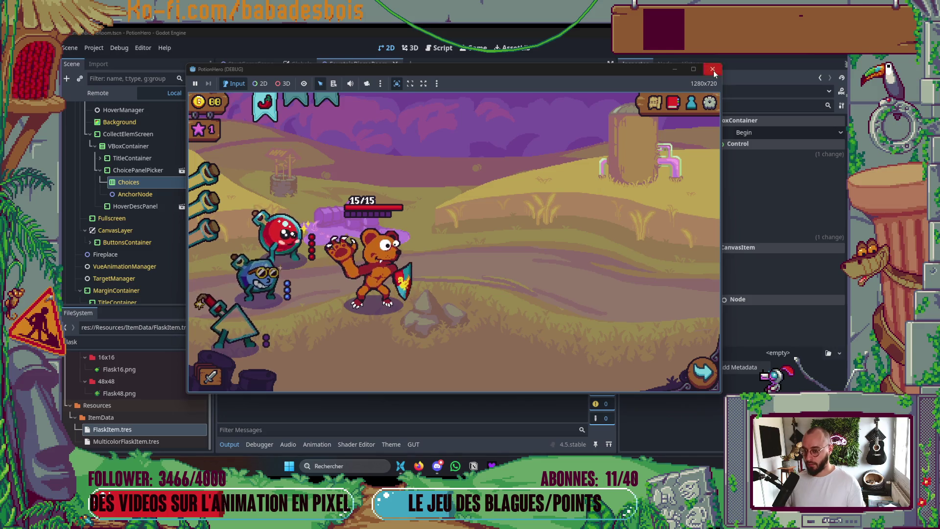
Relaunch the game, inspect the centred 'C'est le moment de faire le plein !' two-card panel, then close it
left_click(713, 69)
key("F5")
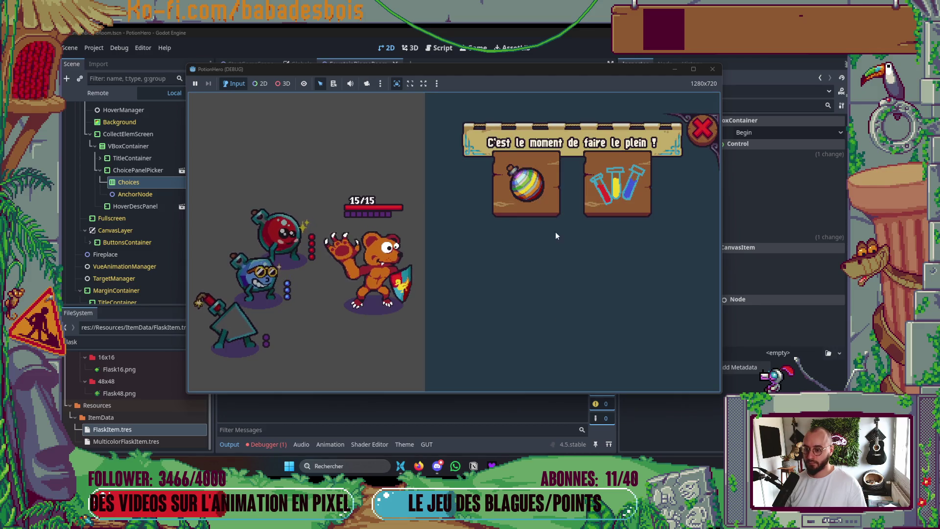
mouse_move(563, 198)
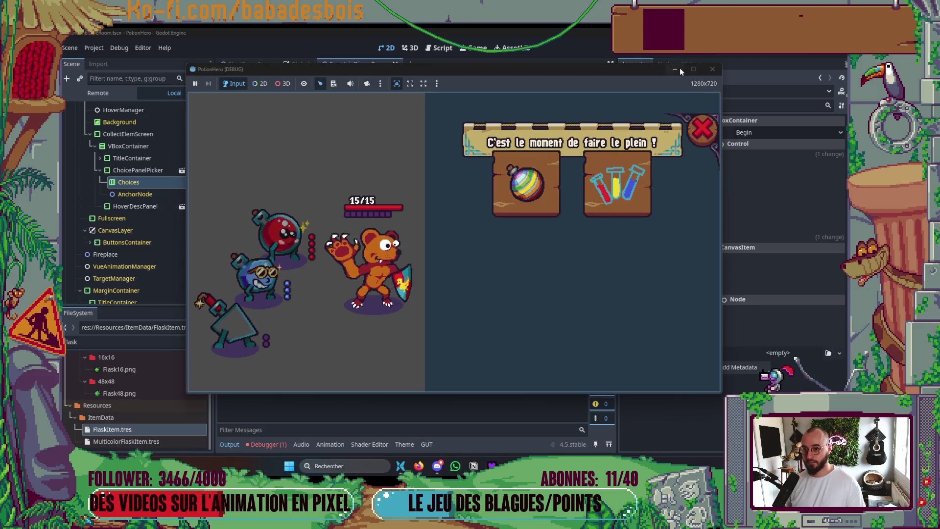
left_click(677, 68)
left_click(137, 169)
left_click(131, 184)
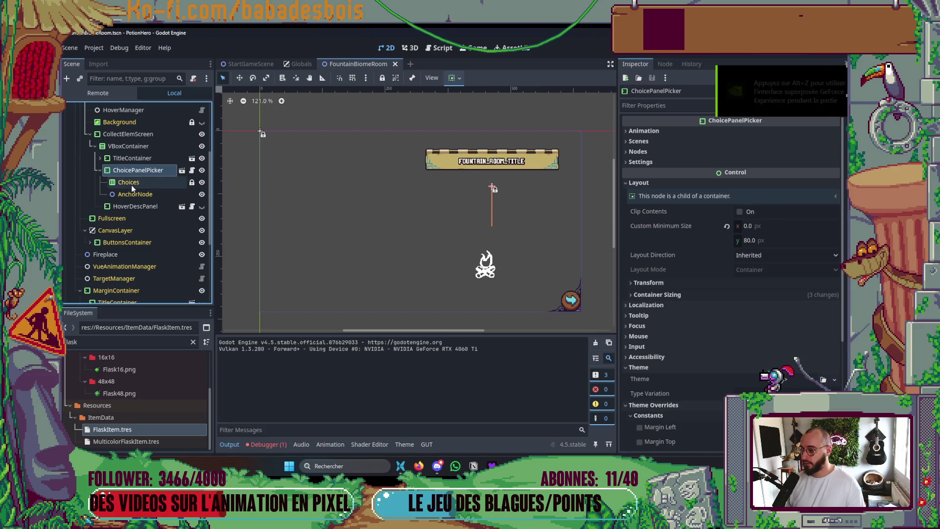
Reset ChoicePanelPicker's minimum height to 0, give Choices an 80 px minimum height, and test-run
left_click(140, 171)
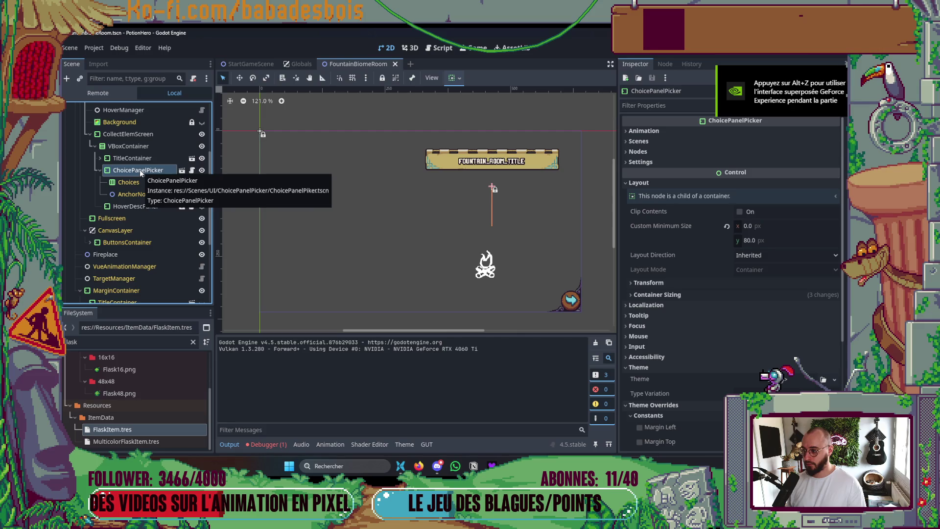
left_click(726, 226)
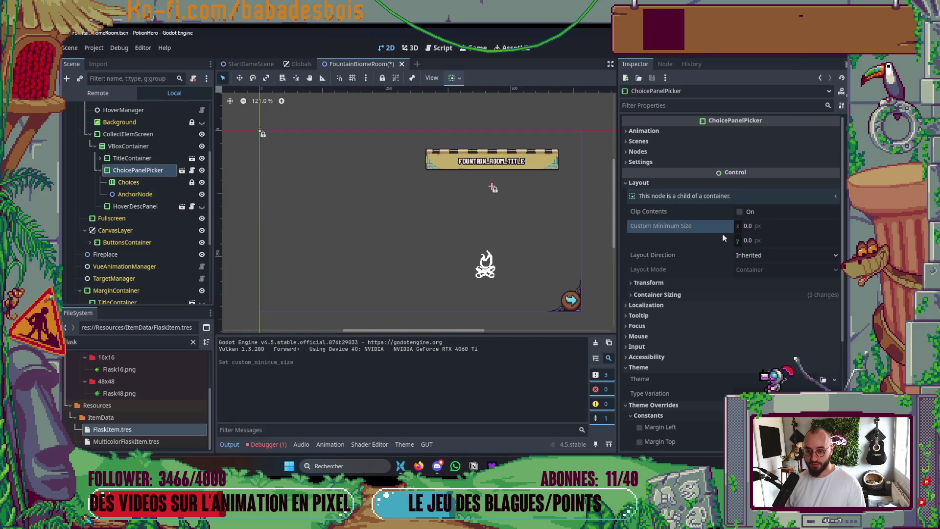
left_click(129, 182)
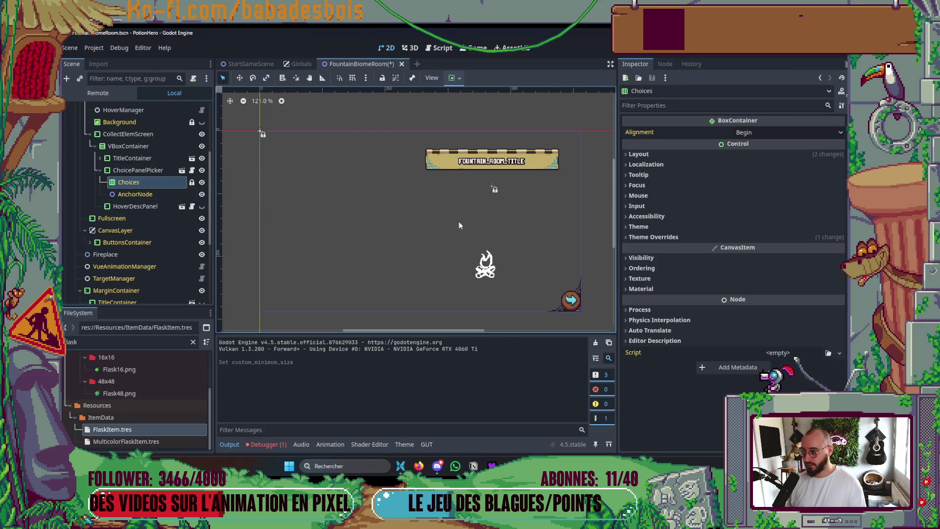
left_click(654, 194)
left_click(644, 155)
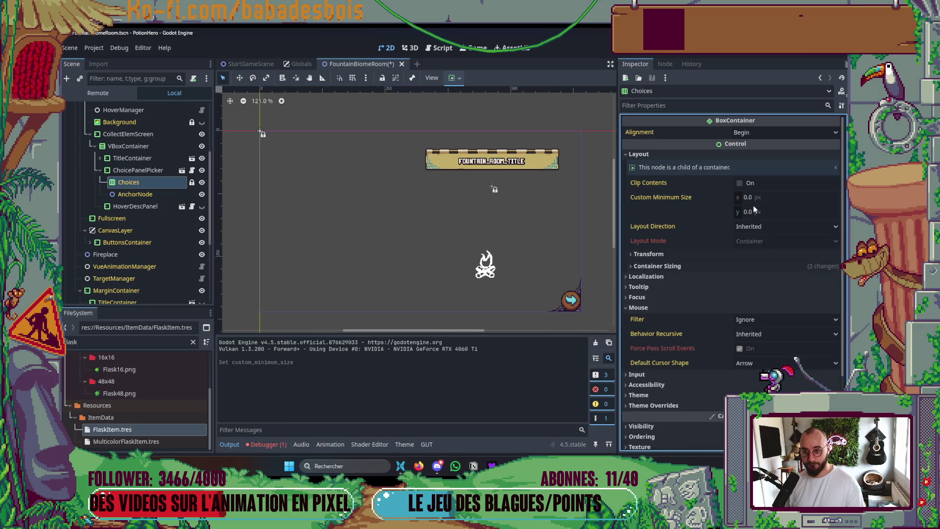
left_click(760, 212)
key("Return")
key("F5")
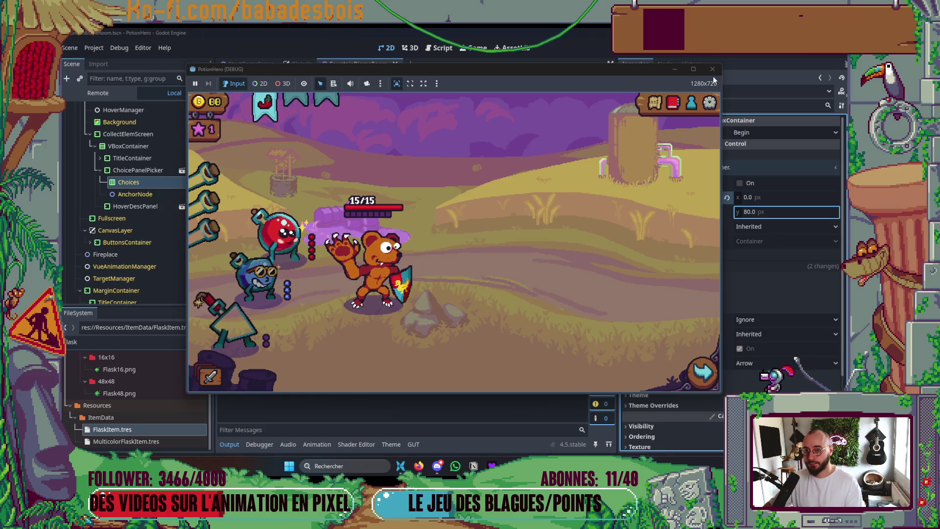
left_click(713, 71)
Relaunch the game, pick a reward card, then close the debug run
key("F5")
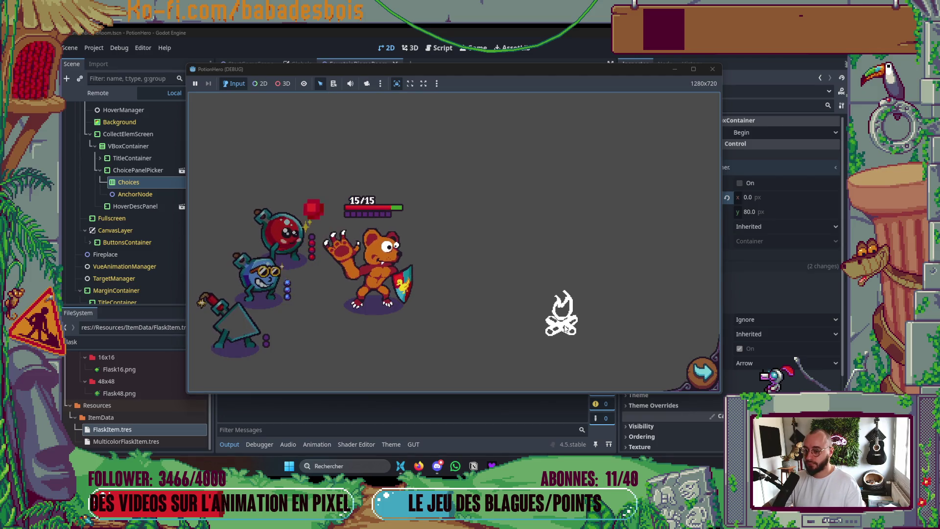
left_click(542, 223)
left_click(713, 69)
key("ctrl+s")
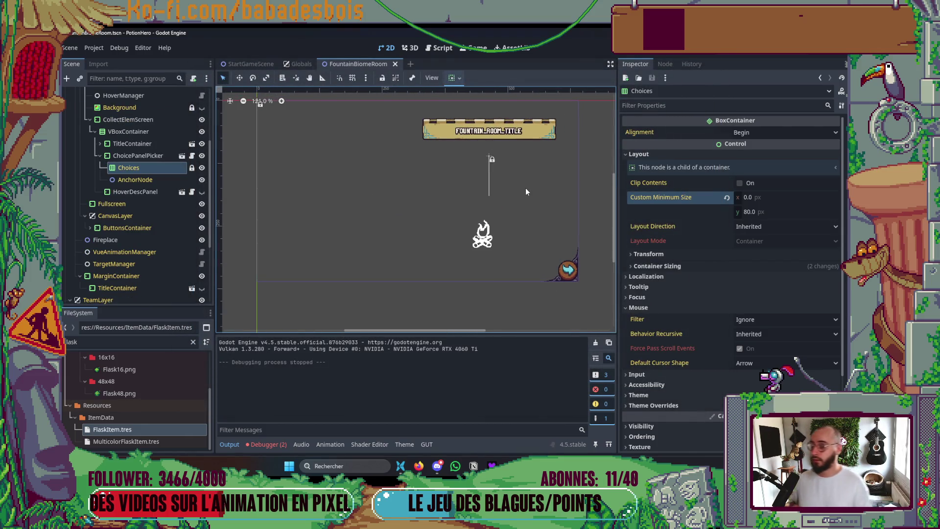
Hide the Output panel, collapse Layout and Mouse sections, save the scene, and switch to the browser
mouse_move(419, 466)
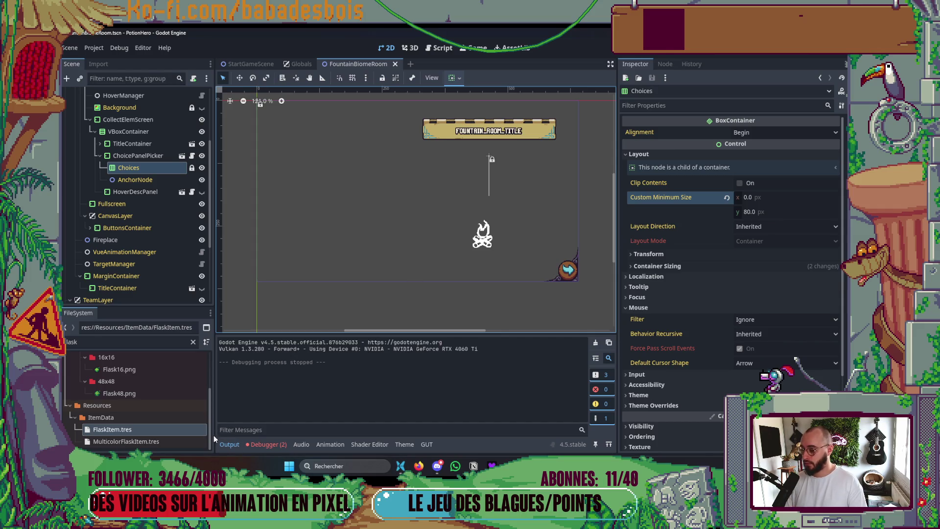
left_click(229, 444)
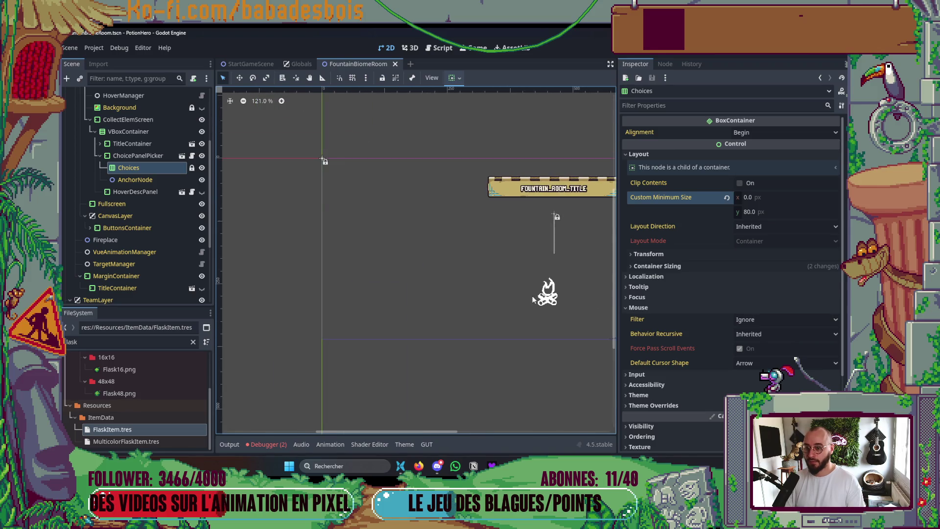
left_click(639, 155)
left_click(637, 195)
key("ctrl+s")
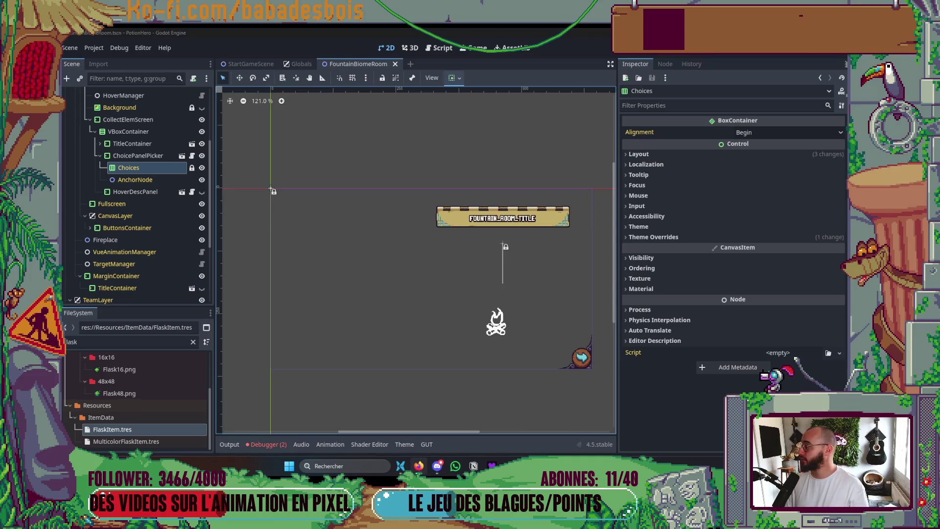
key("alt+Tab")
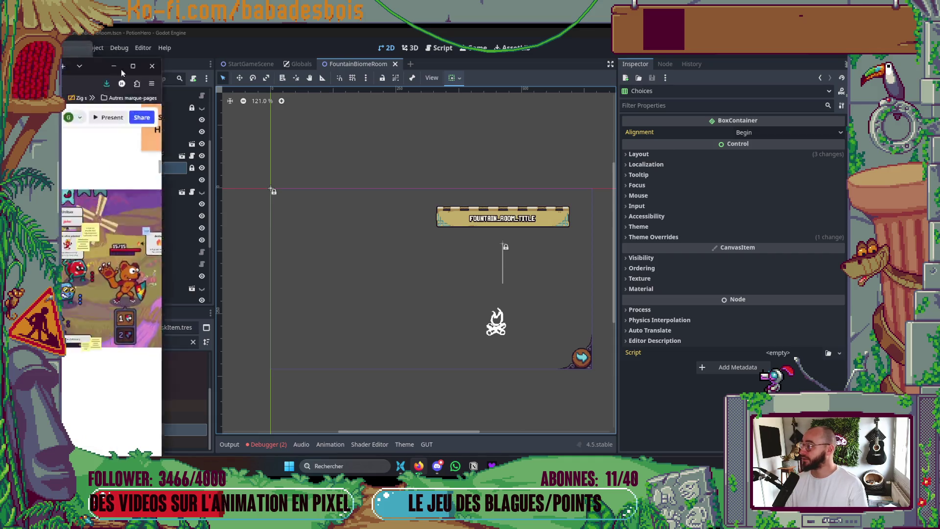
left_click(686, 113)
scroll(571, 274, "down", 5)
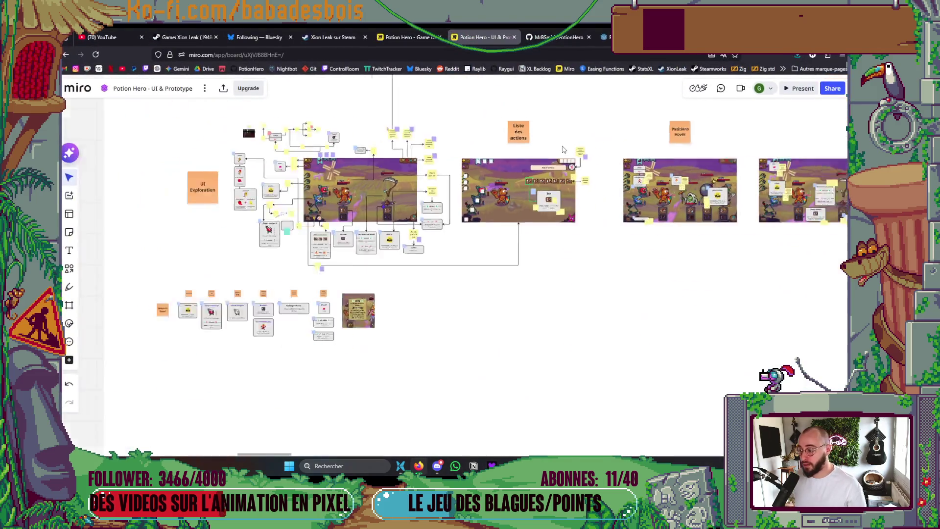
scroll(544, 269, "up", 3)
scroll(596, 264, "down", 6)
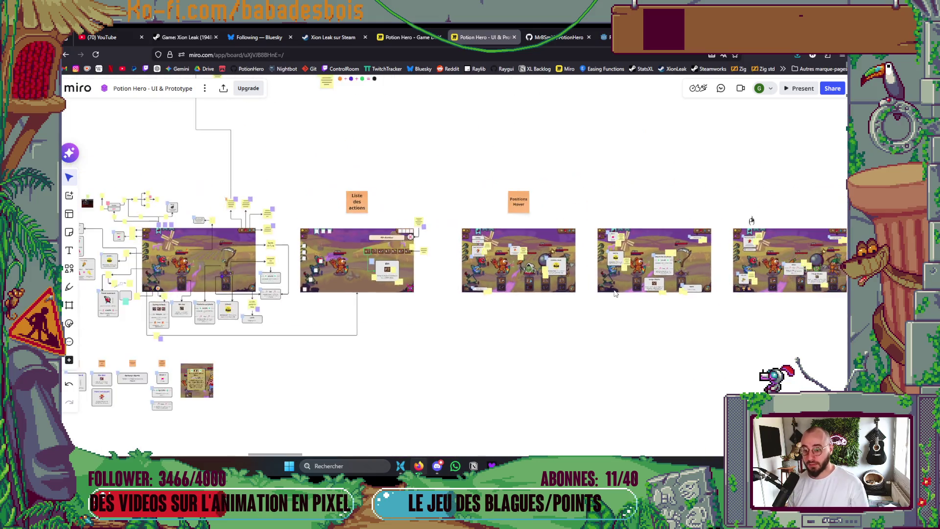
scroll(596, 253, "down", 3)
scroll(497, 272, "up", 2)
scroll(495, 224, "down", 2)
left_click_drag(464, 363, 464, 204)
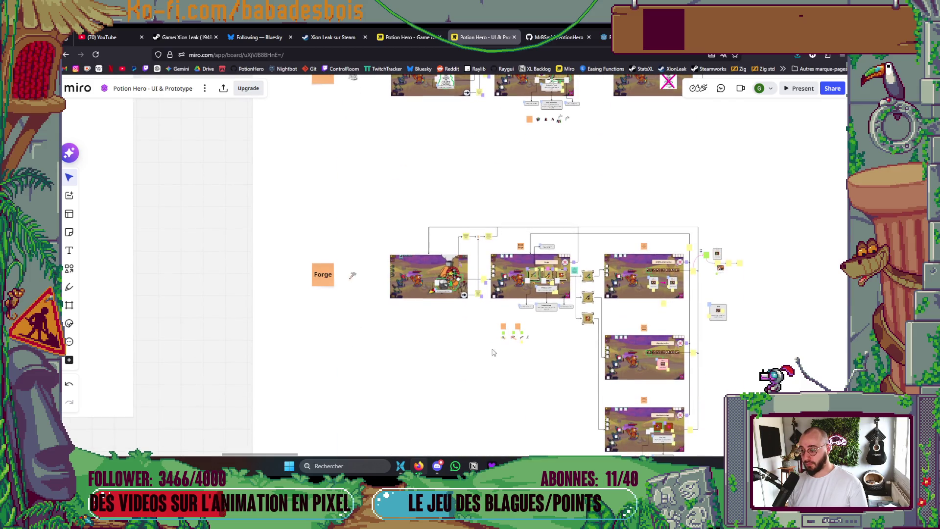
left_click_drag(500, 353, 455, 210)
mouse_move(433, 426)
left_mouse_down()
mouse_move(422, 328)
mouse_move(428, 281)
left_mouse_up()
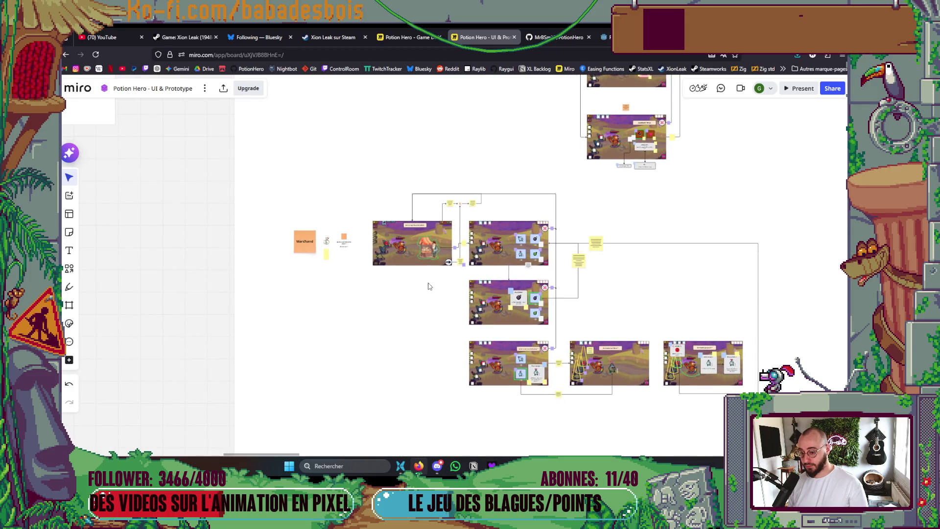
left_click_drag(411, 365, 436, 159)
mouse_move(541, 399)
left_mouse_down()
mouse_move(532, 340)
mouse_move(316, 325)
mouse_move(304, 316)
mouse_move(478, 346)
mouse_move(728, 272)
mouse_move(656, 296)
left_mouse_up()
scroll(656, 296, "down", 5)
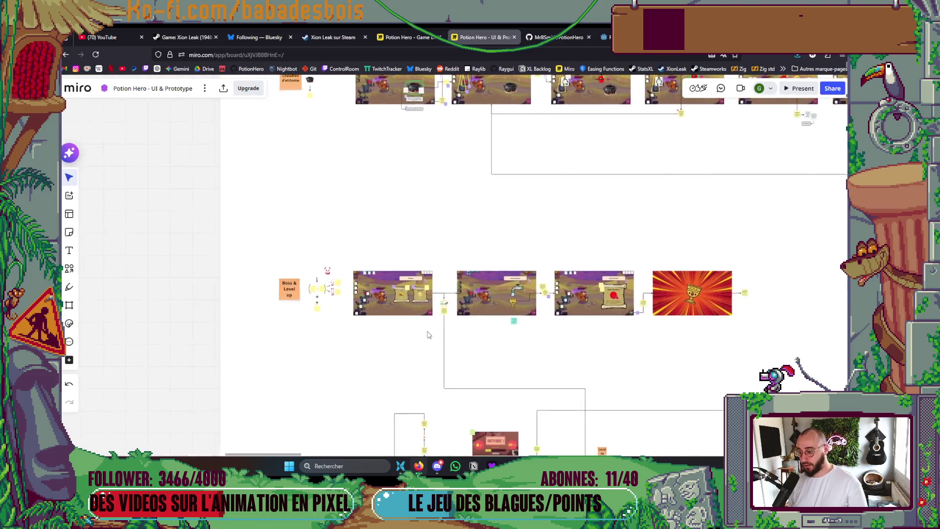
scroll(559, 302, "down", 5)
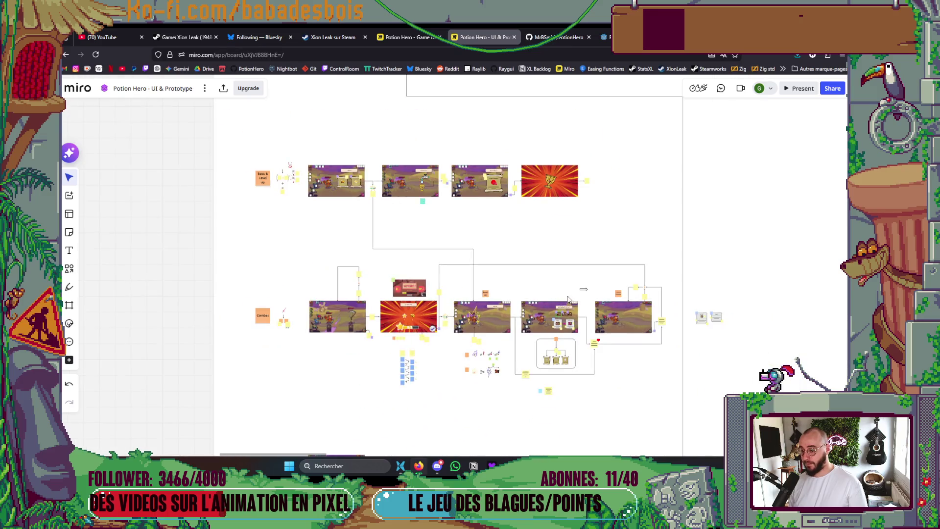
scroll(598, 290, "down", 2)
scroll(550, 223, "up", 5)
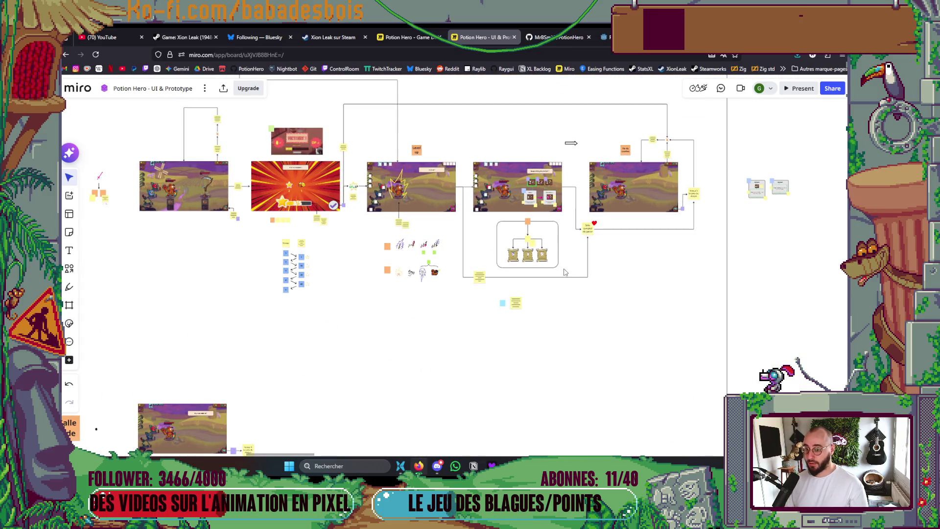
scroll(565, 273, "down", 2)
scroll(566, 272, "up", 3)
key("alt+Tab")
key("F5")
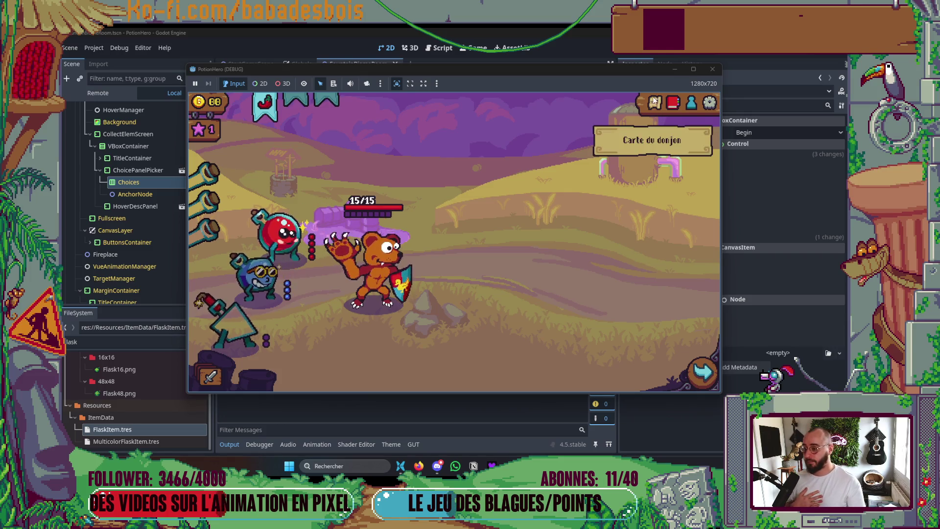
Travel to the next room, play out the combat turn, collect the reward and pick the next room
left_click(654, 101)
left_click(289, 271)
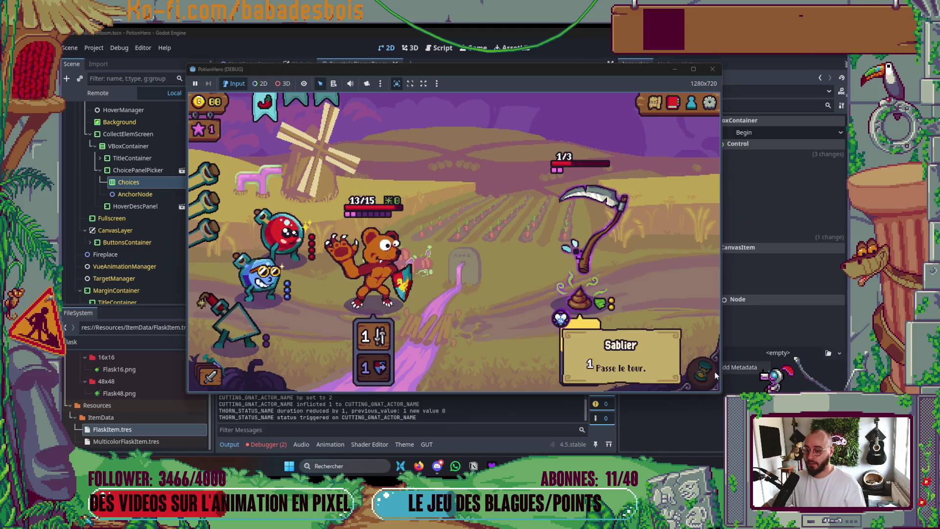
left_click(704, 373)
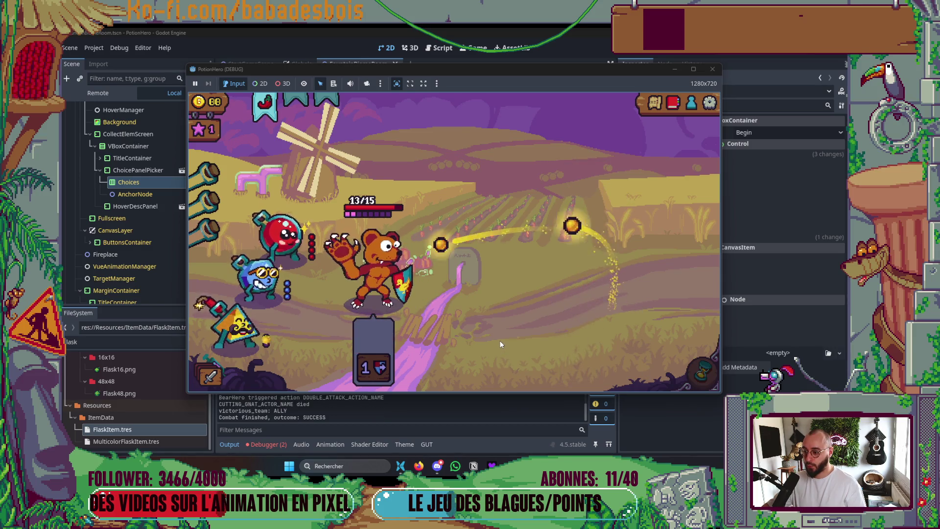
left_click(697, 362)
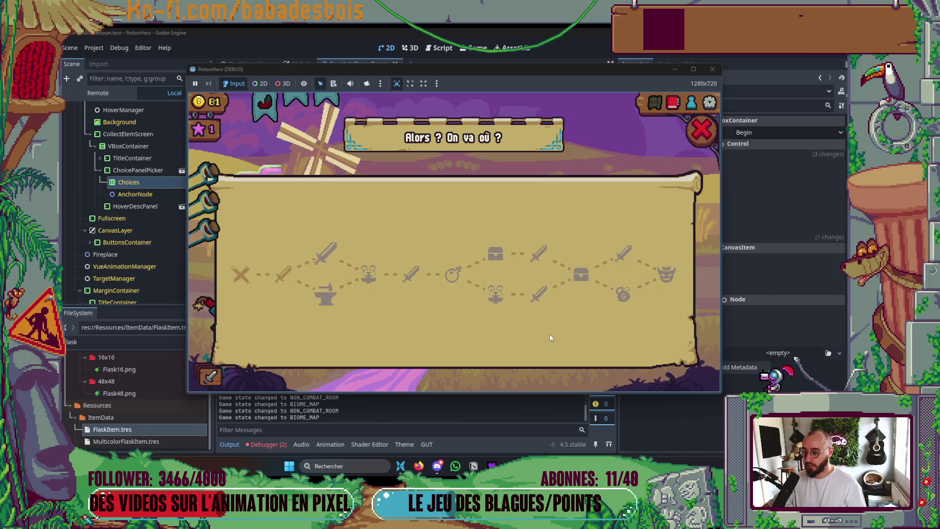
left_click(325, 254)
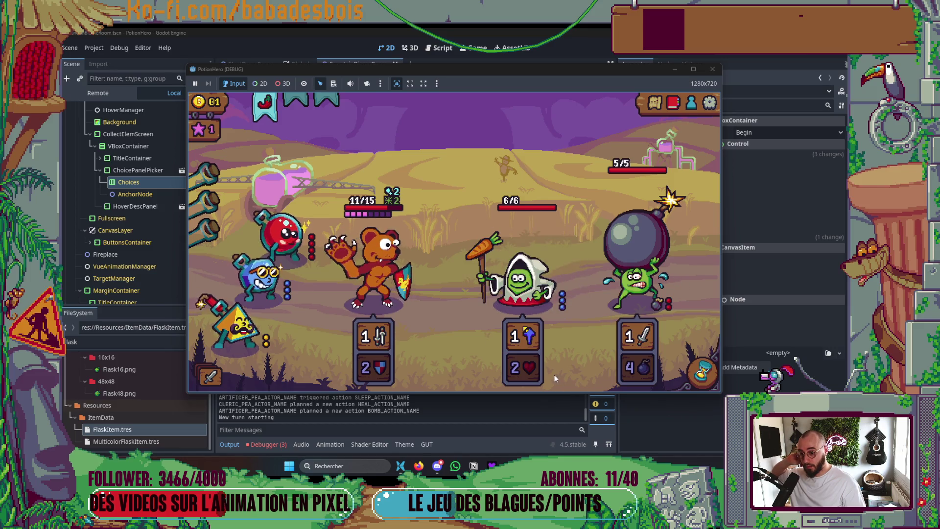
Boost the bear with the blue flask across turns until victory, then accept the coin and star rewards
left_click(269, 290)
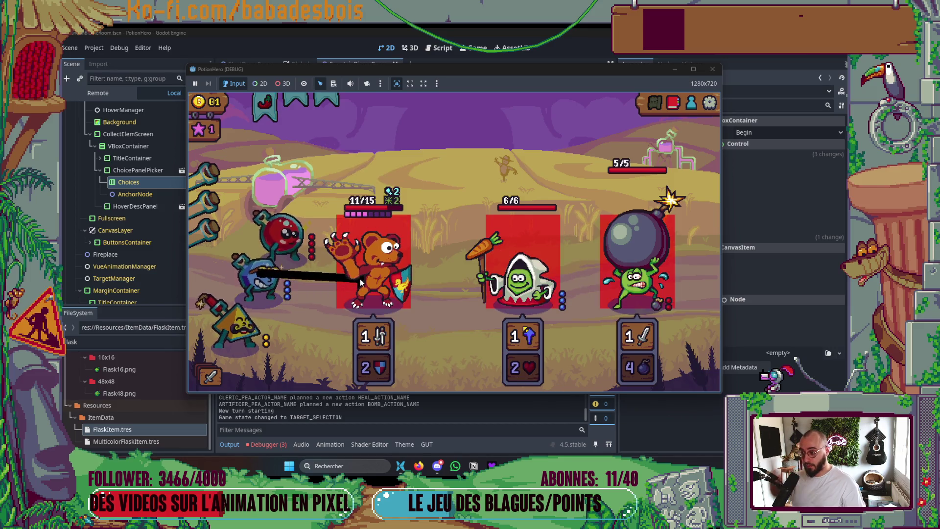
left_click(360, 278)
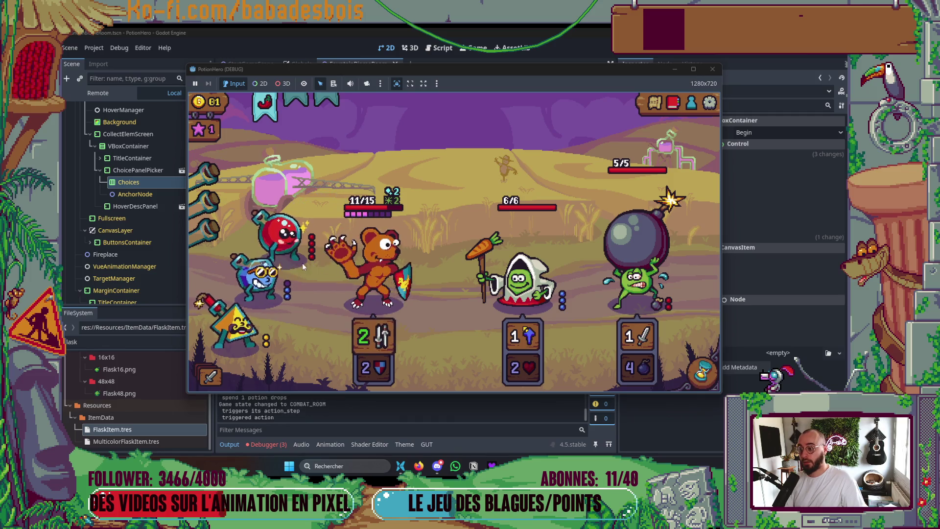
mouse_move(257, 266)
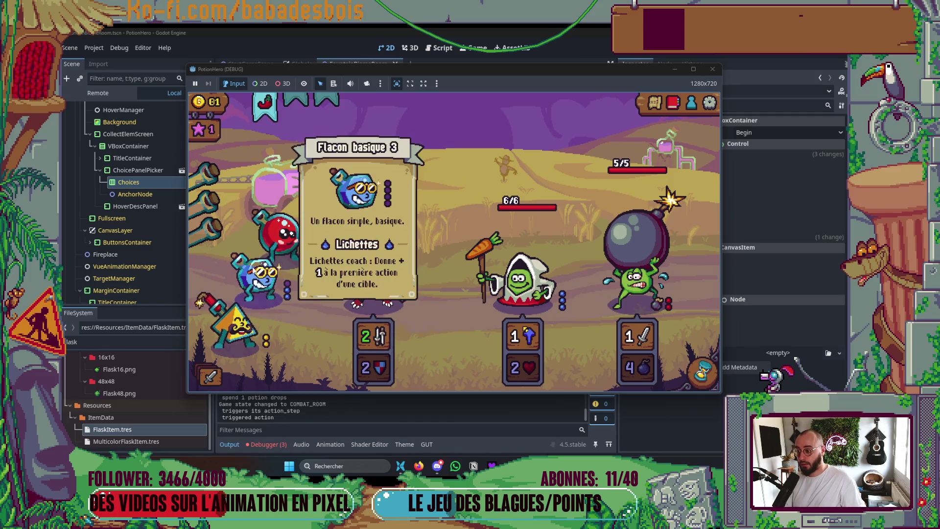
left_click(259, 270)
left_click(360, 269)
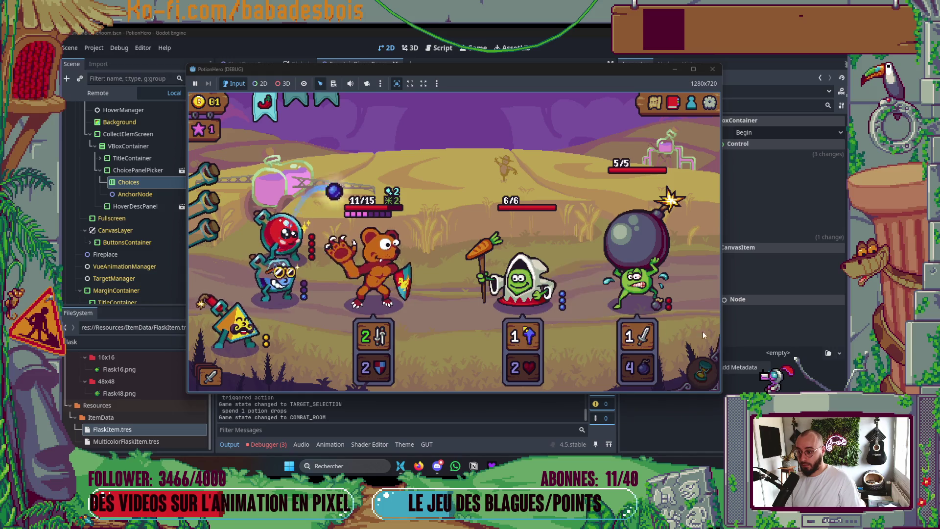
left_click(704, 380)
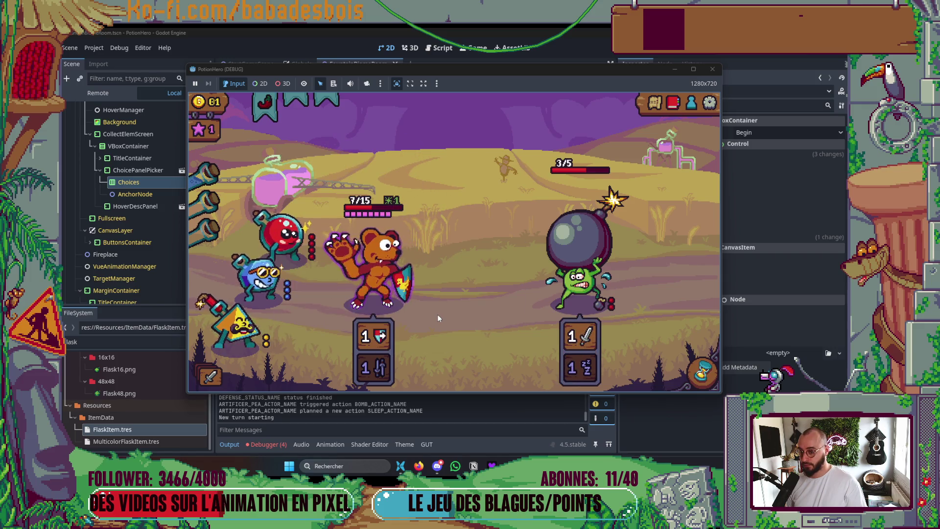
left_click(260, 279)
left_click(377, 293)
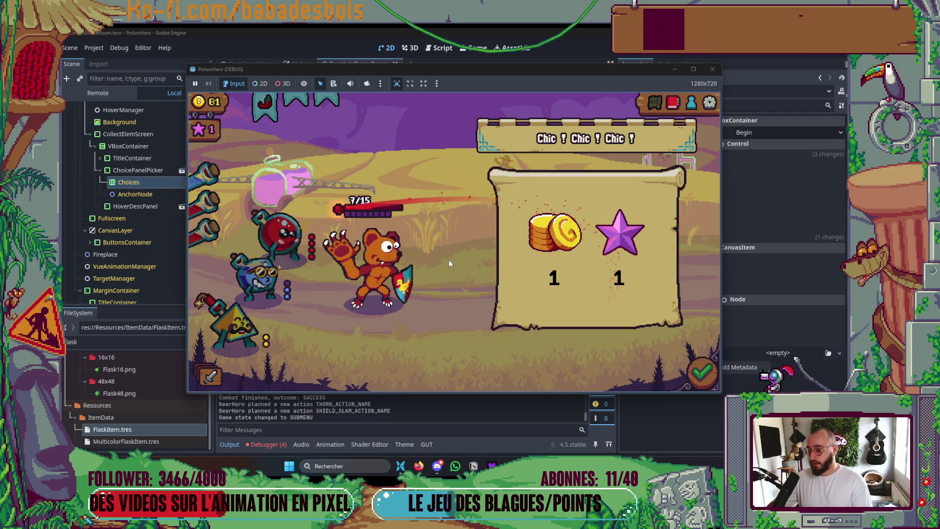
left_click(710, 370)
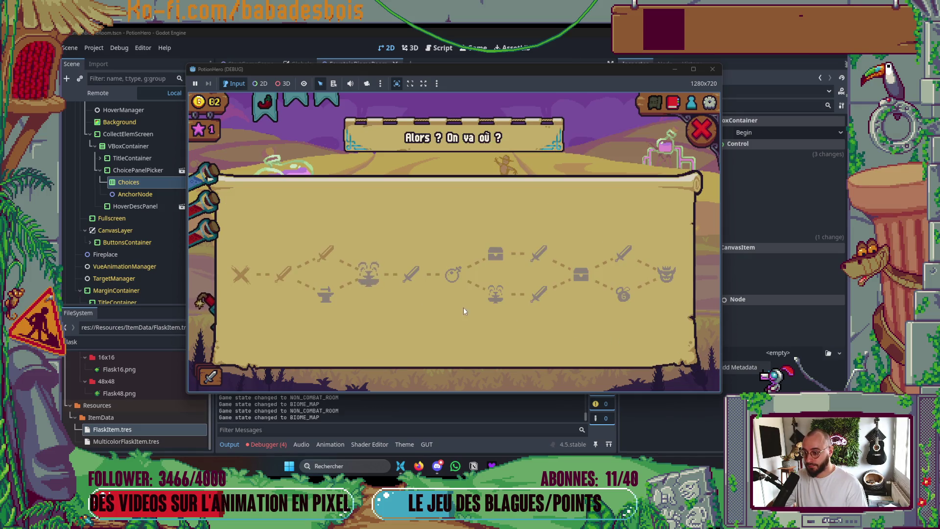
Return to the battlefield, use a flask, and travel to the campfire rest room on the map
left_click(701, 142)
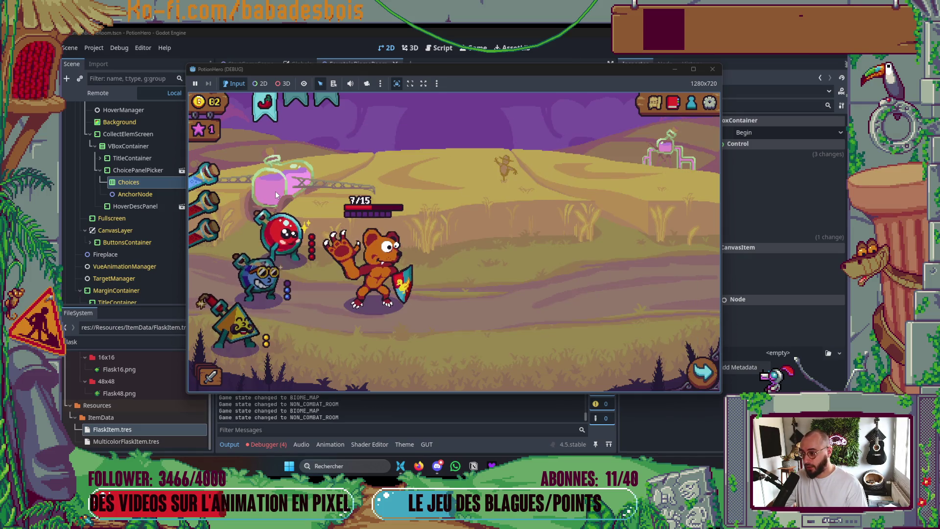
left_click(208, 176)
left_click(246, 243)
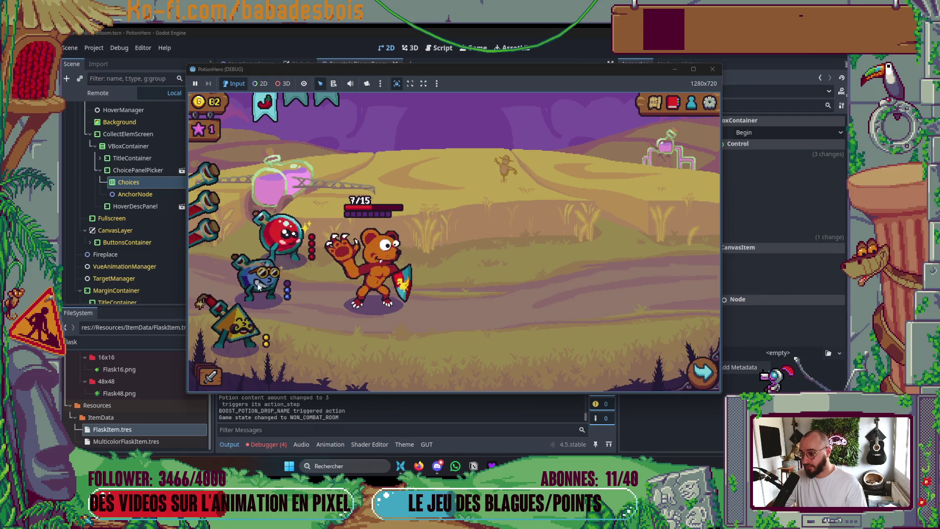
left_click(688, 374)
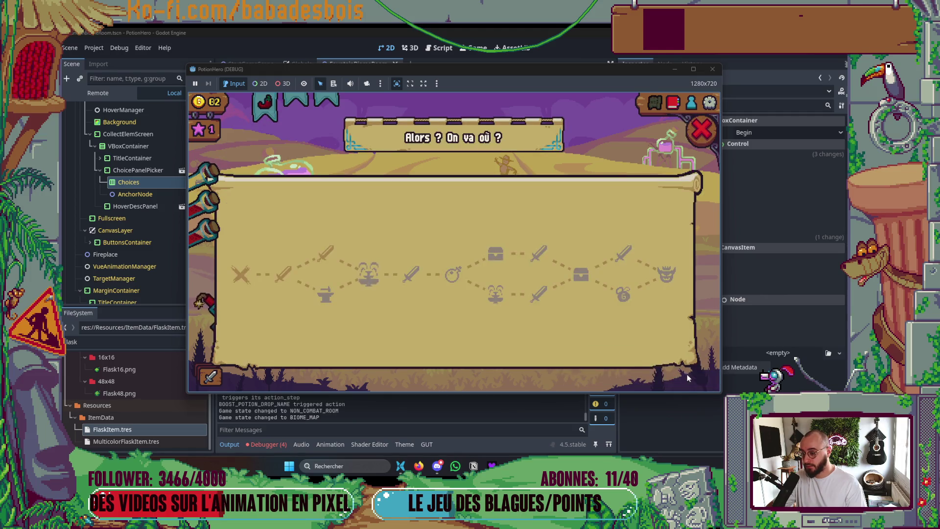
left_click(402, 278)
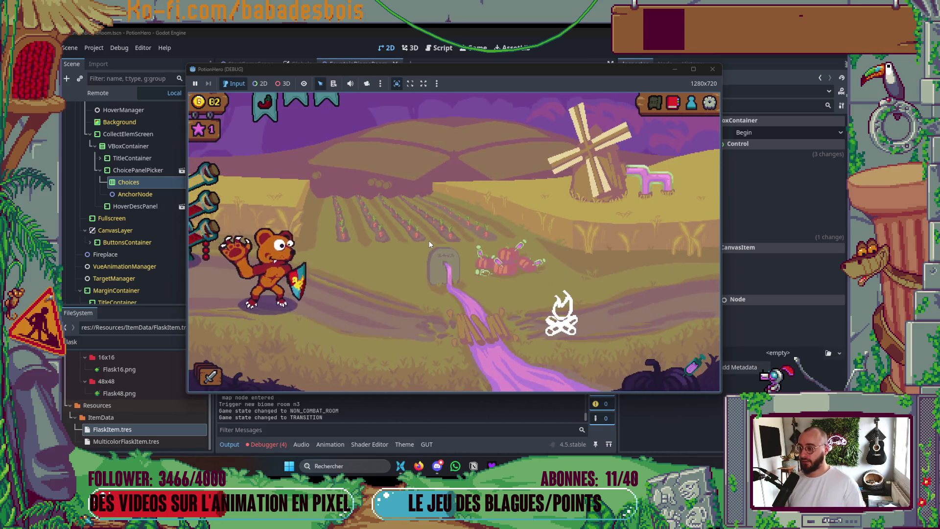
Heal the bear to 9/15 with the flasks and take the Bidon Multicolore refill
left_click(331, 252)
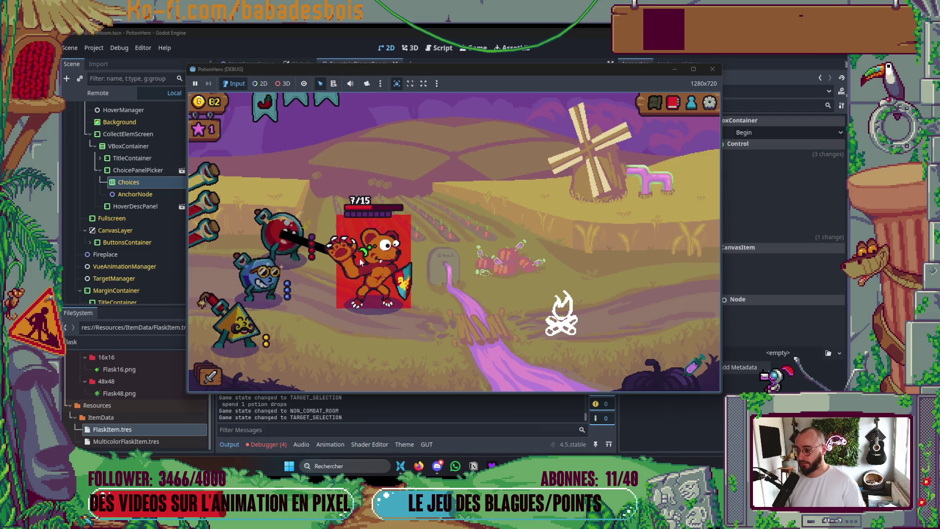
left_click(304, 260)
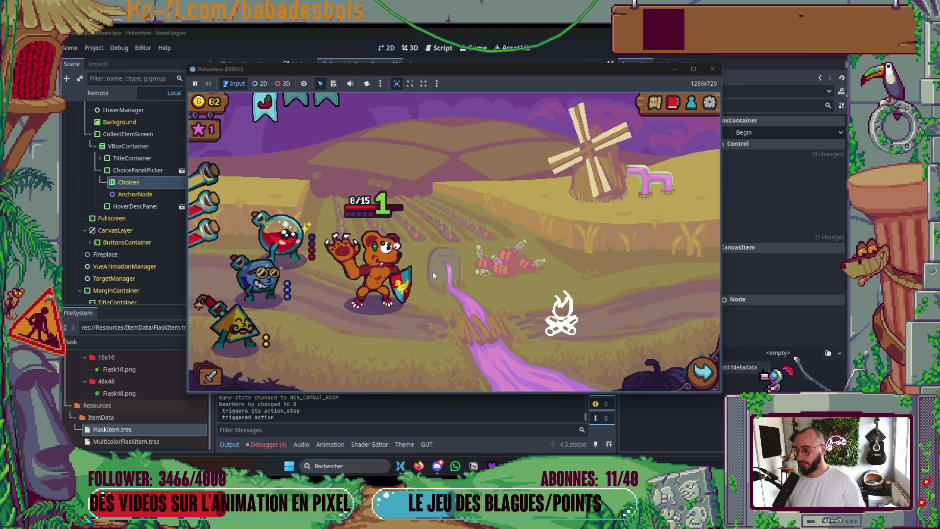
left_click(279, 235)
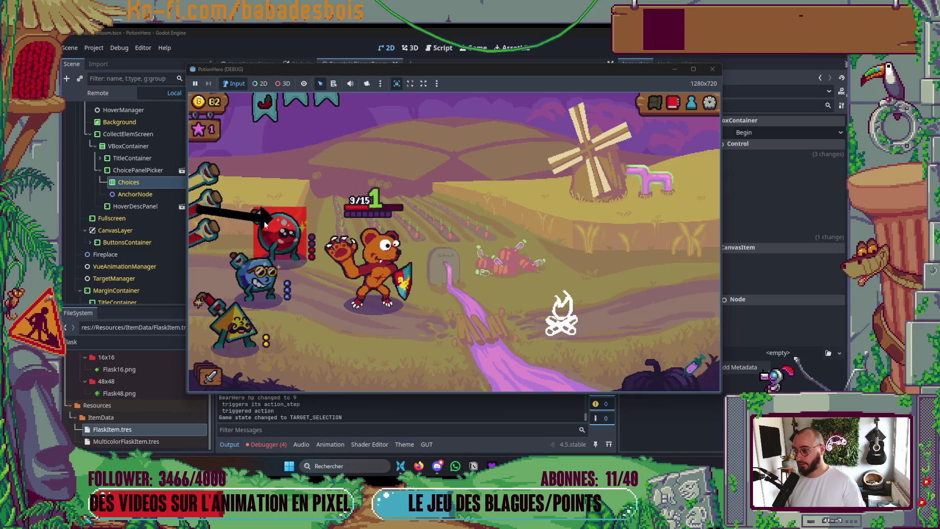
left_click(285, 234)
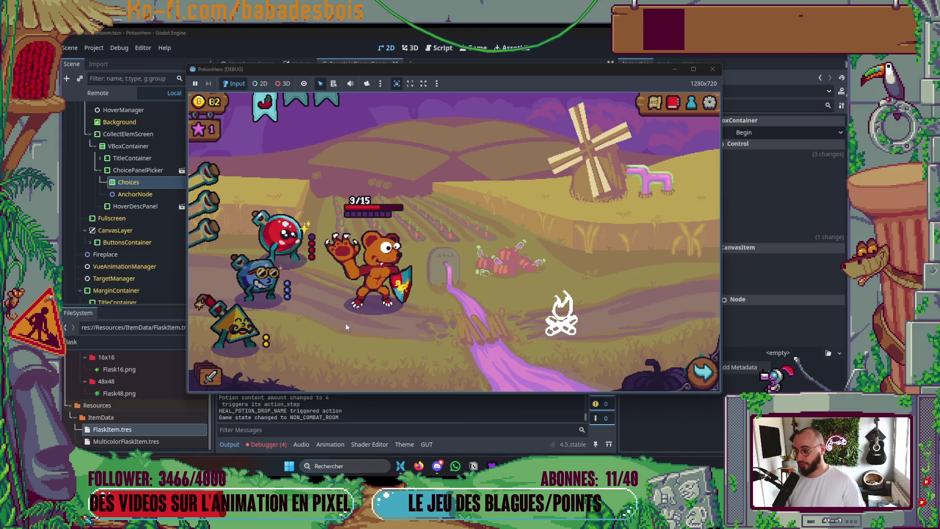
left_click(559, 316)
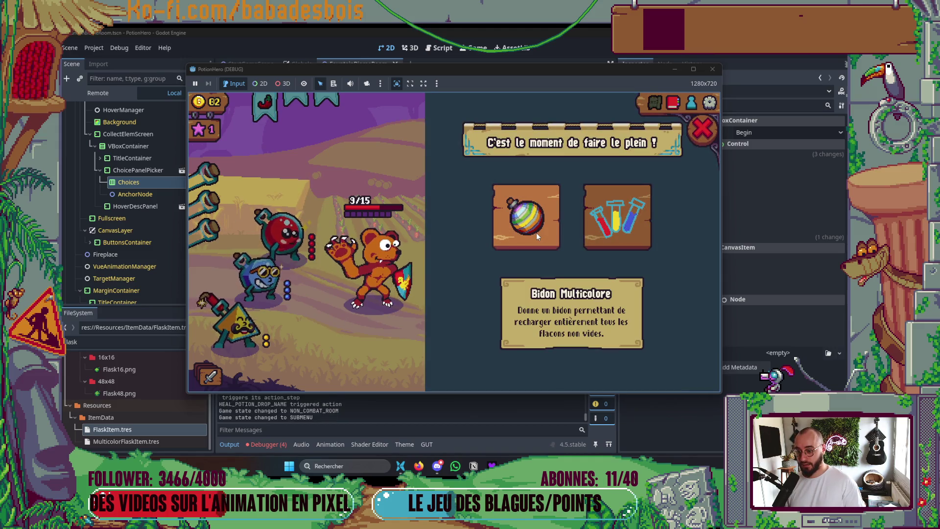
left_click(616, 231)
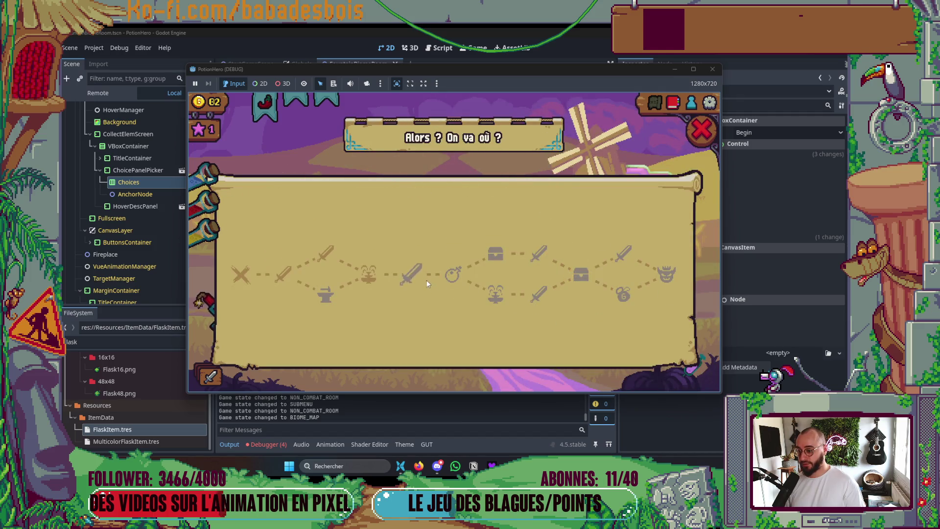
Enter the next fight against the pepper enemy, boost the bear with the blue flask, and select the chili item
left_click(414, 277)
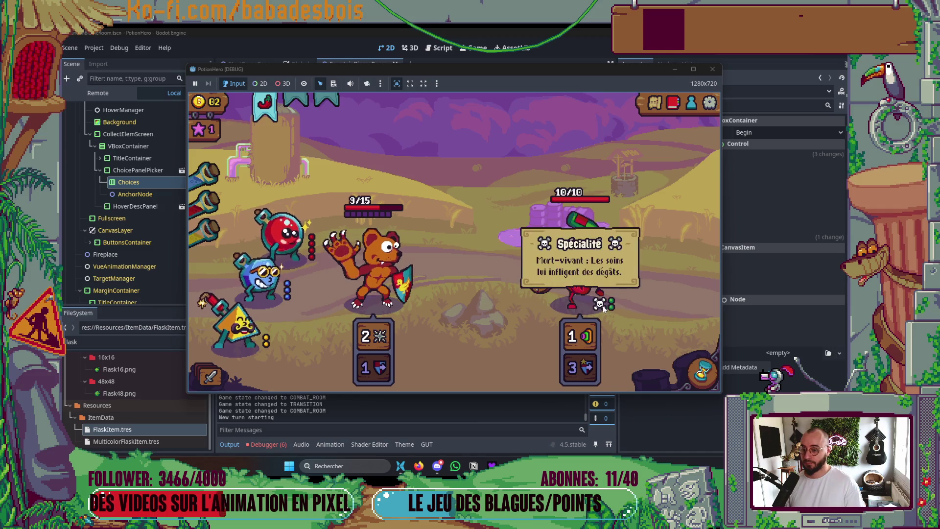
mouse_move(604, 309)
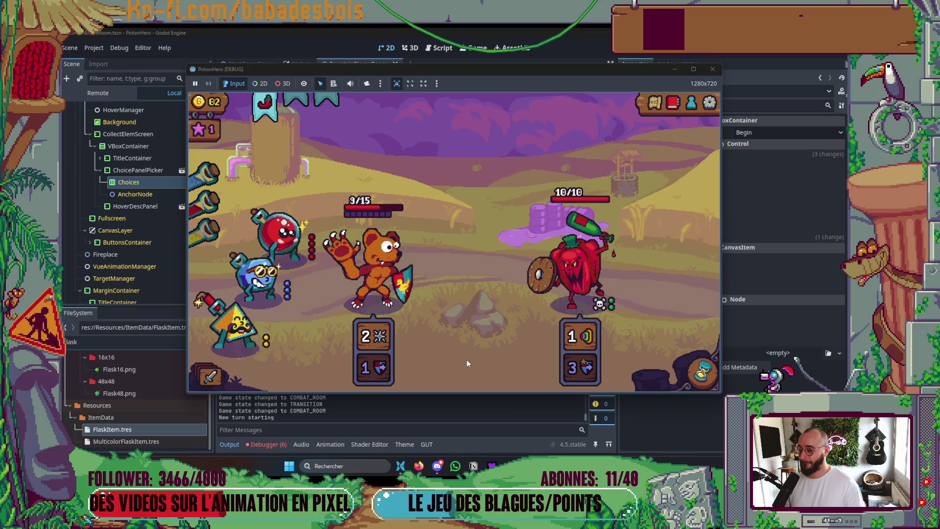
left_click(259, 276)
left_click(393, 272)
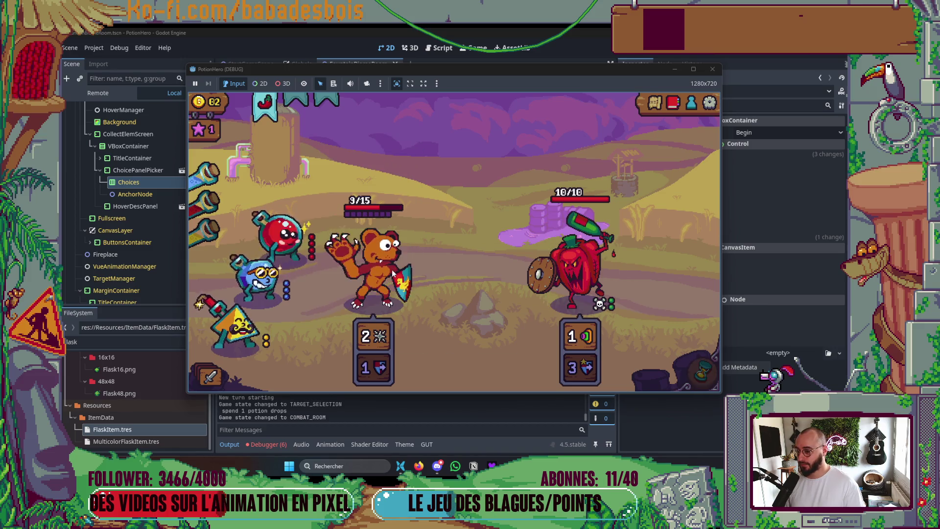
left_click(265, 106)
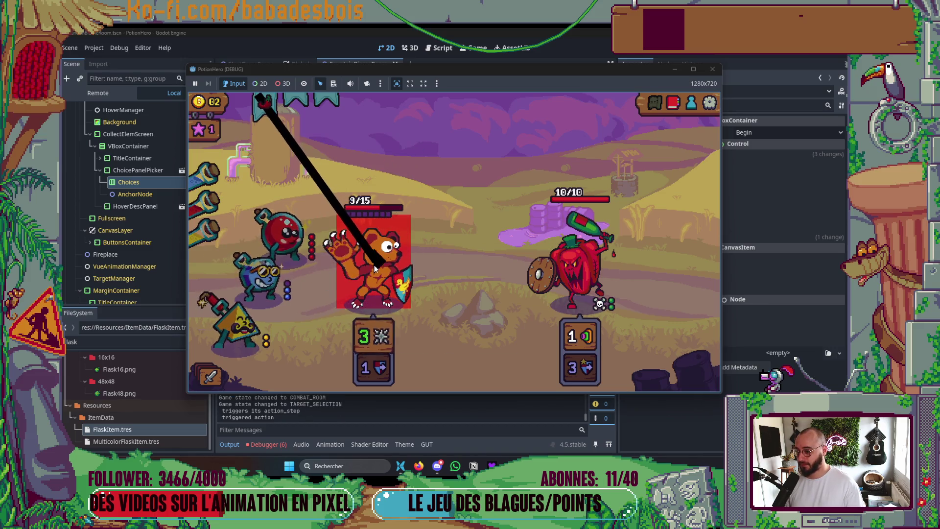
Give the chili pepper to the bear and pass two turns to the enemy
left_click(391, 277)
mouse_move(574, 325)
left_click(705, 380)
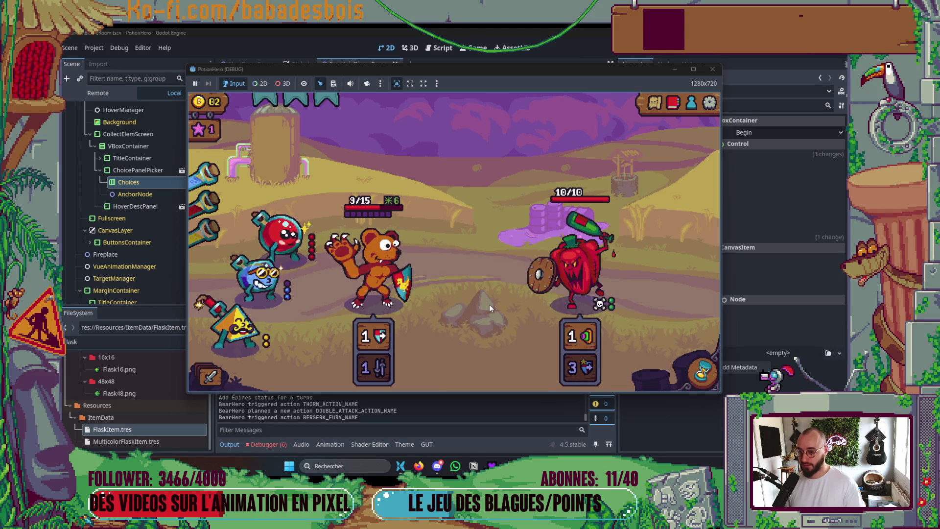
left_click(703, 375)
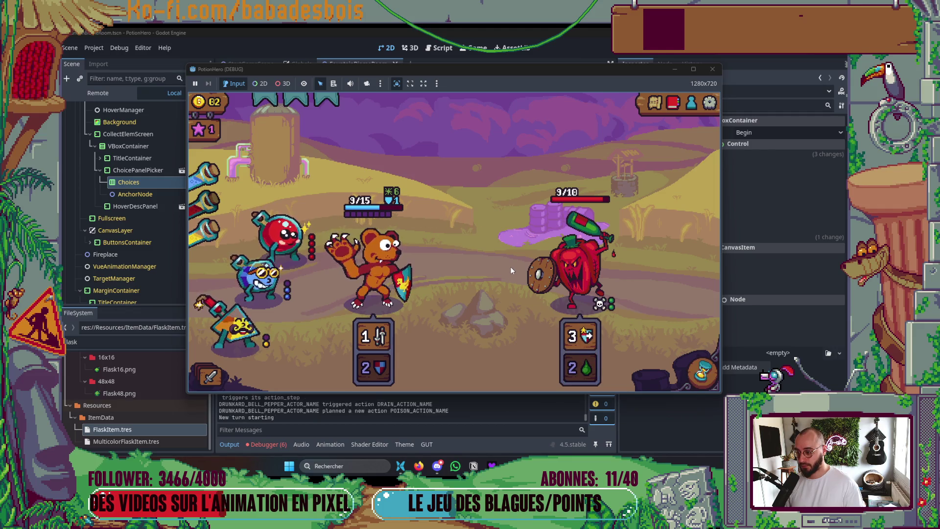
mouse_move(591, 341)
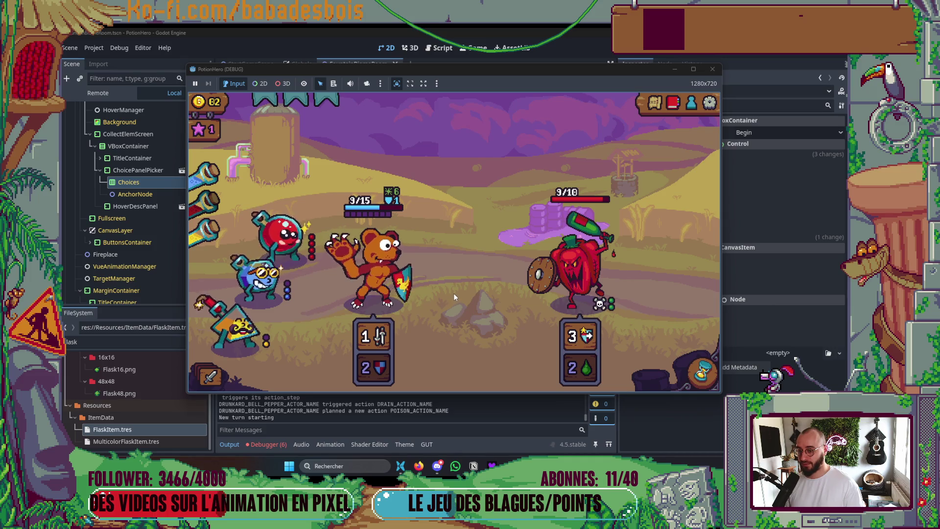
Shield the bear, raise its first action from 1 to 2 with the blue flask, and end the turn
left_click(272, 286)
left_click(420, 273)
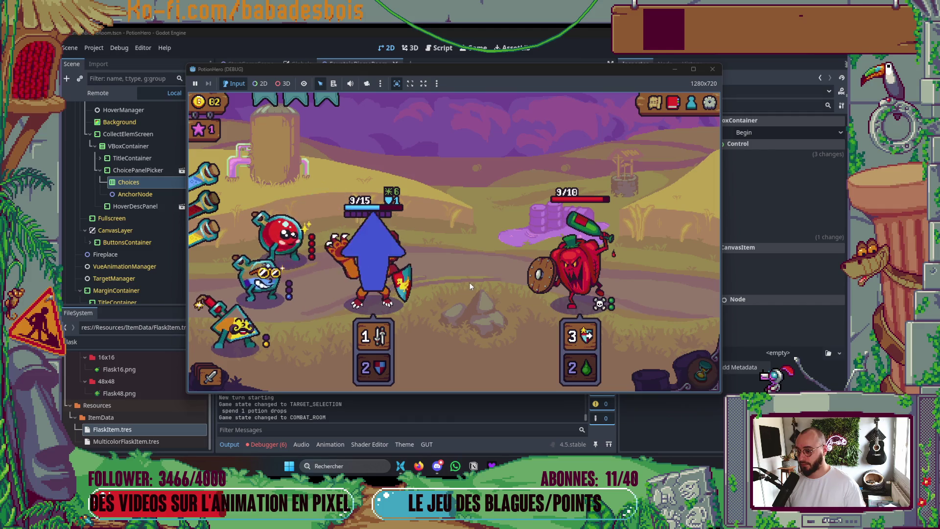
left_click(205, 169)
left_click(277, 277)
left_click(276, 278)
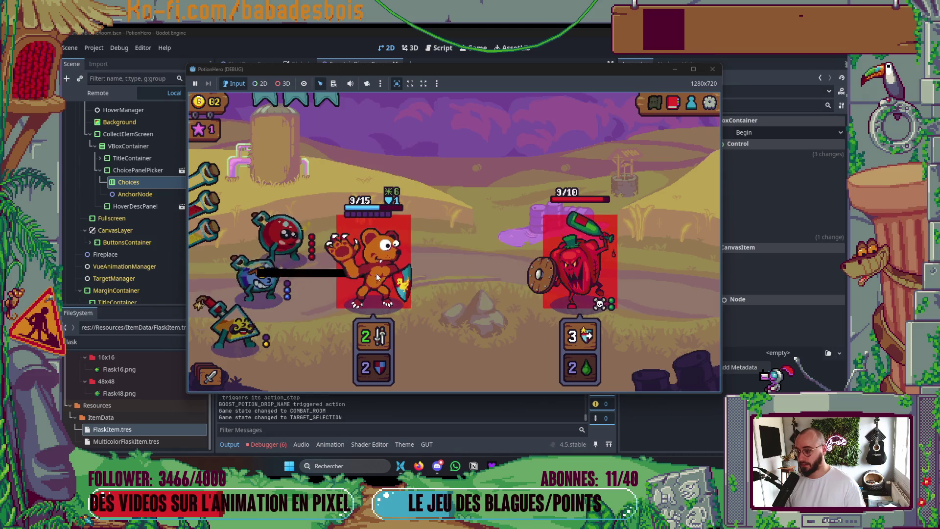
left_click(375, 274)
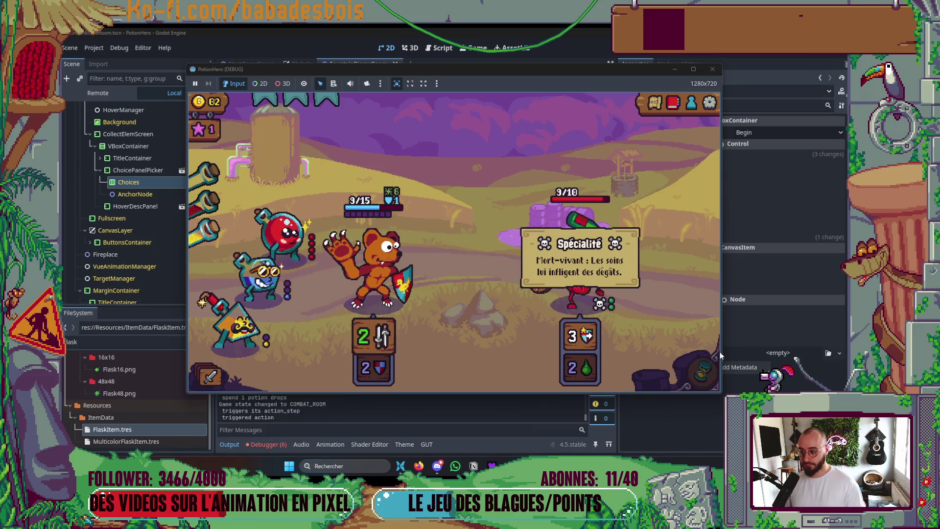
left_click(702, 373)
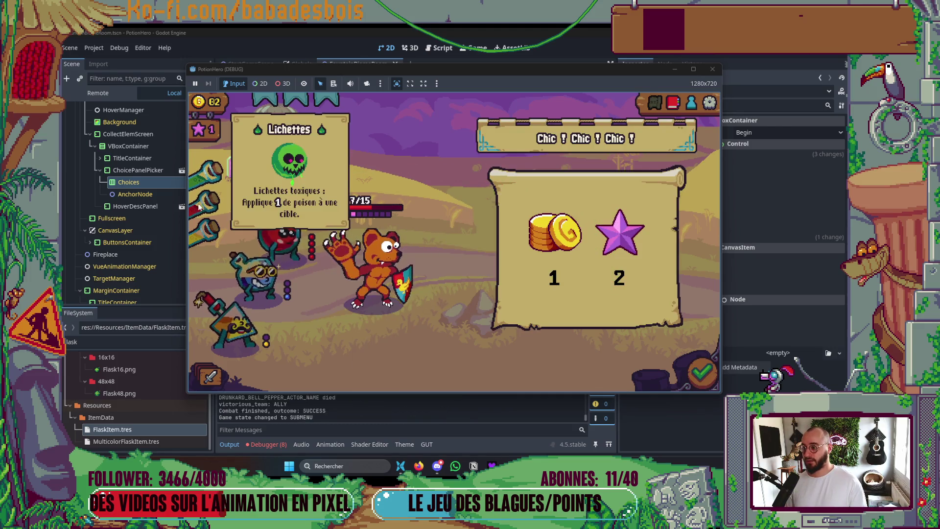
Collect the rewards for defeating Pepper and accept the Évoluer action evolution
mouse_move(199, 177)
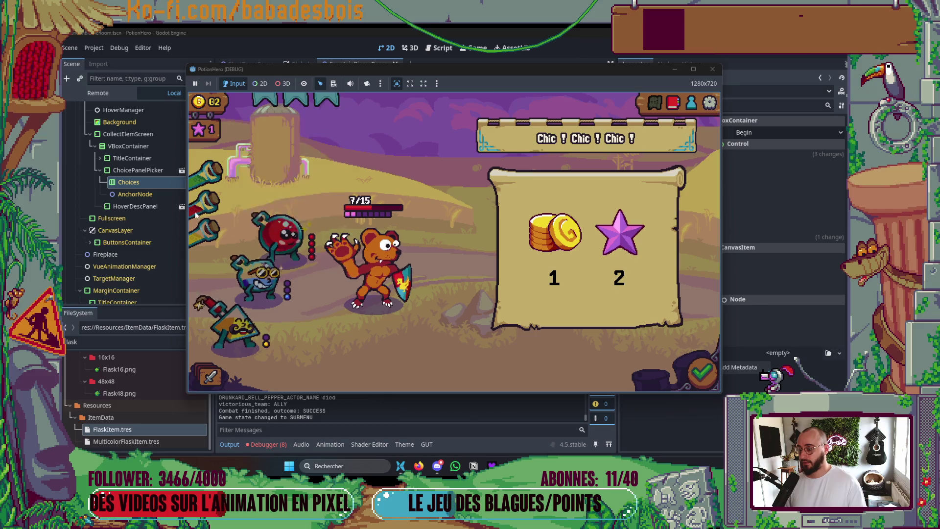
mouse_move(236, 269)
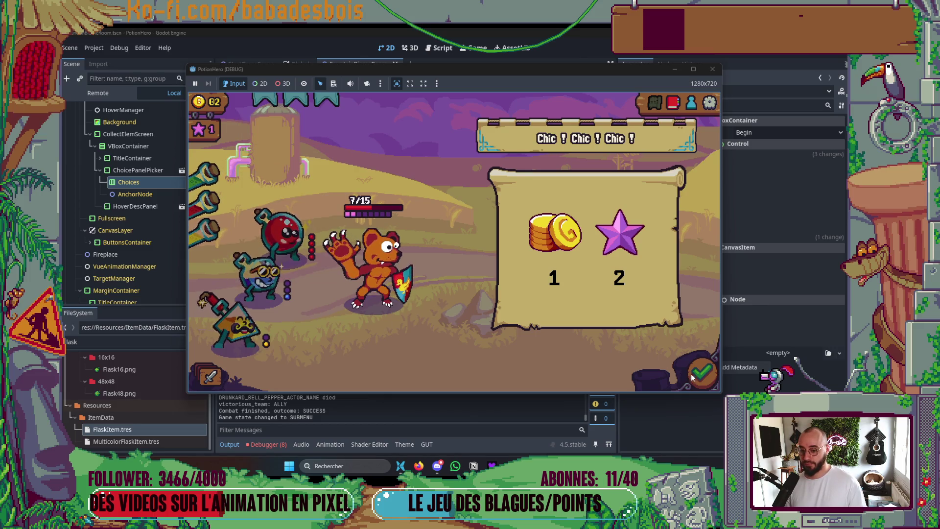
left_click(693, 375)
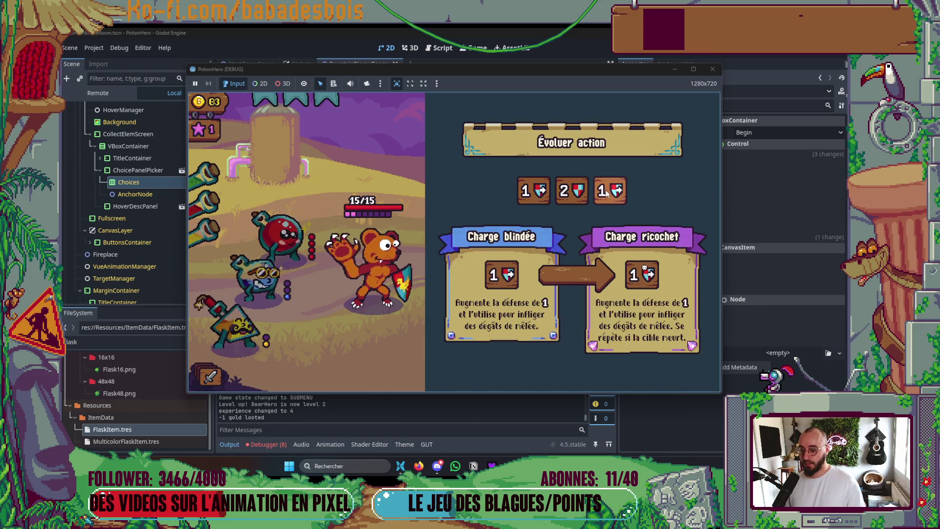
left_click(577, 193)
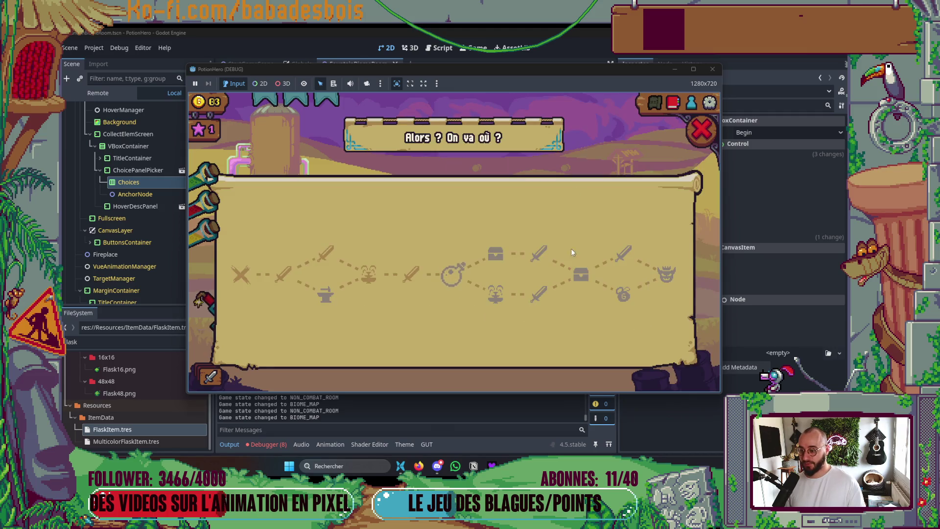
Travel to the alchemy room and mix the red and blue flasks into a purple potion
left_click(451, 268)
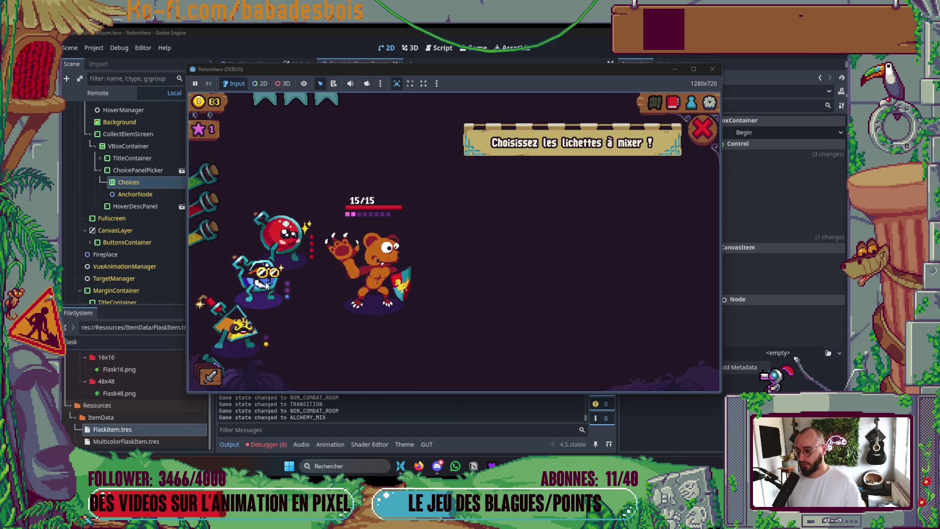
left_click(292, 240)
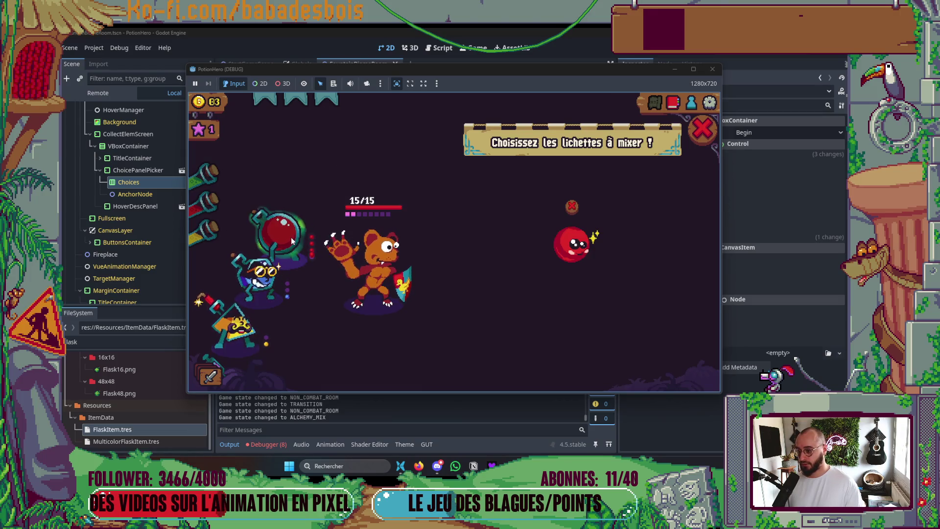
left_click(256, 289)
mouse_move(648, 244)
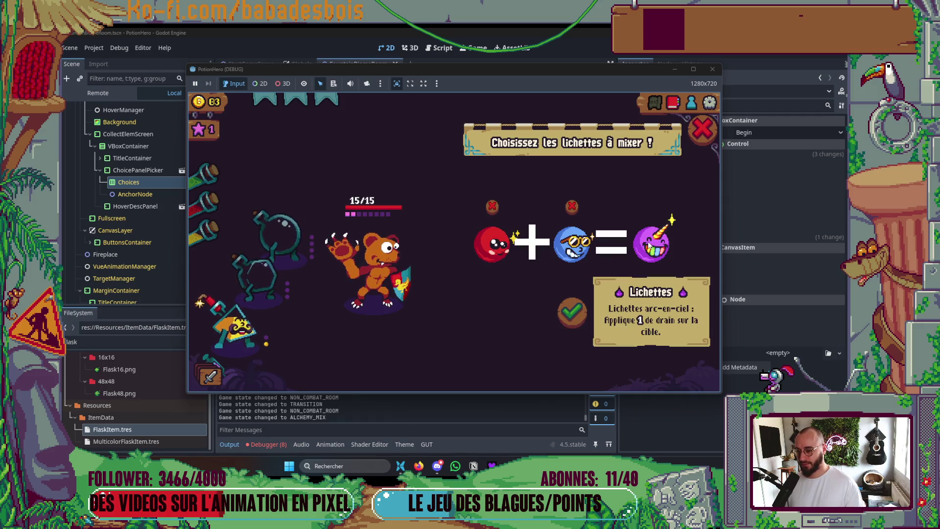
left_click(573, 311)
left_click(287, 242)
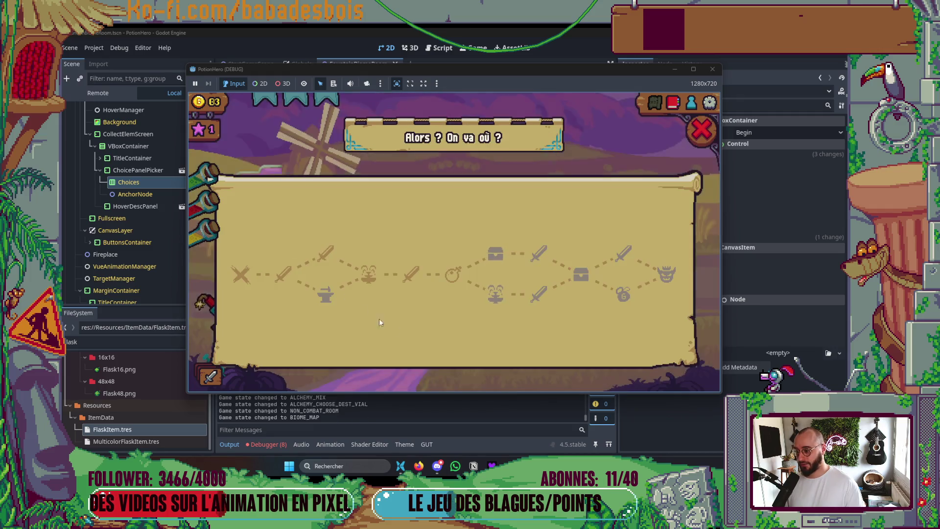
Apply the poison potion to the skull-faced flask
left_click(701, 129)
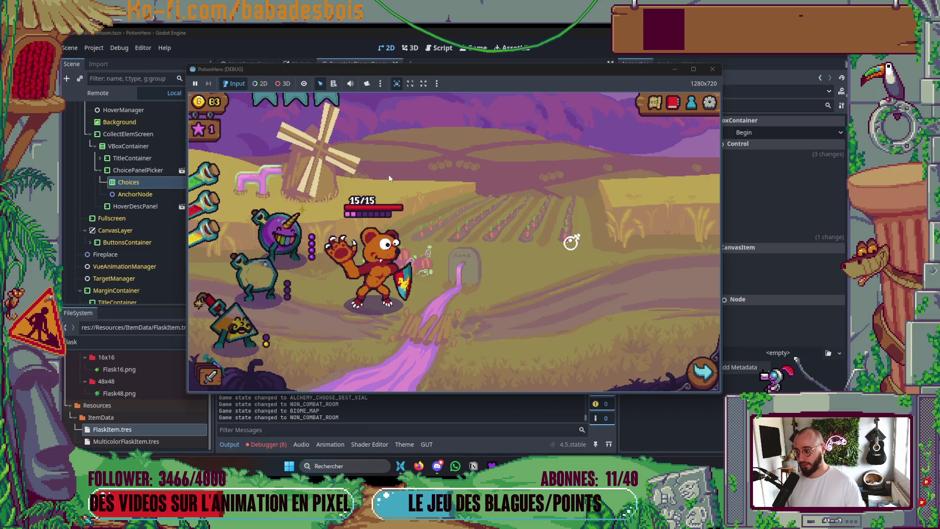
left_click(250, 269)
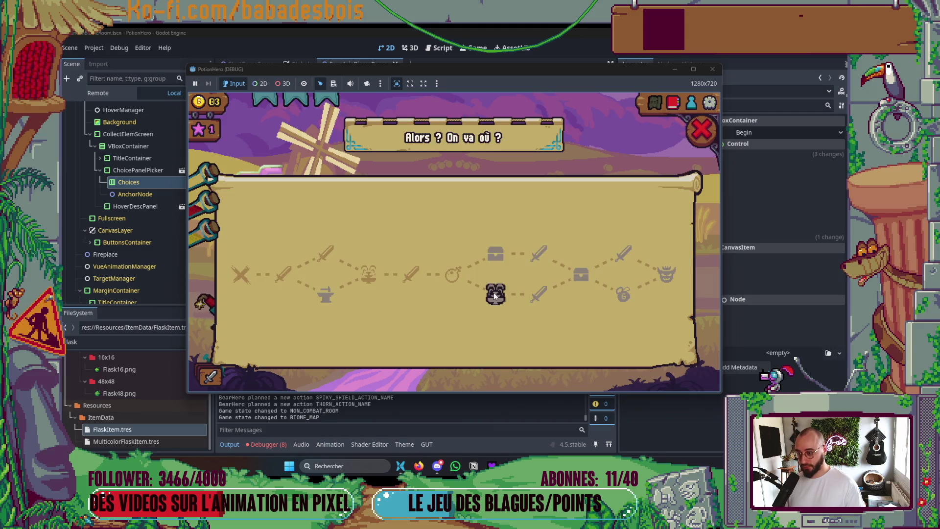
left_click(699, 133)
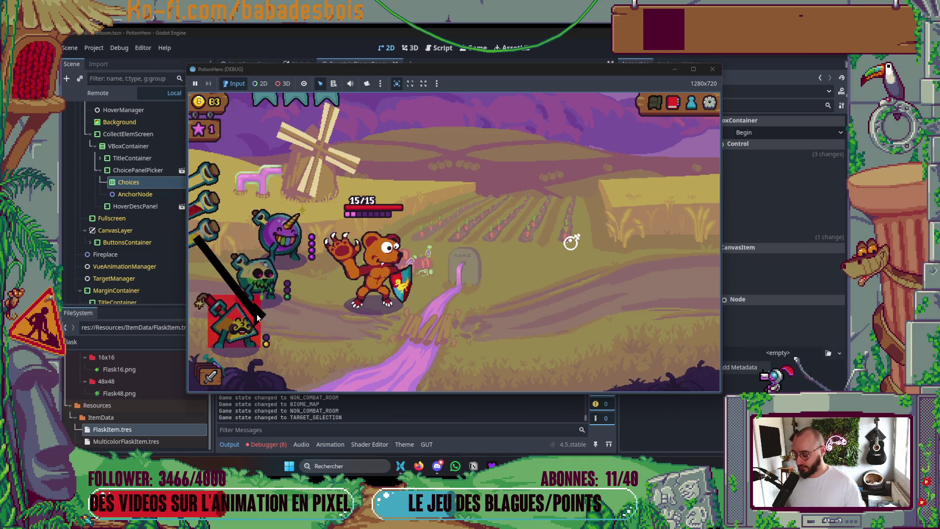
Travel from the alchemy room to the chest room on the map
left_click(646, 103)
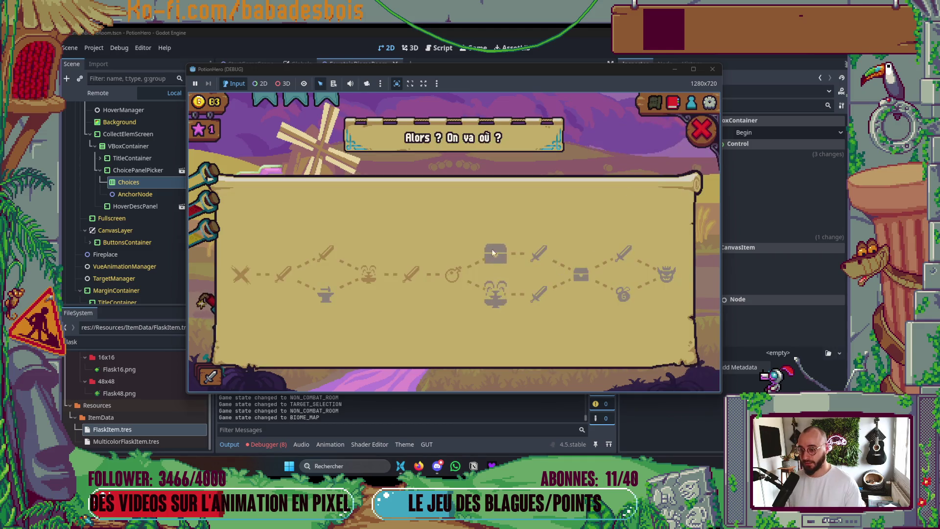
left_click(700, 131)
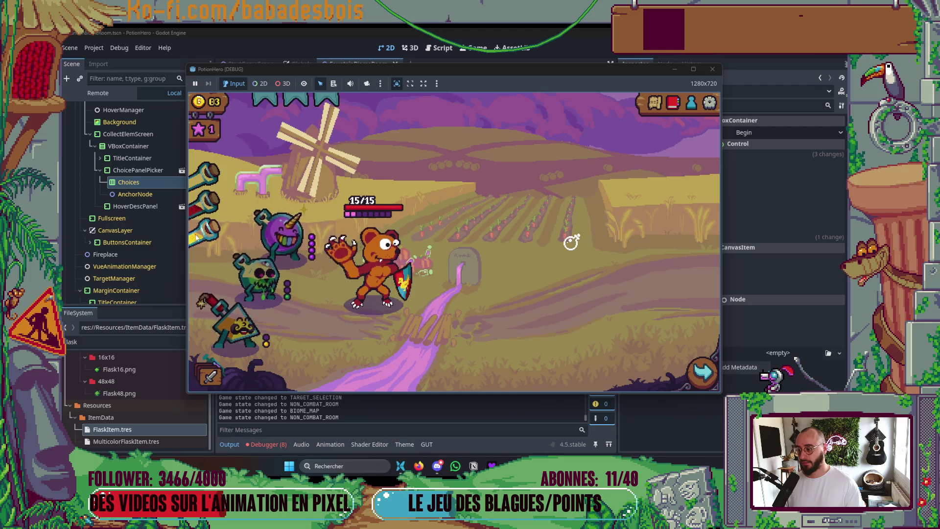
mouse_move(295, 219)
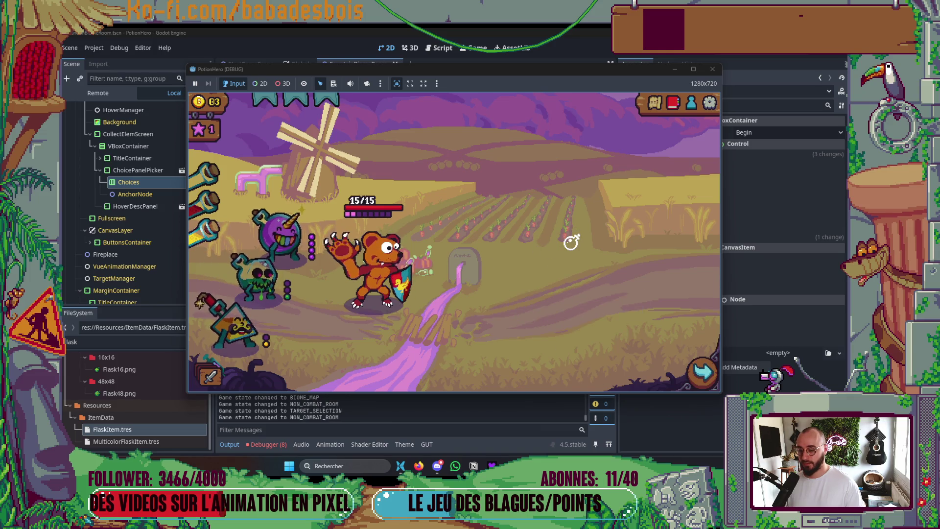
left_click(688, 370)
left_click(511, 268)
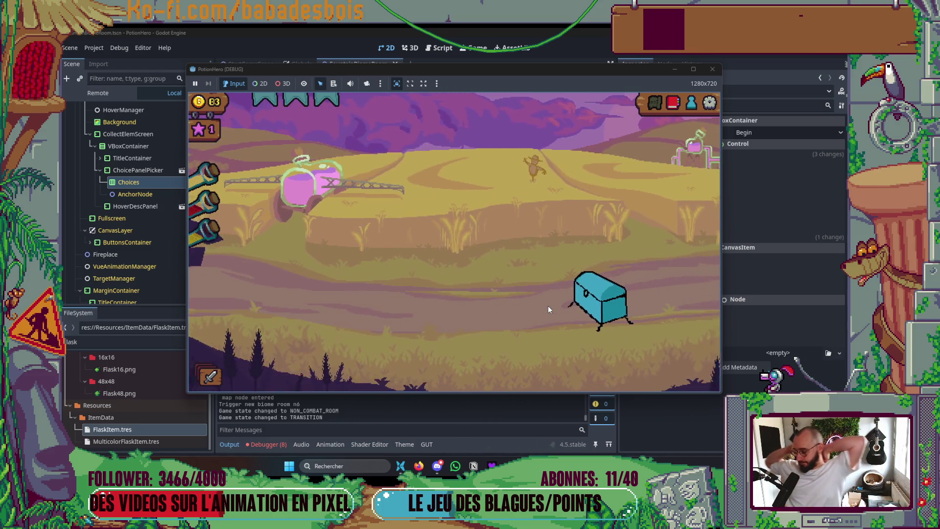
Open the chest to reveal its 'Un choix cornélien !' two-card choice, then stop the playtest
left_click(584, 301)
mouse_move(626, 224)
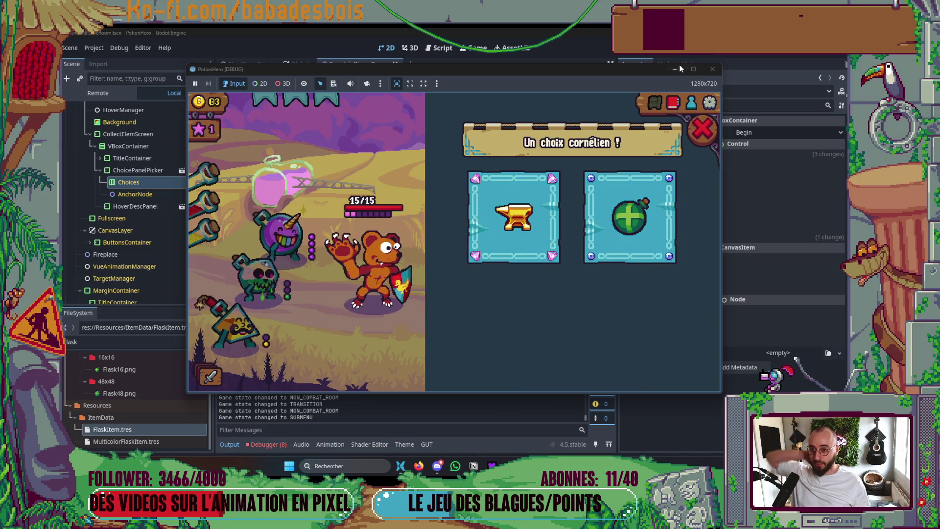
left_click(712, 69)
Open Chest.tscn through the quick scene search with 'Che'
key("ctrl+shift+o")
type("Che")
key("Return")
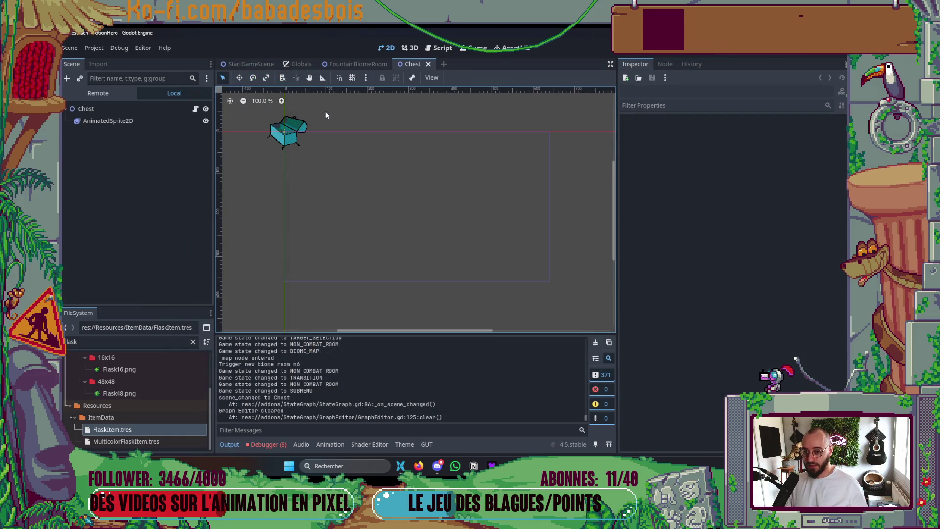
Open the ChestBiomeRoom scene through the quick scene search with 'chestbiome'
key("ctrl+shift+o")
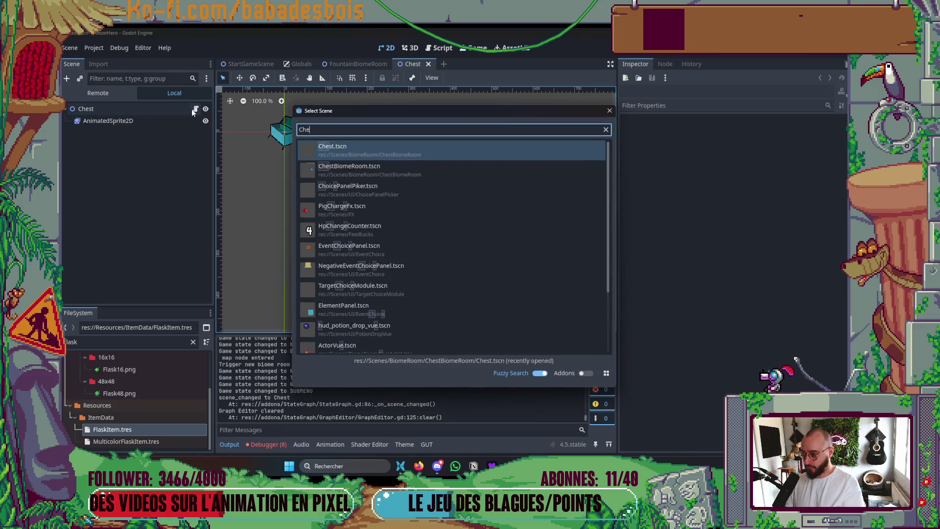
type("chestbiome")
key("Return")
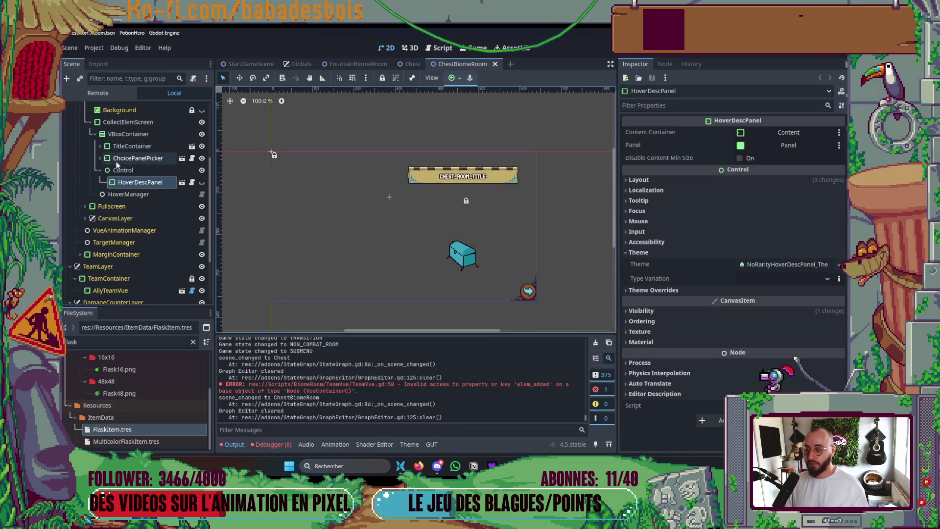
Set the root's Event Options array size to 0, save, and run the scene with F6
scroll(116, 161, "up", 5)
left_click(125, 109)
left_click(784, 143)
left_click_drag(751, 157, 751, 178)
key("ctrl+s")
key("F6")
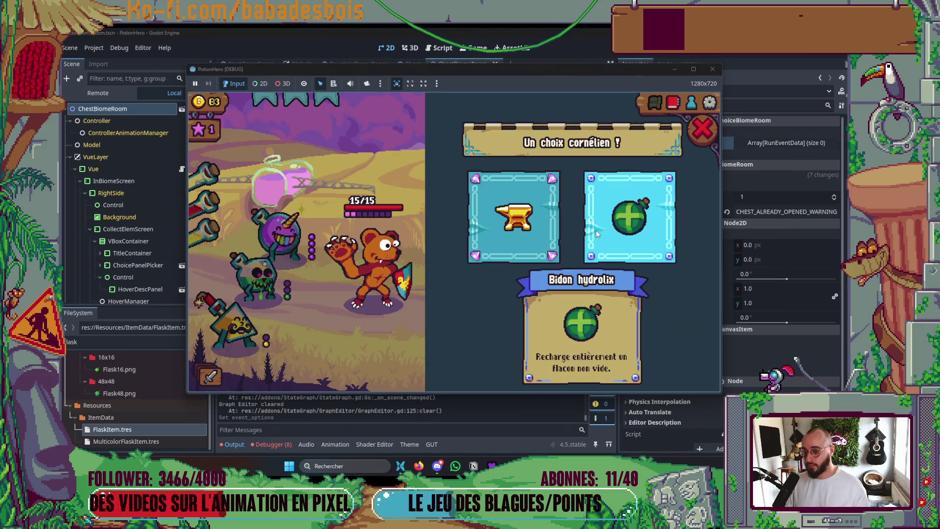
Take the Bidon hydrolix flask, confirm the chest won't reopen, and travel to the next combat room
left_click(656, 228)
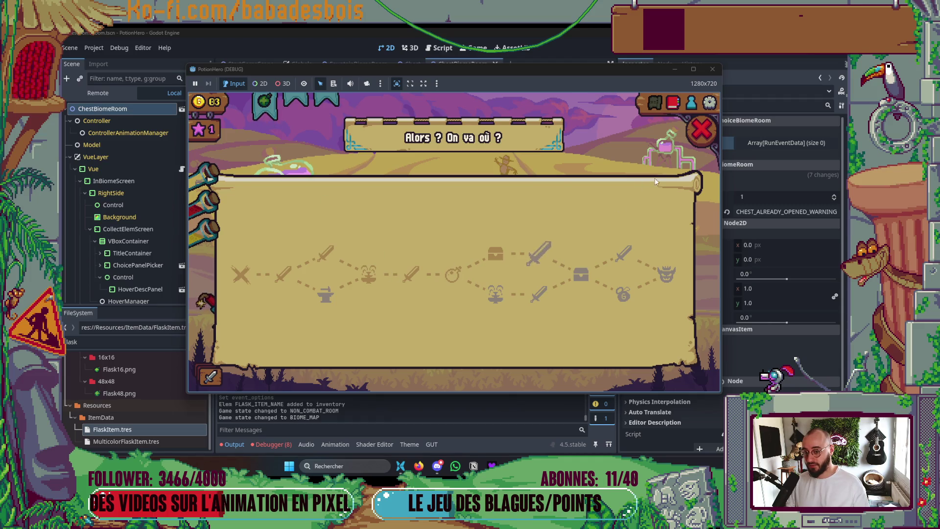
left_click(701, 130)
left_click(558, 310)
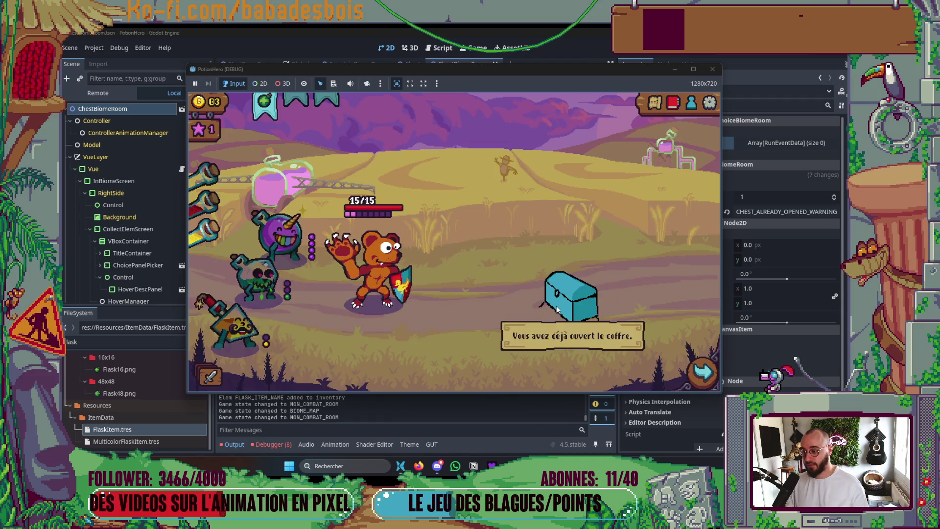
left_click(703, 372)
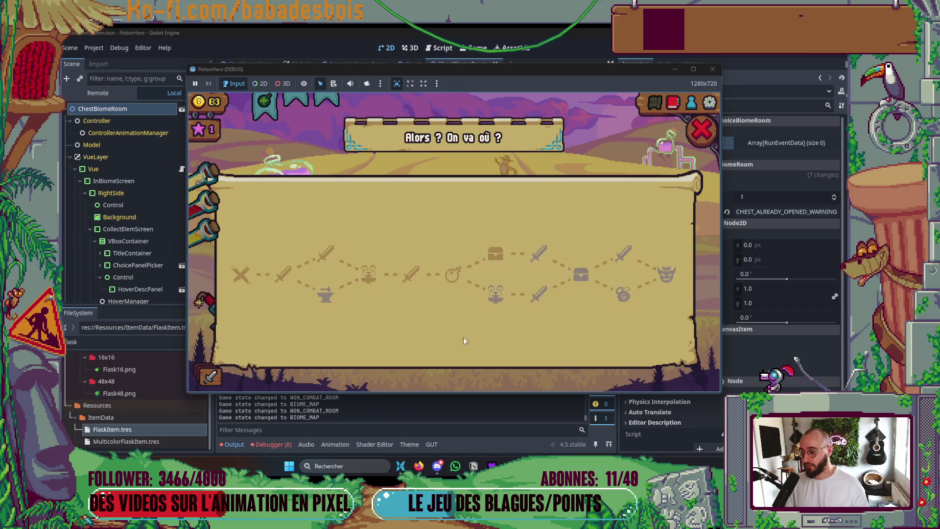
left_click(545, 254)
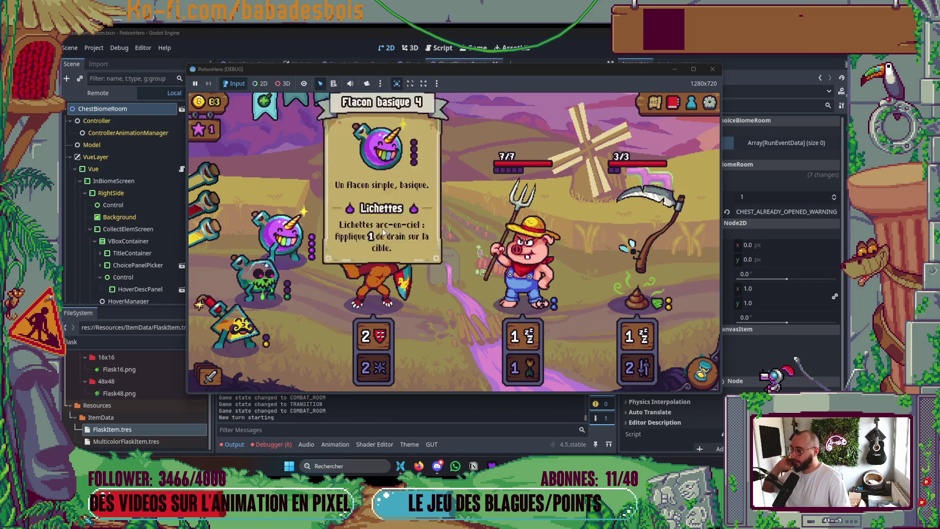
mouse_move(396, 242)
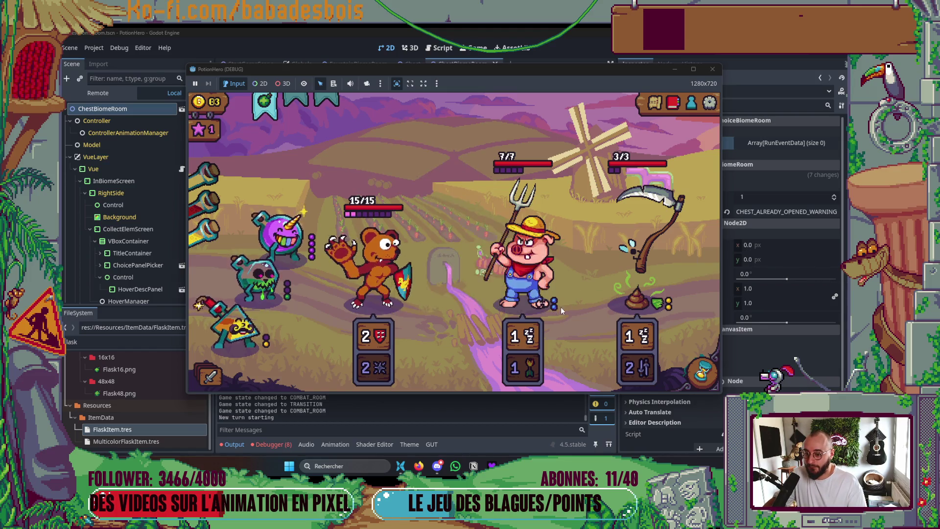
mouse_move(512, 276)
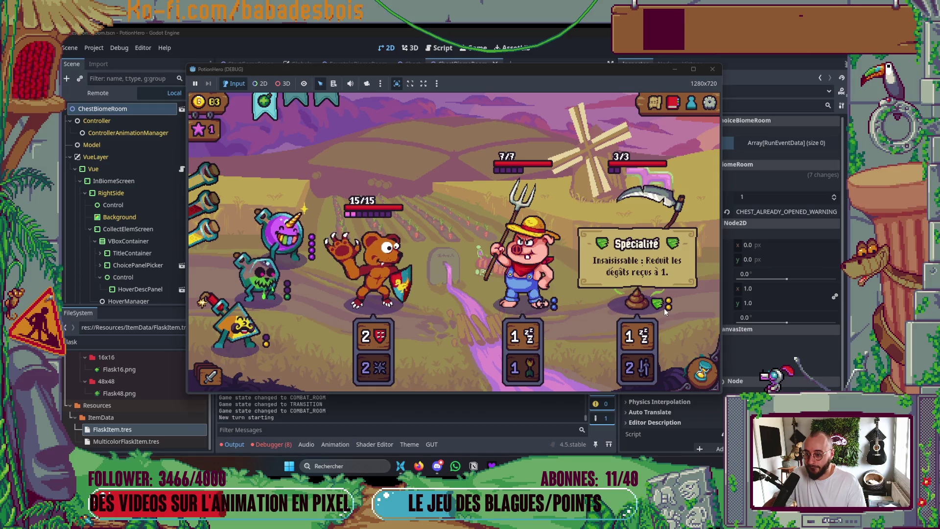
mouse_move(667, 304)
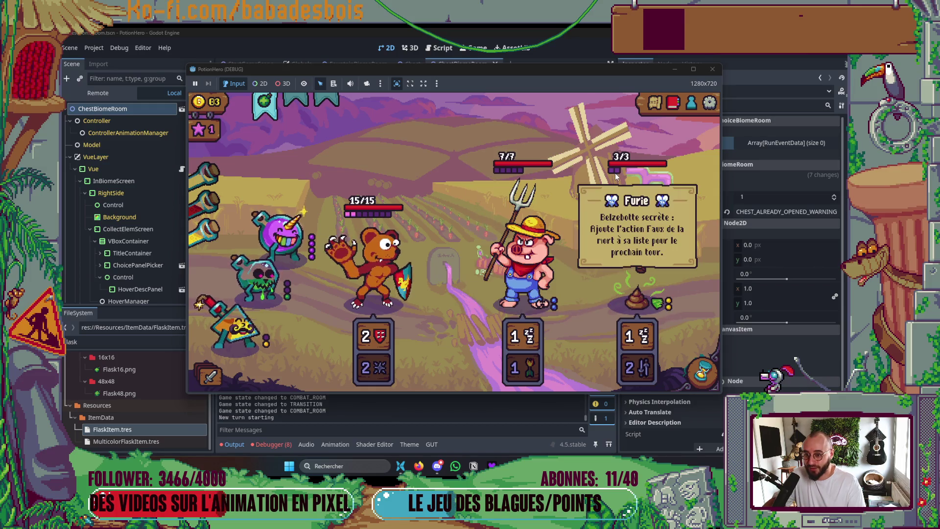
mouse_move(511, 176)
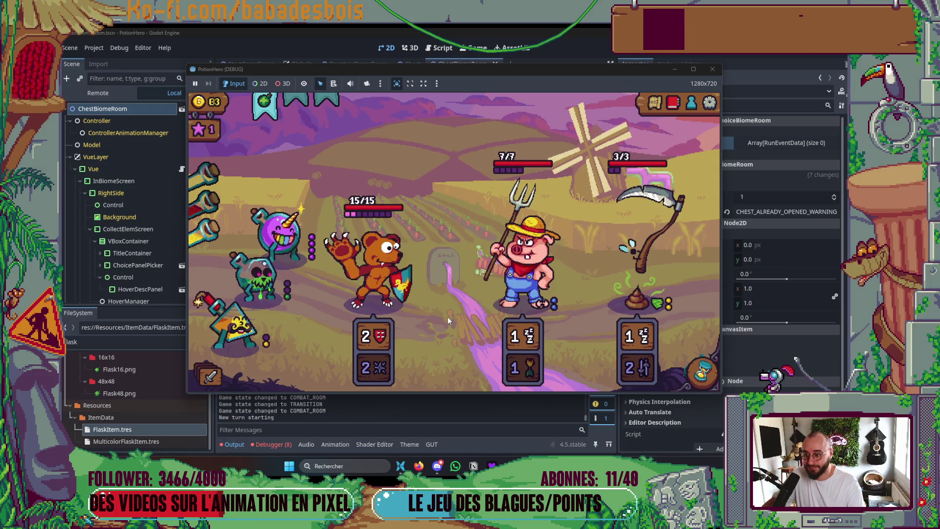
mouse_move(372, 342)
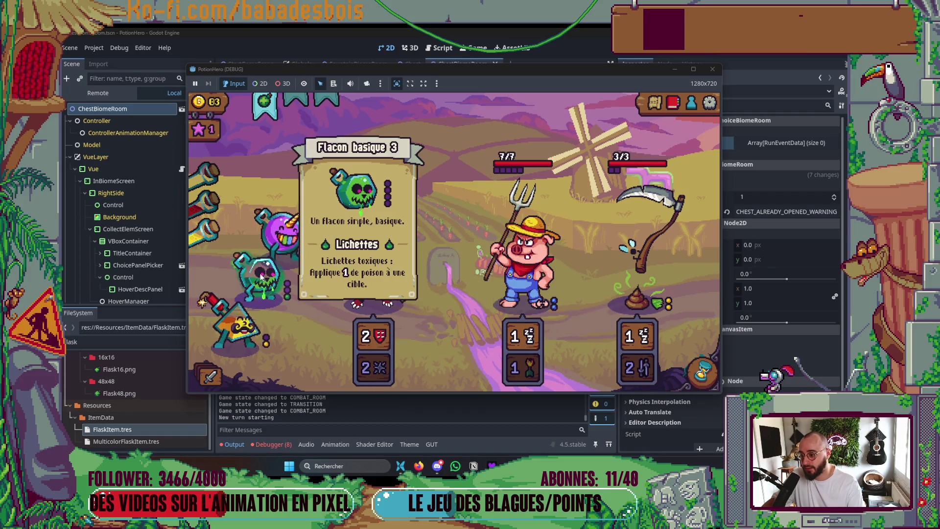
mouse_move(281, 215)
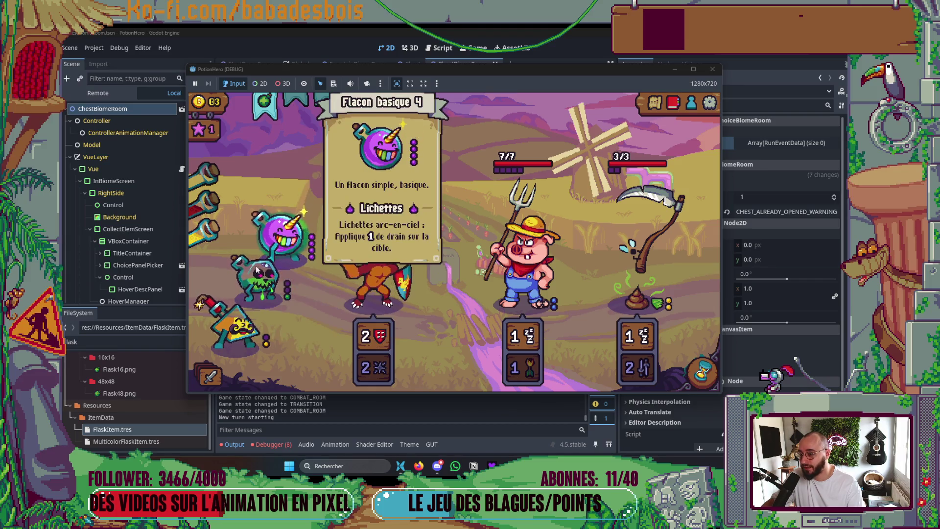
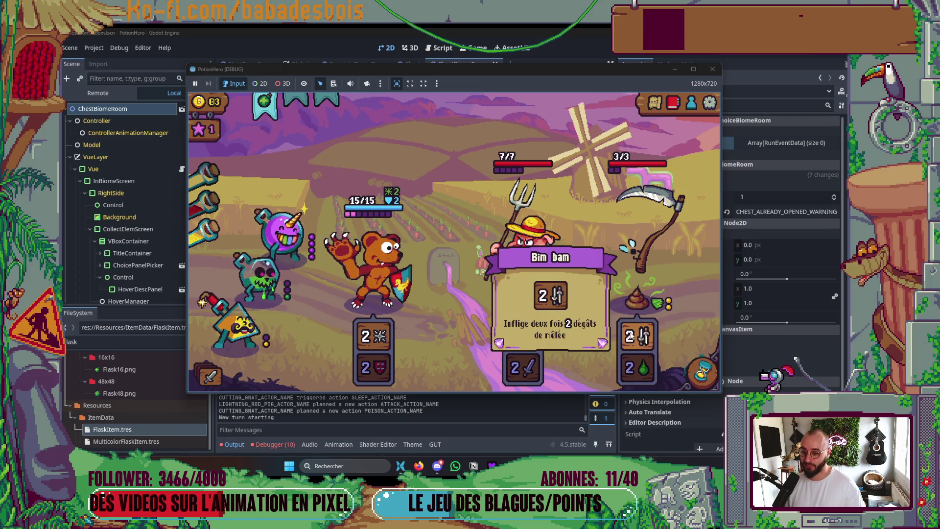
End three turns in the PotionHero debug run until the farmer pig is killed
mouse_move(659, 266)
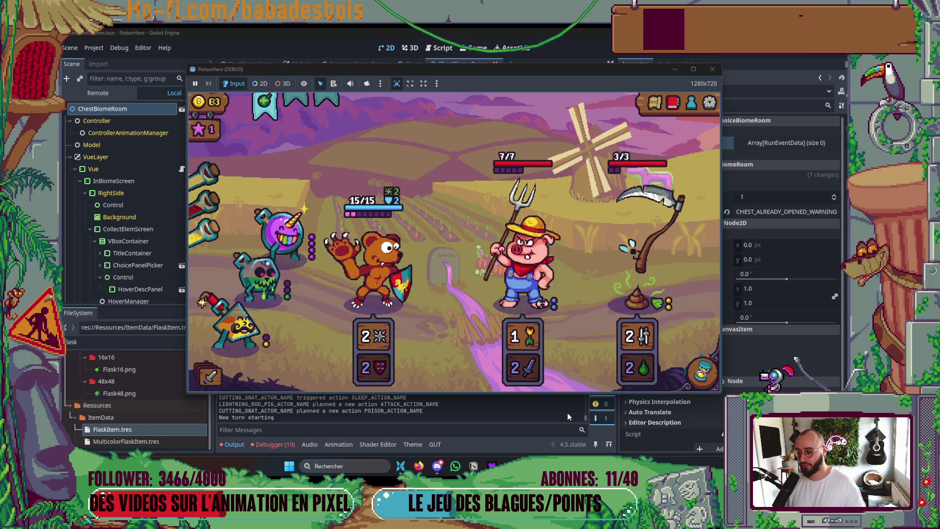
left_click(711, 376)
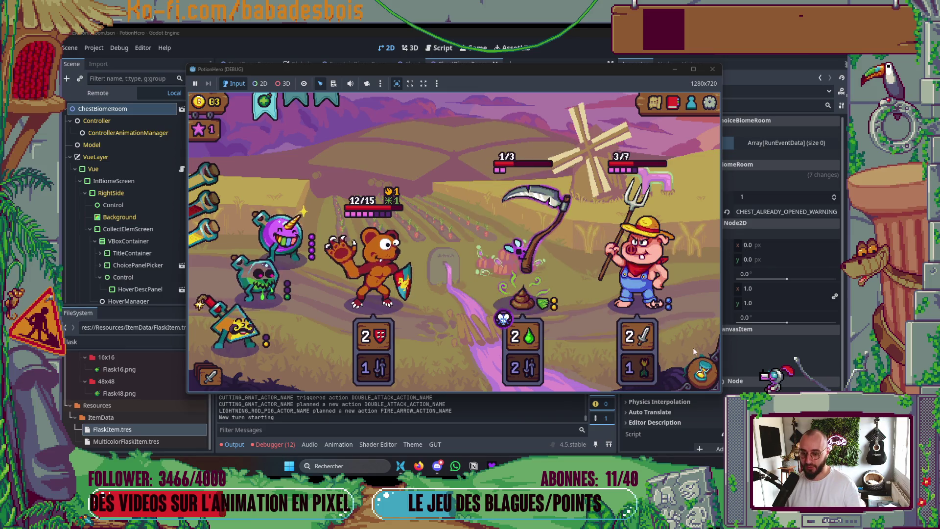
left_click(698, 364)
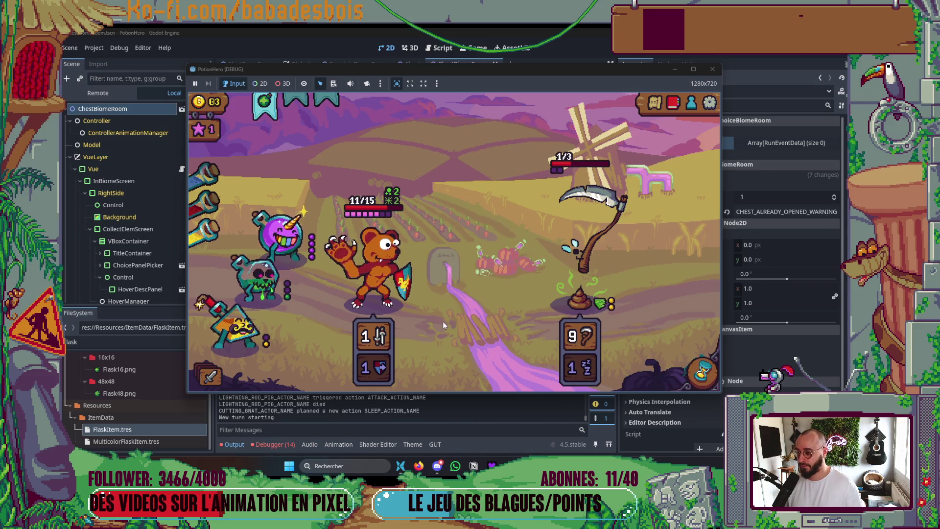
left_click(701, 373)
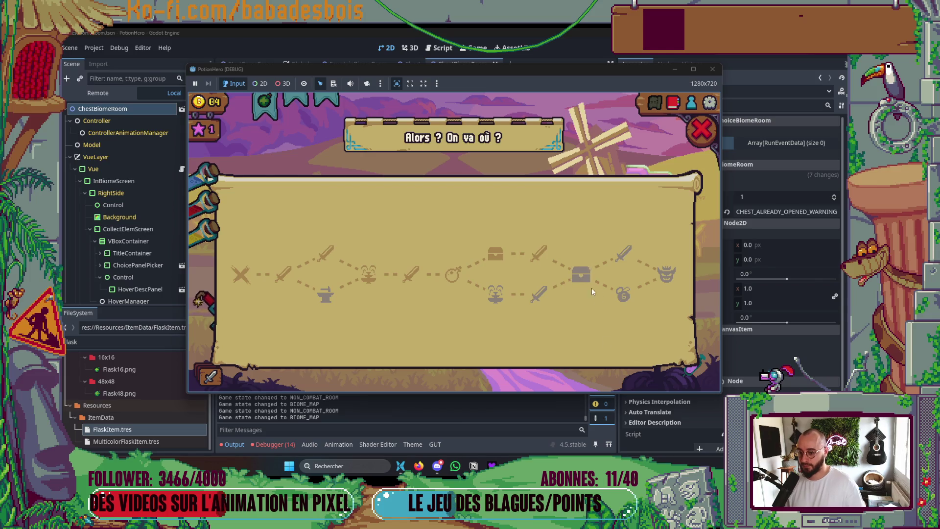
Enter the chest room, take the bomb flask reward, and move on to the next farm area
left_click(584, 279)
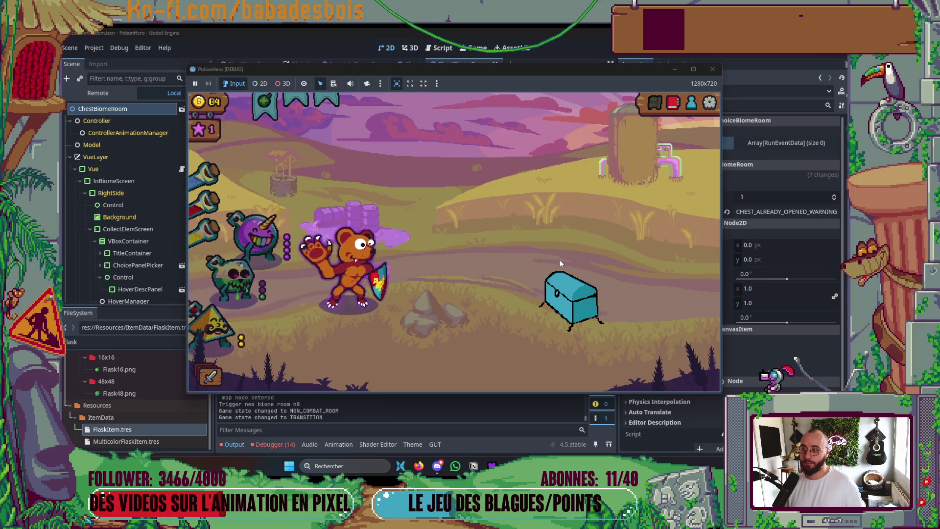
left_click(580, 290)
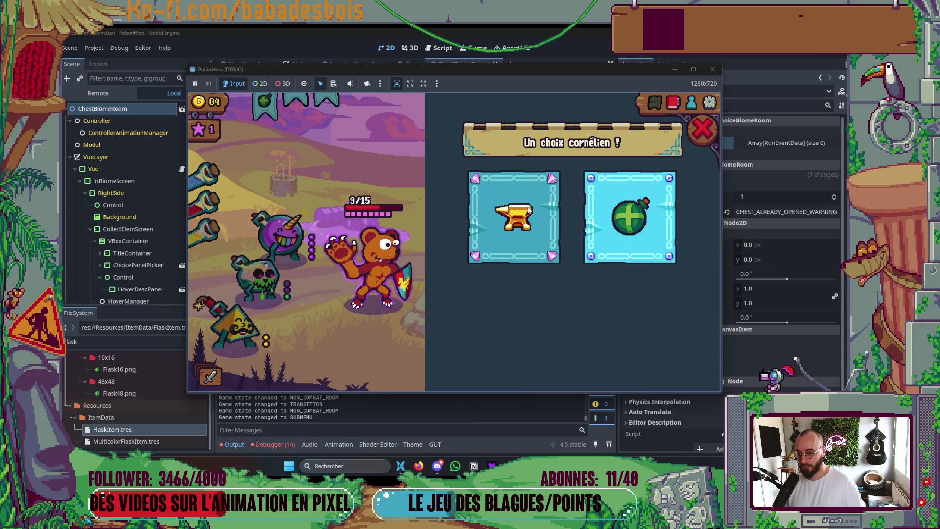
left_click(644, 209)
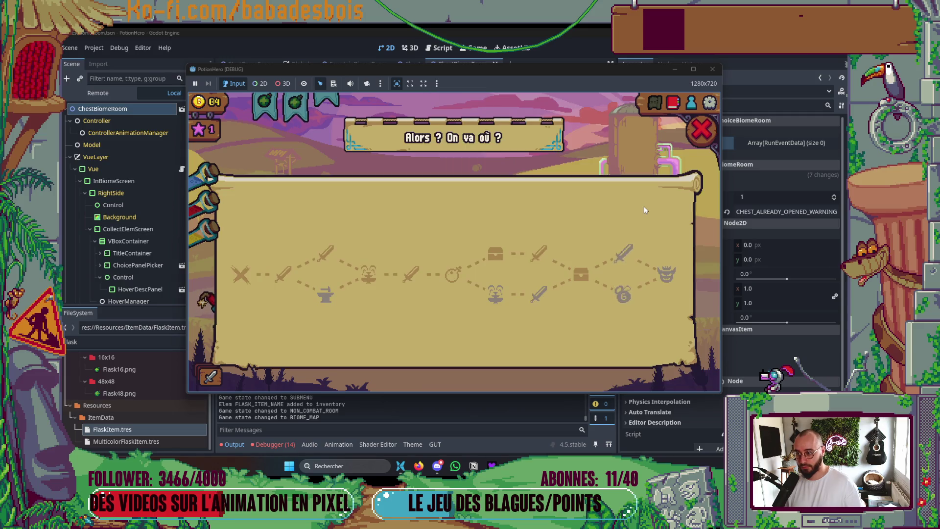
left_click(621, 293)
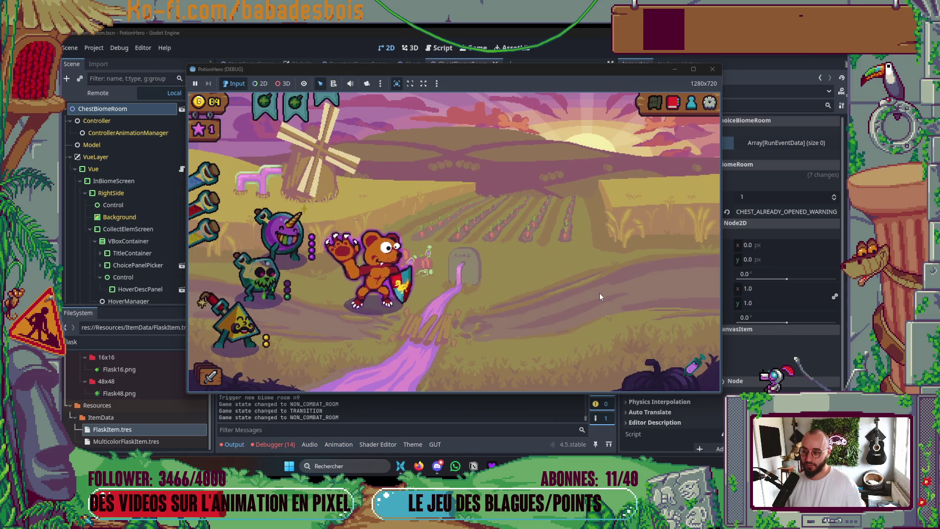
Buy the Flacon à paille 3 for 3 gold in the shop, replacing an existing flask
left_click(570, 267)
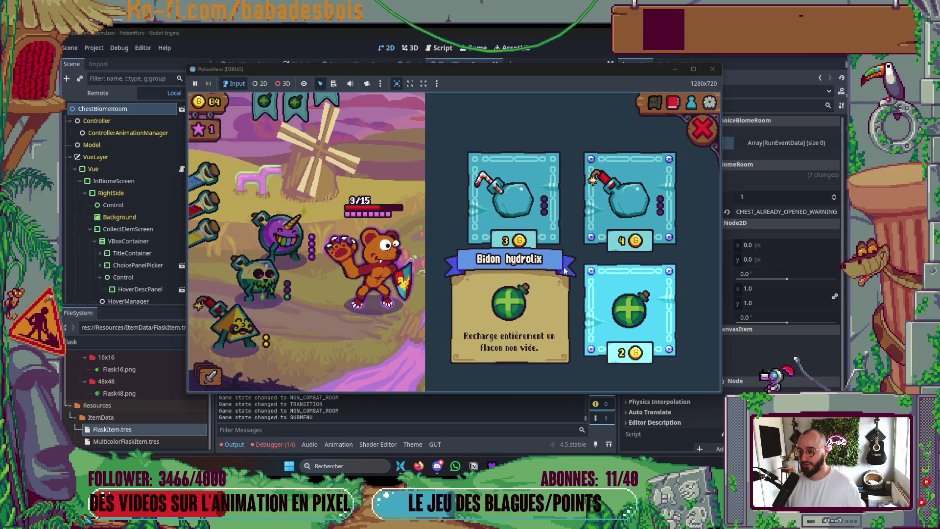
left_click(538, 210)
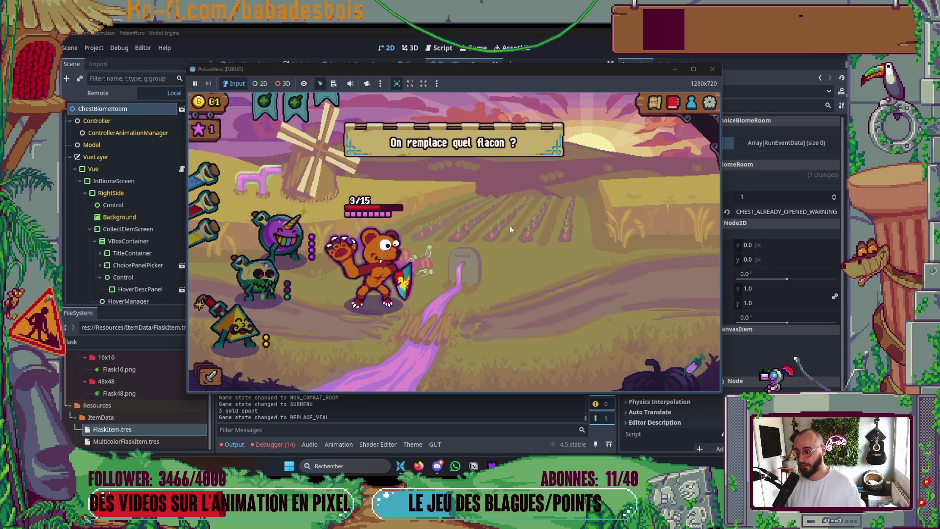
left_click(257, 277)
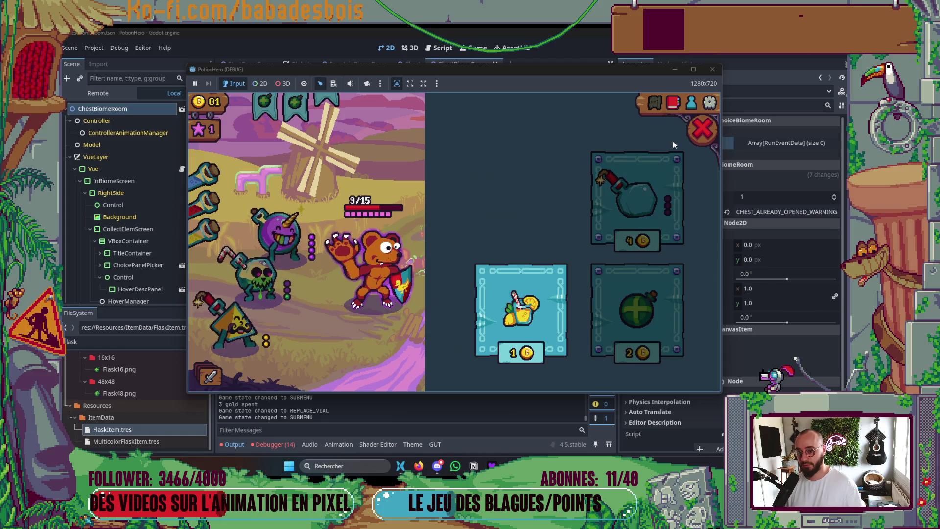
Leave the shop and enter the next fight against a pig and a scarecrow
left_click(700, 130)
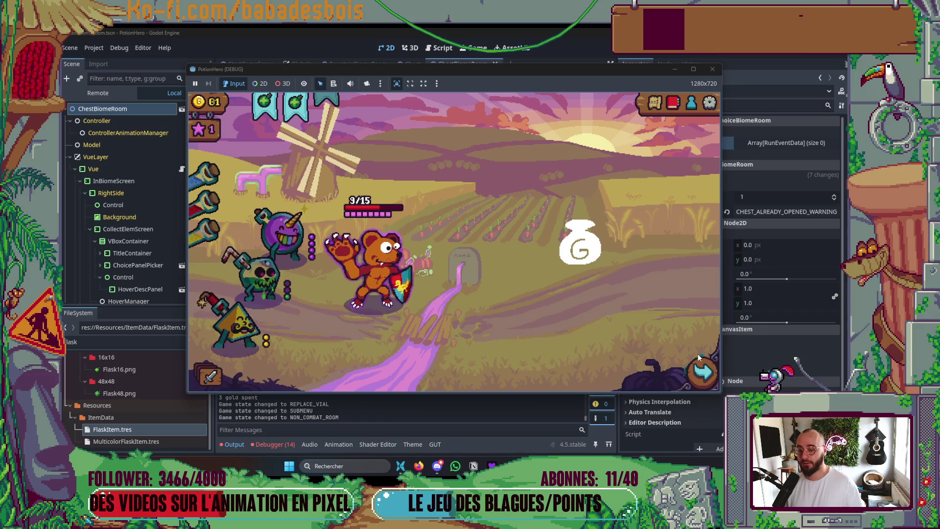
left_click(696, 365)
left_click(661, 273)
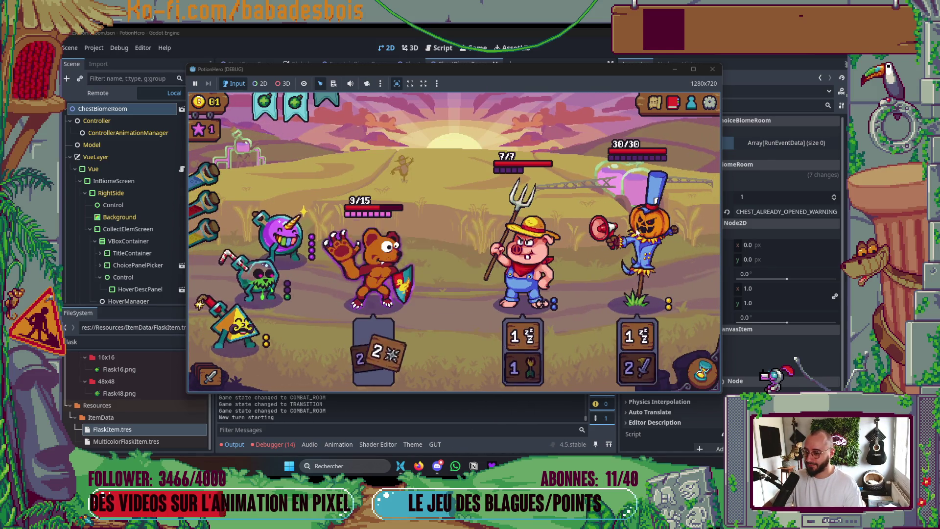
End two turns while reading the enemy and intent cards, until the farmer pig falls
mouse_move(520, 258)
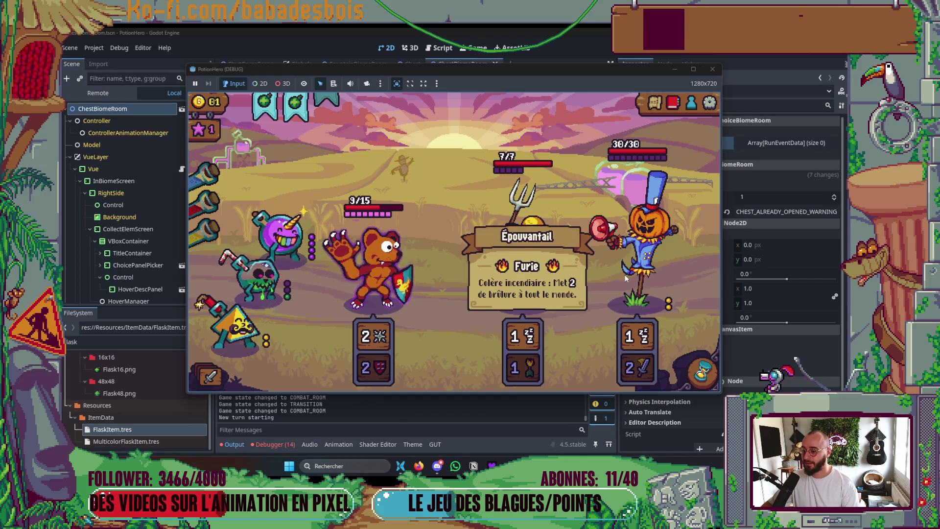
left_click(686, 379)
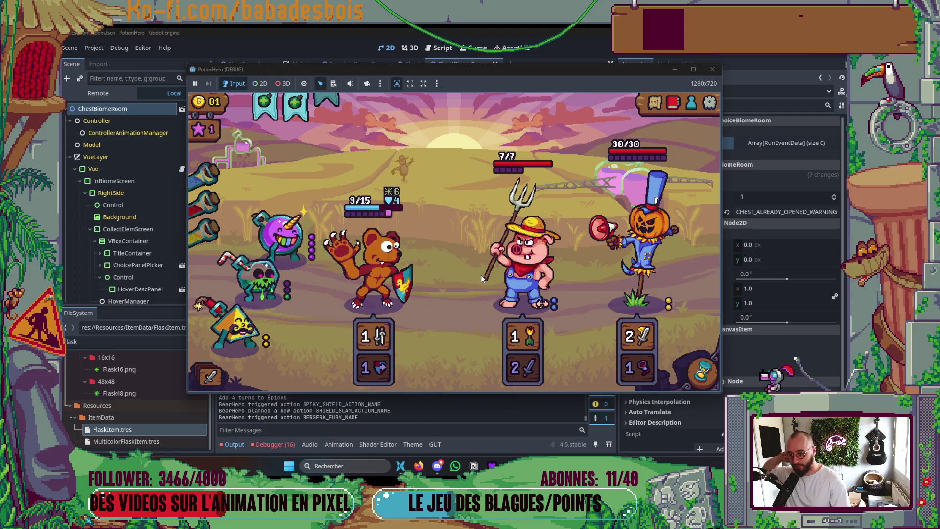
mouse_move(498, 310)
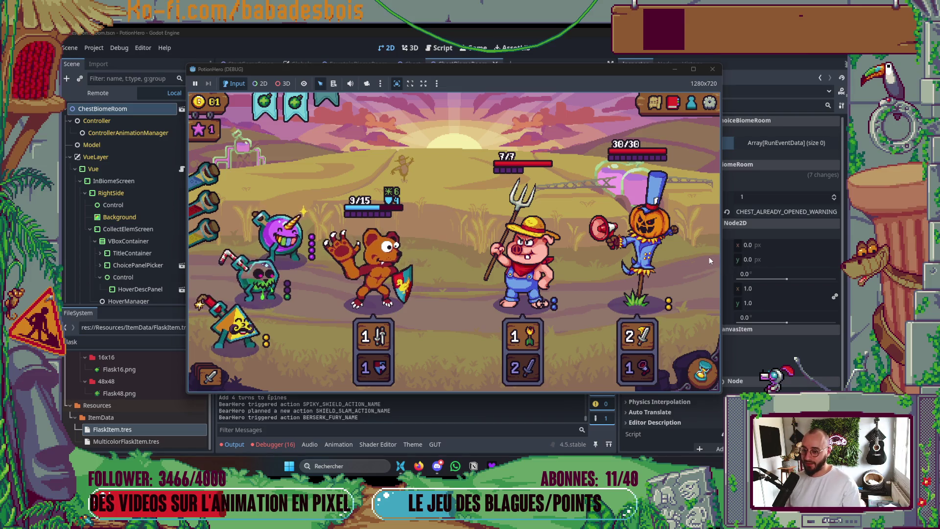
mouse_move(243, 330)
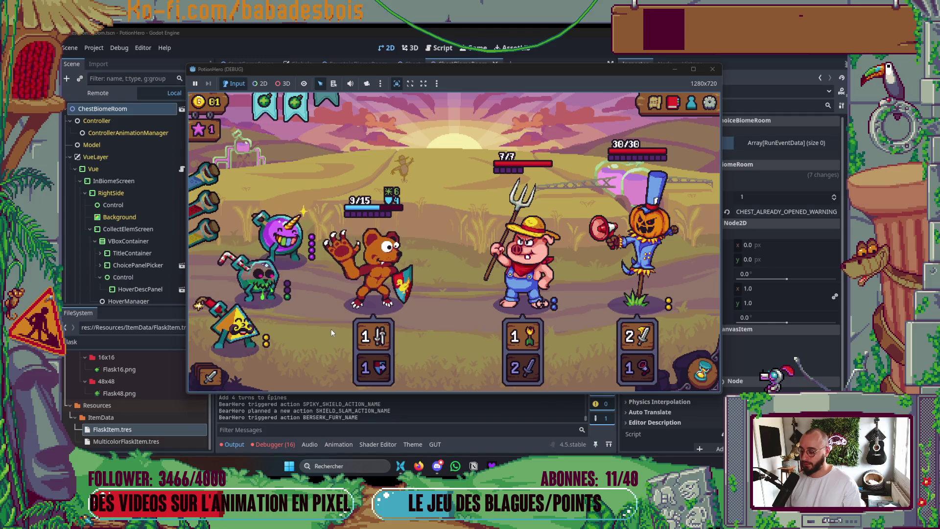
mouse_move(569, 343)
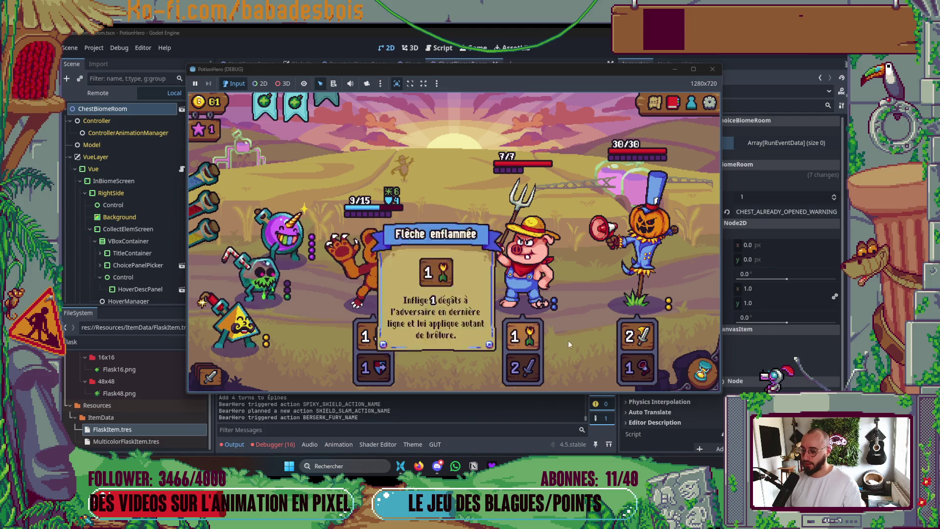
left_click(702, 373)
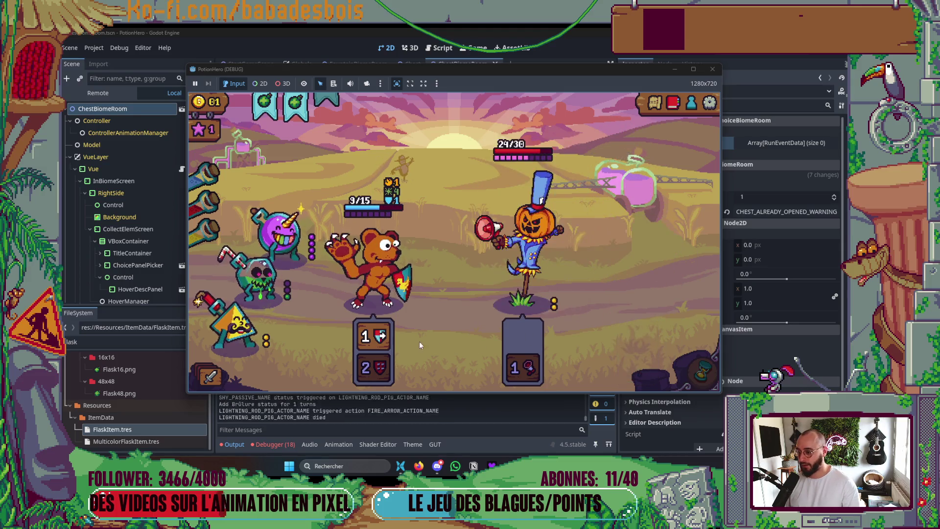
Aim the explosive flask at the scarecrow, spending one potion drop
mouse_move(561, 329)
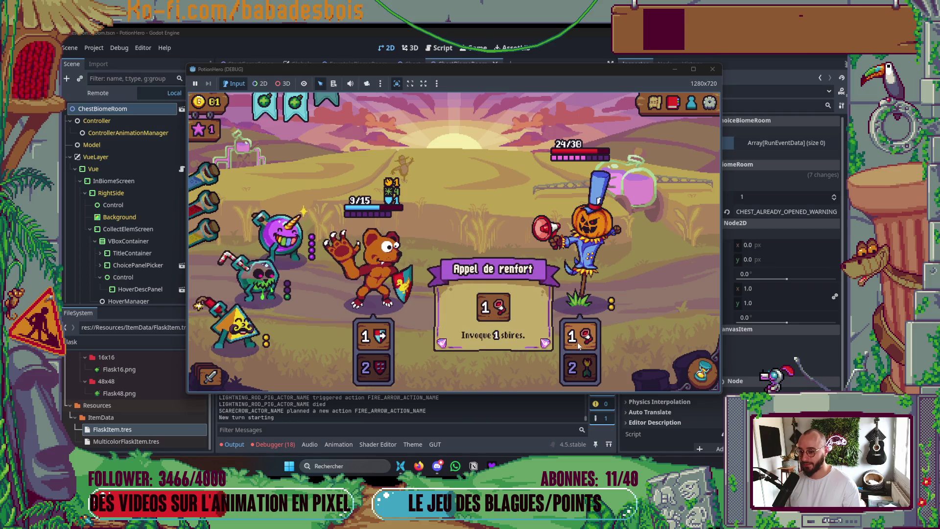
left_click(245, 335)
left_click(579, 284)
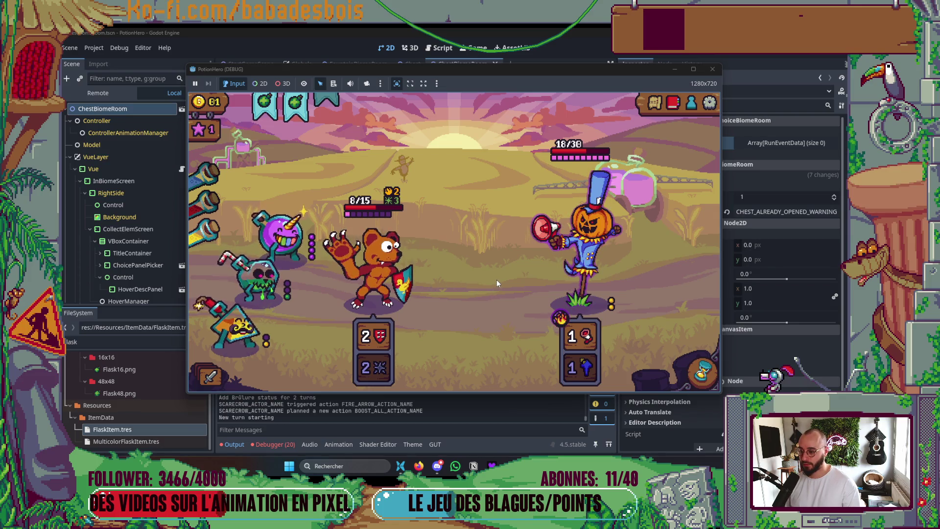
Read the info cards of the bear, the 18/30 scarecrow and the flasks
mouse_move(560, 319)
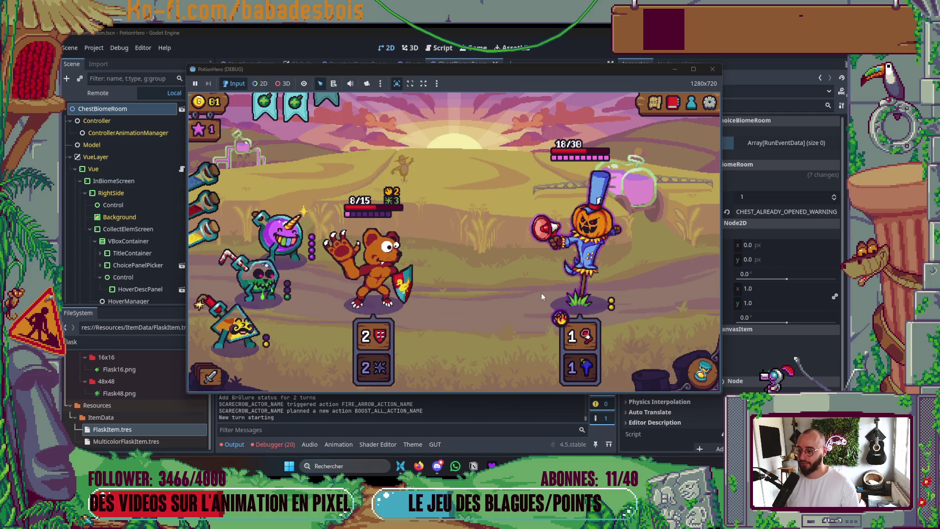
mouse_move(404, 244)
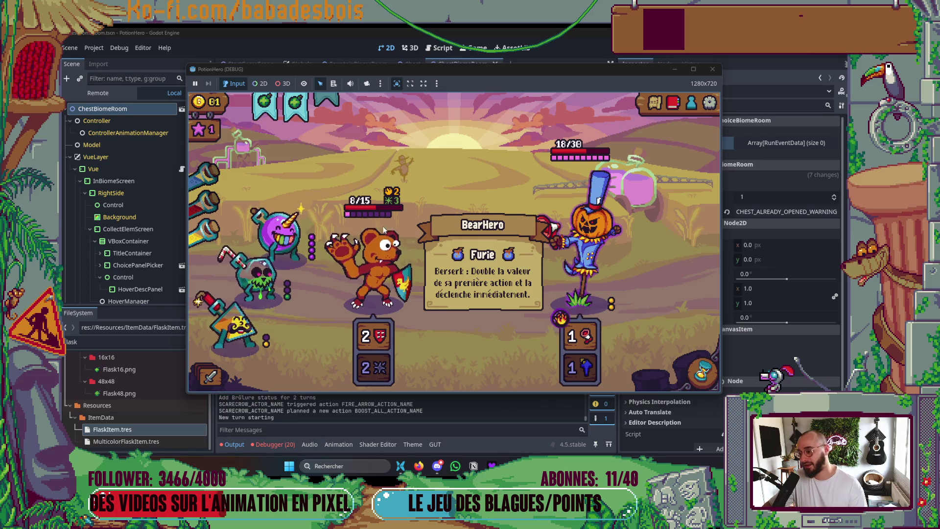
mouse_move(270, 225)
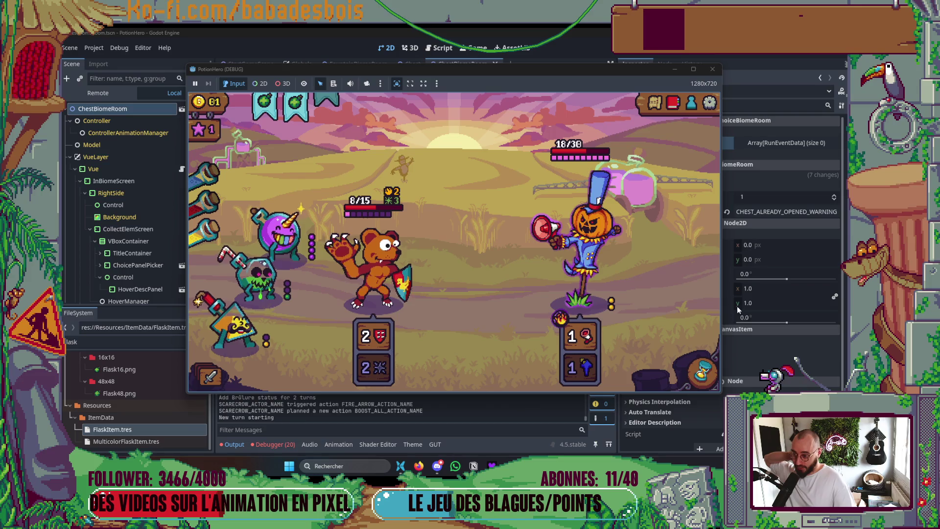
mouse_move(591, 261)
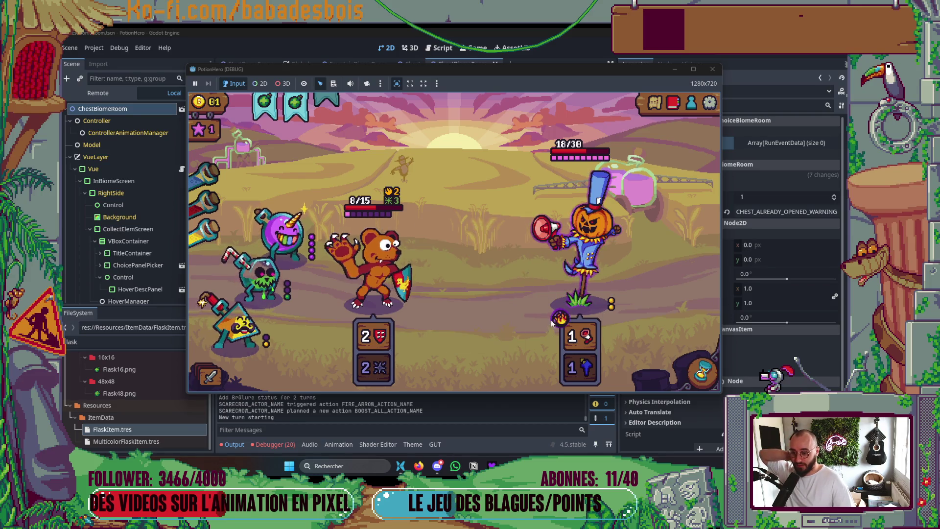
mouse_move(579, 369)
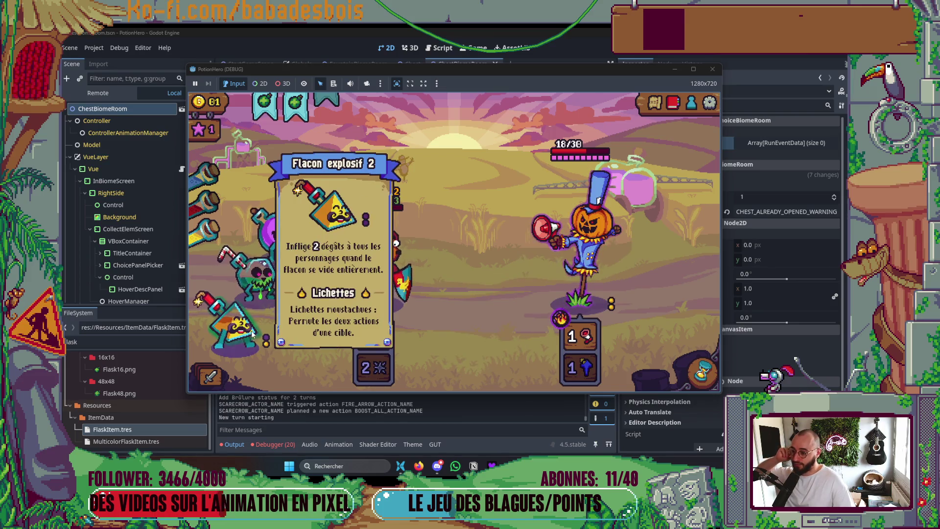
mouse_move(226, 335)
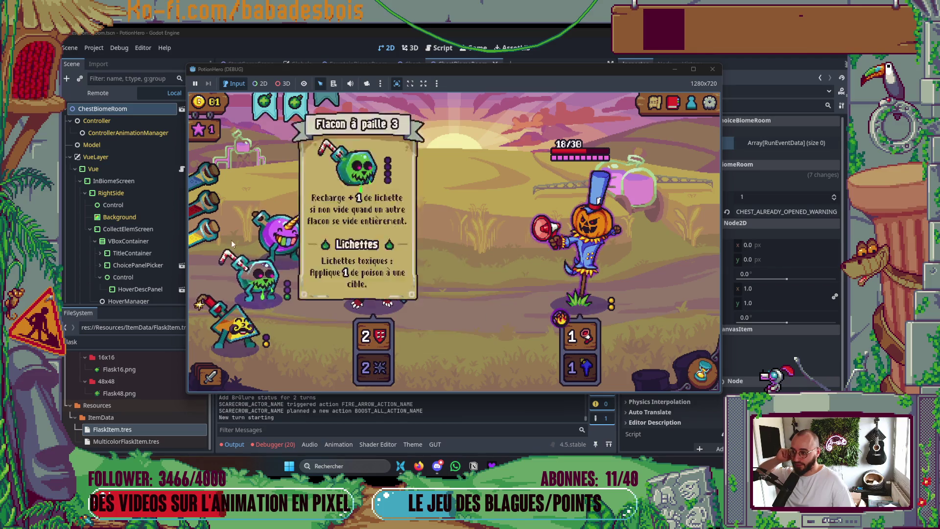
Fire the explosive flask, heal with the unicorn flask, poison the scarecrow twice, and end the turn
left_click(240, 326)
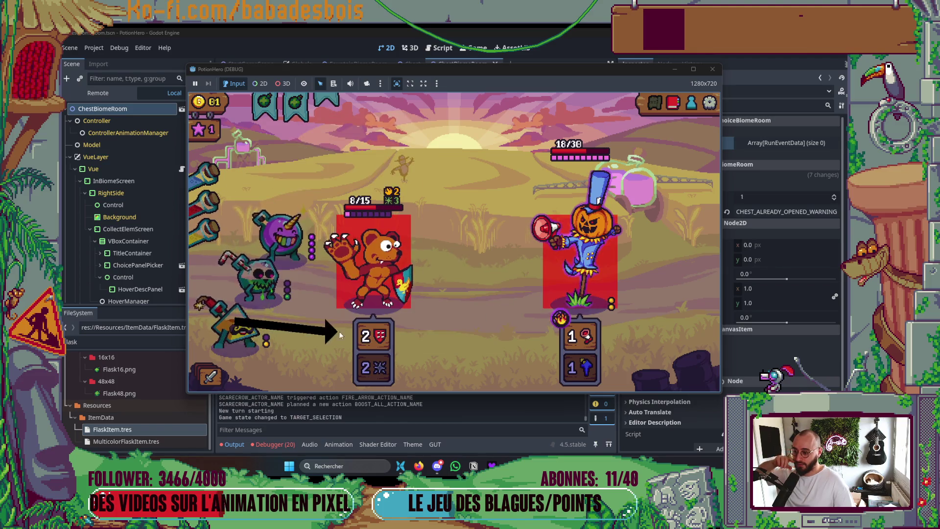
left_click(578, 275)
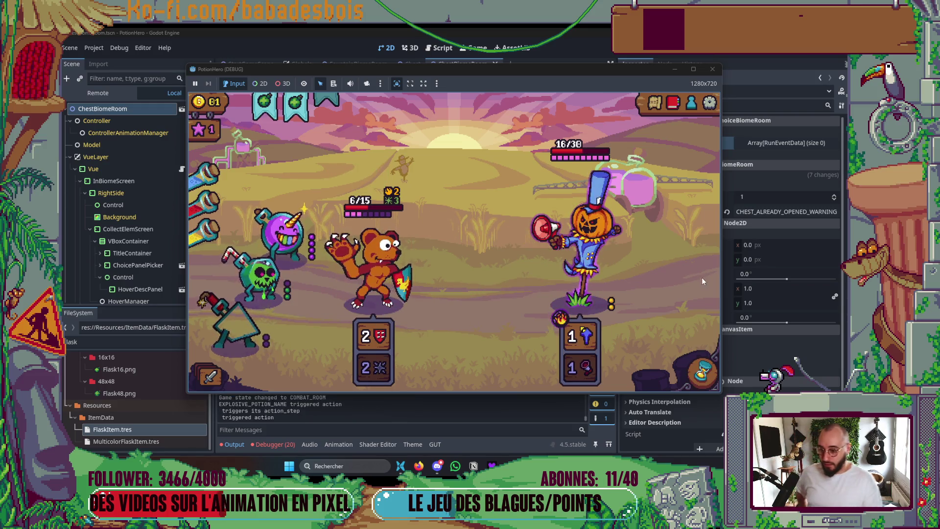
left_click(215, 207)
left_click(239, 281)
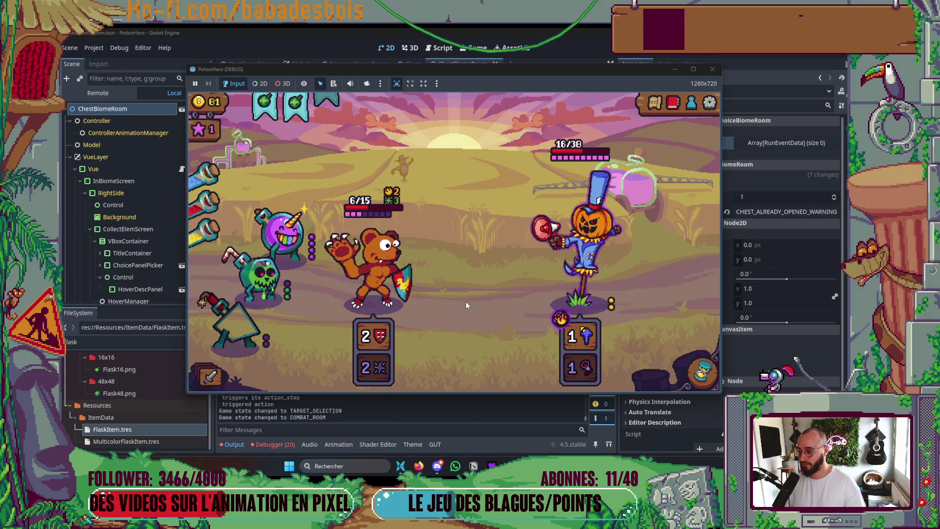
left_click(262, 276)
left_click(563, 275)
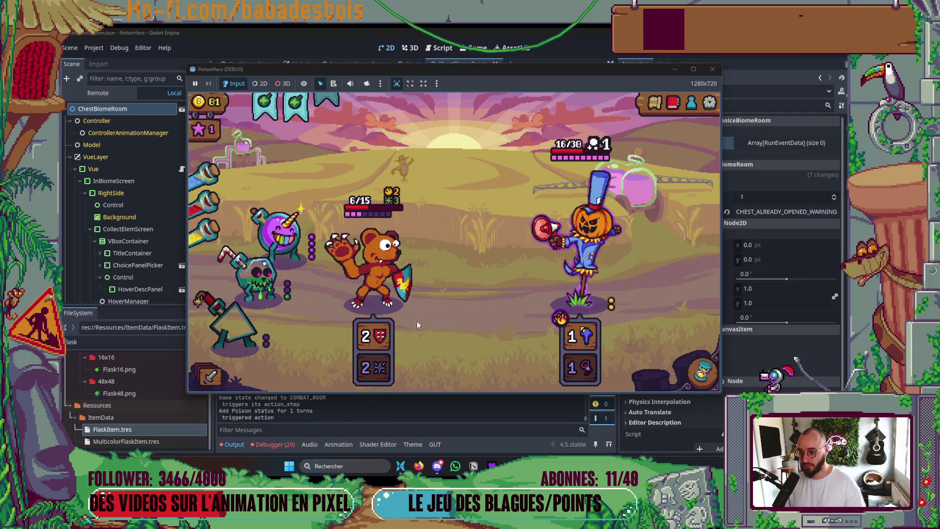
left_click(262, 277)
left_click(546, 283)
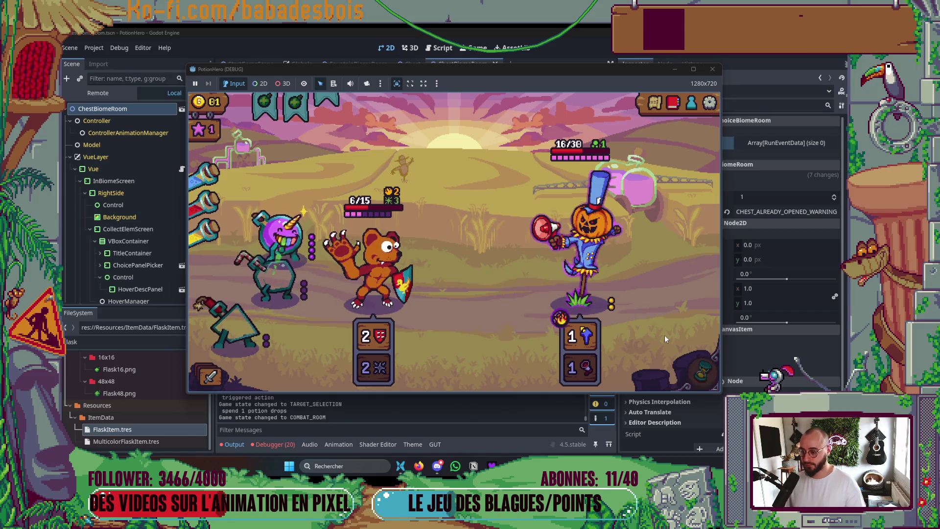
left_click(703, 373)
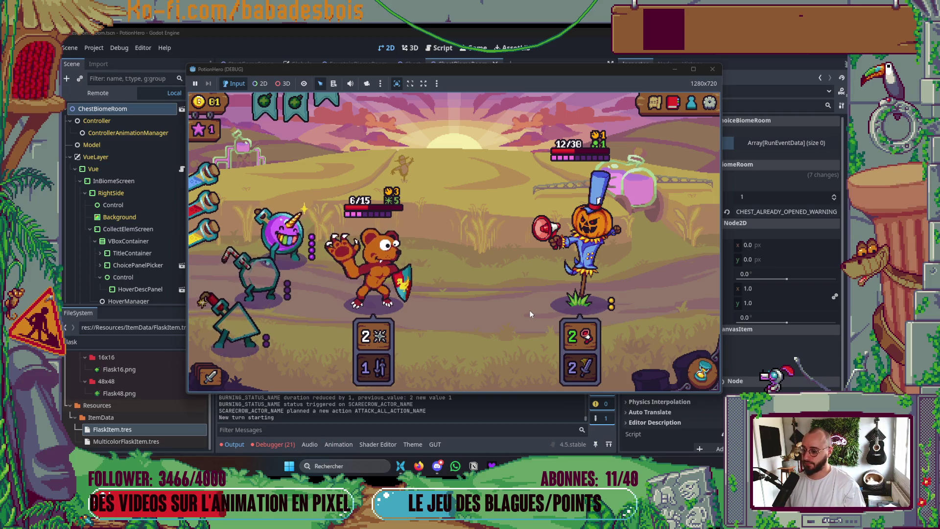
Place the red flask in the empty left slot and use it on the bear twice
mouse_move(379, 336)
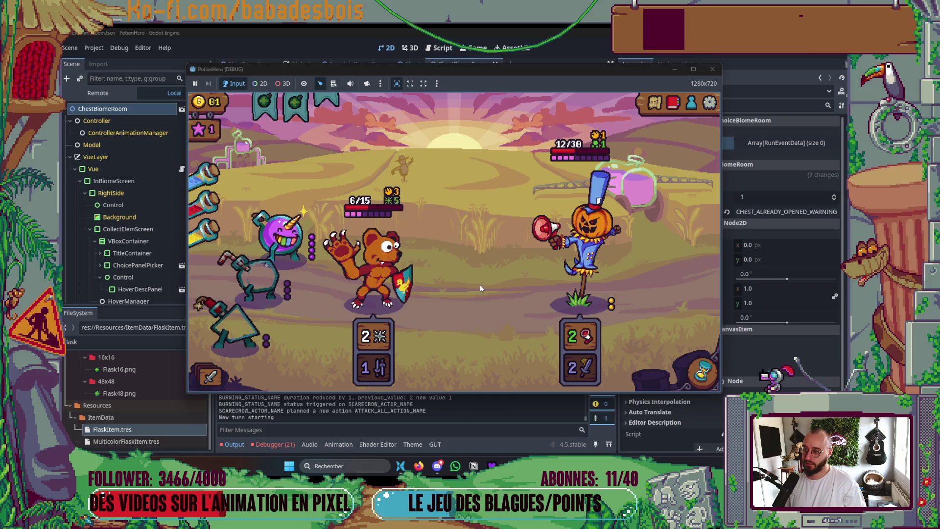
mouse_move(209, 200)
left_click_drag(209, 200, 254, 270)
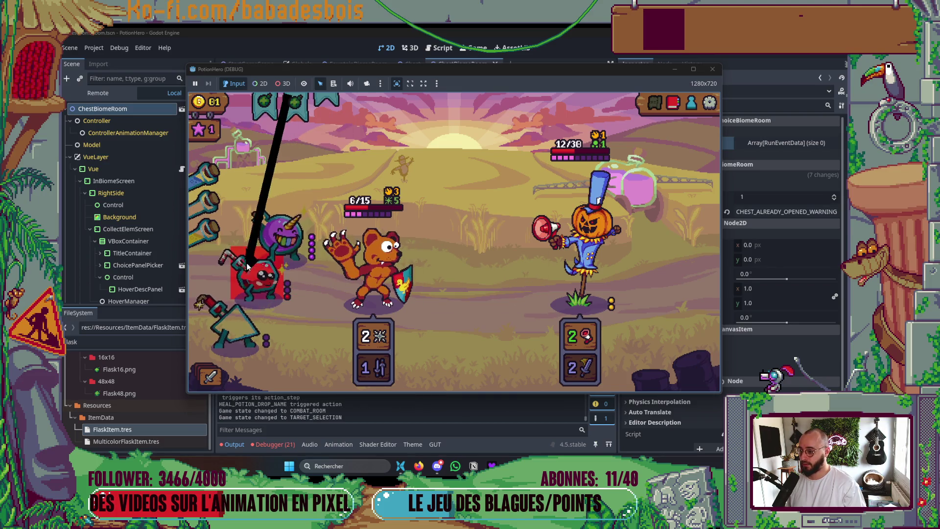
left_click(255, 267)
left_click(270, 279)
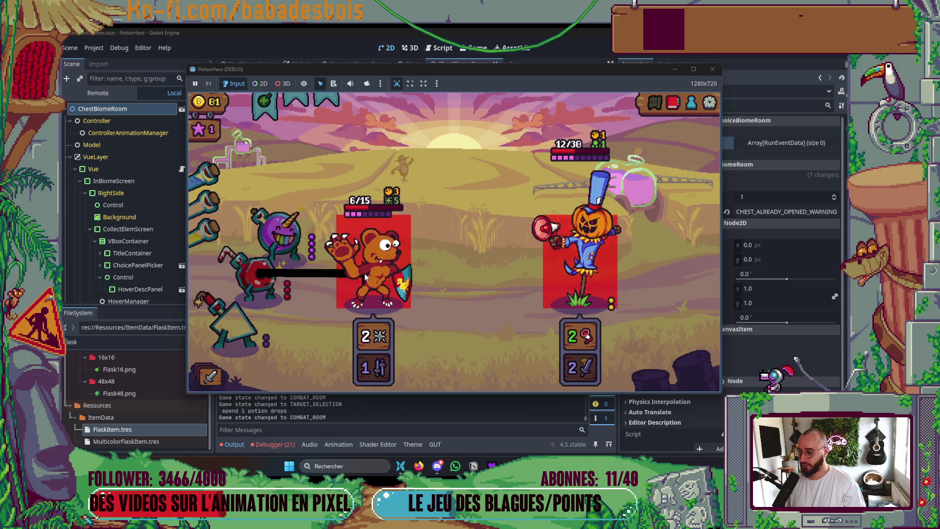
left_click(365, 273)
mouse_move(373, 280)
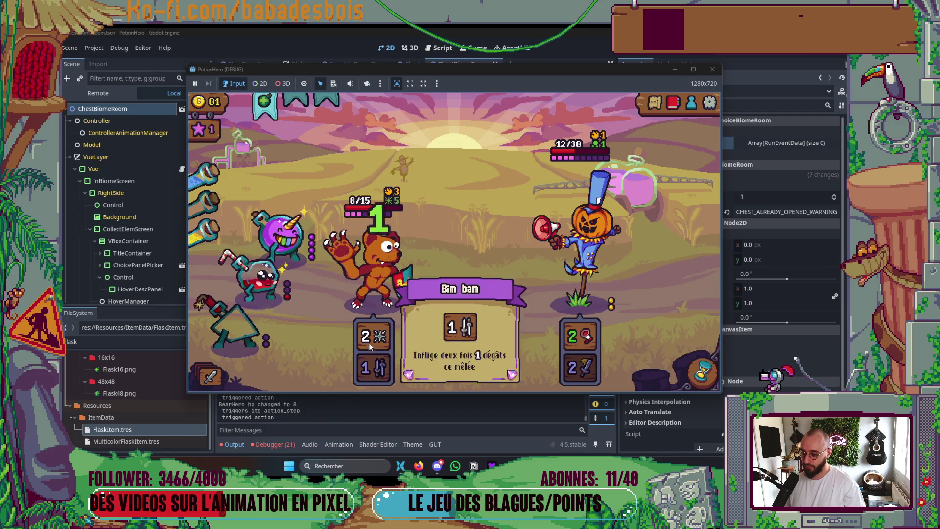
left_click(267, 277)
left_click(339, 286)
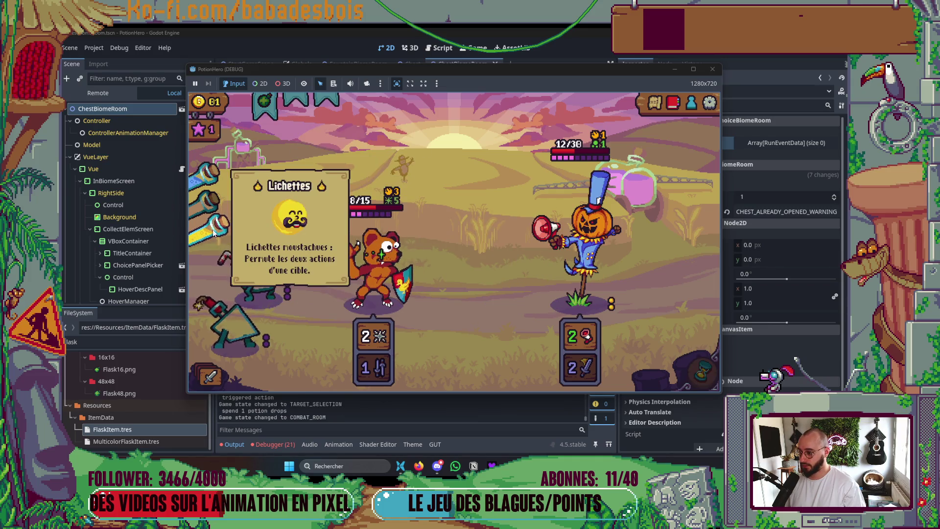
Use the gray flask and the unicorn flask twice on the bear, then pass the turn
left_click(272, 280)
left_click(355, 289)
left_click(320, 254)
left_click(345, 273)
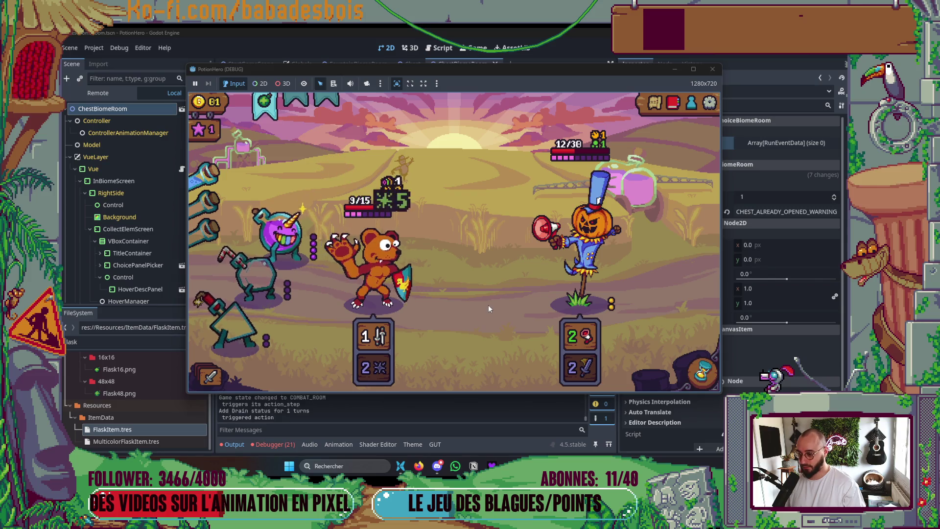
left_click(313, 244)
left_click(372, 267)
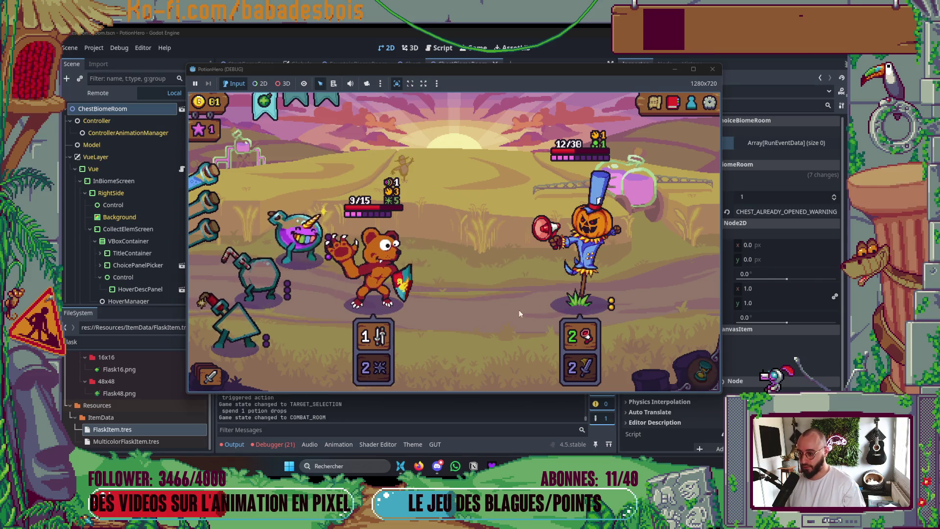
left_click(702, 373)
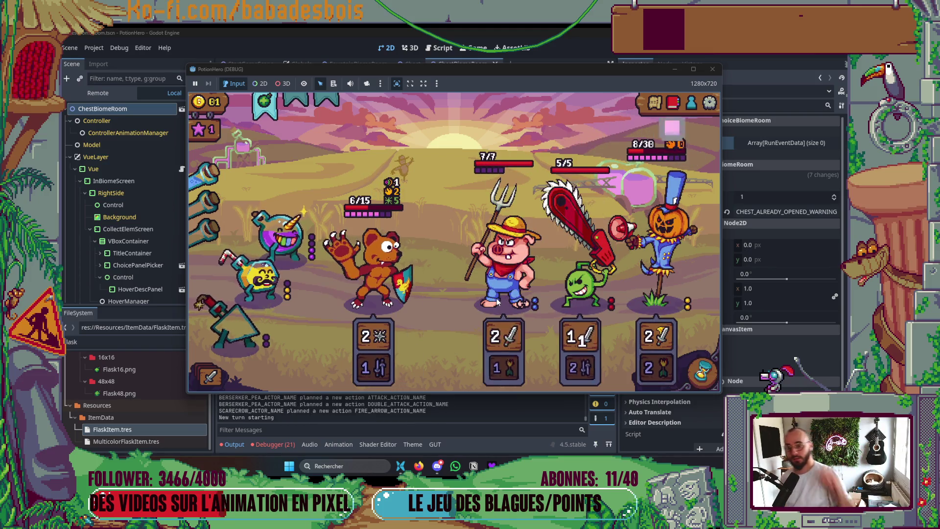
mouse_move(662, 343)
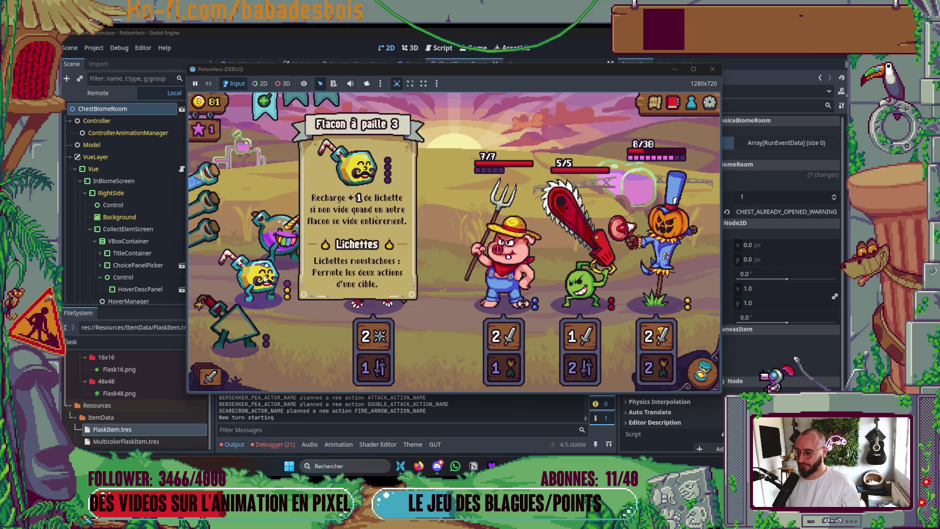
Use the yellow flask on the pig, end the turn, retry after defeat, and stop with F8
left_click(260, 275)
left_click(499, 280)
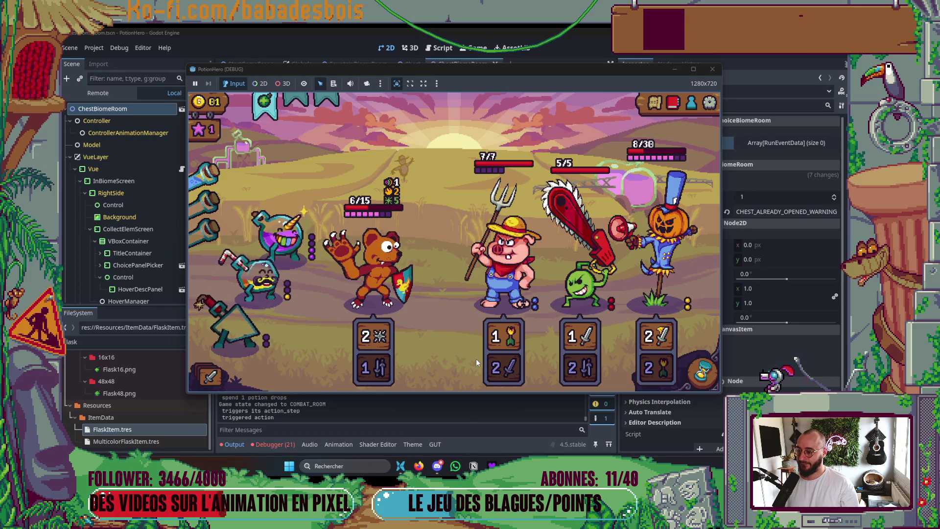
left_click(683, 372)
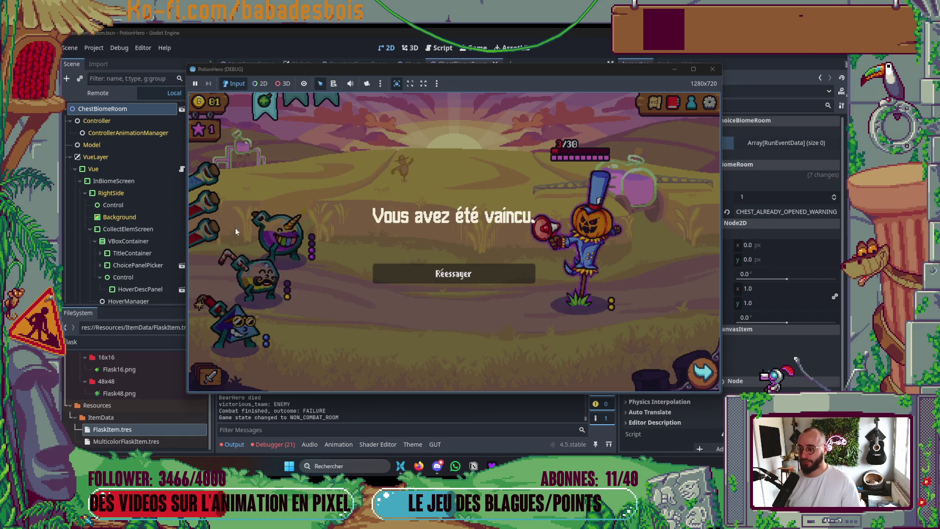
left_click(474, 270)
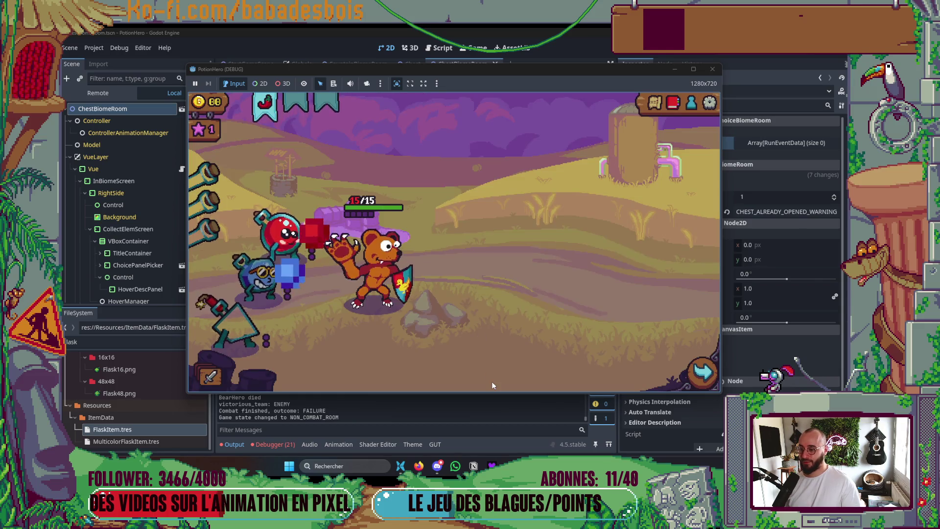
key("F8")
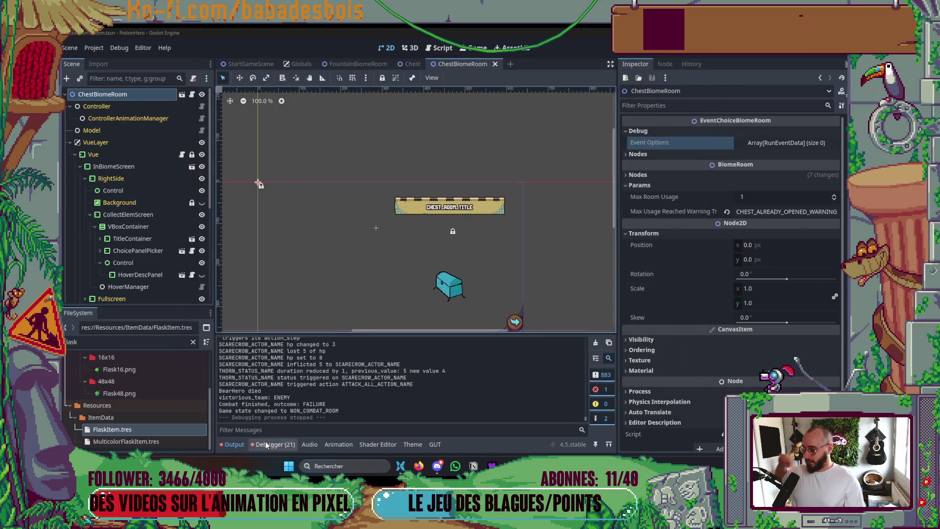
Trace the defense stat error from the debugger's Errors list to its code line
left_click(272, 444)
scroll(342, 425, "down", 2)
scroll(337, 422, "down", 3)
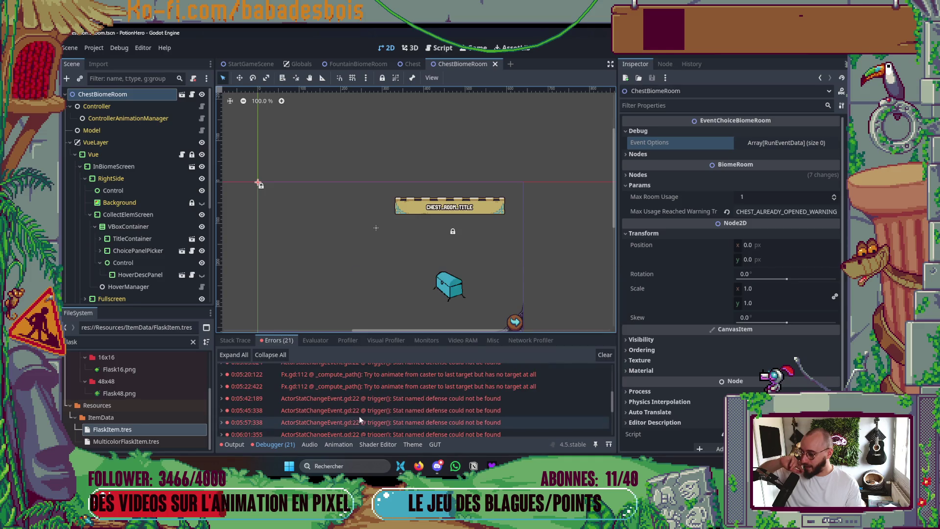
double_click(371, 413)
scroll(501, 200, "up", 4)
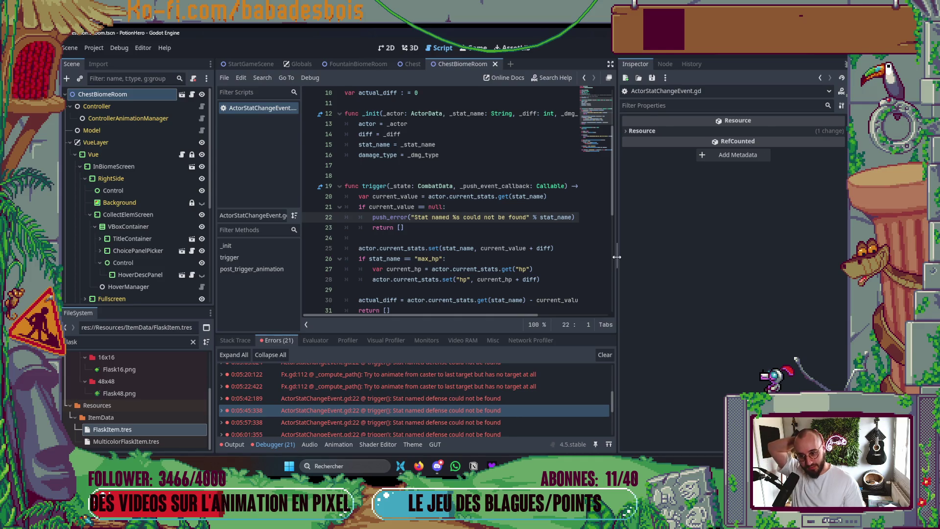
left_click_drag(616, 259, 734, 260)
scroll(448, 422, "down", 1)
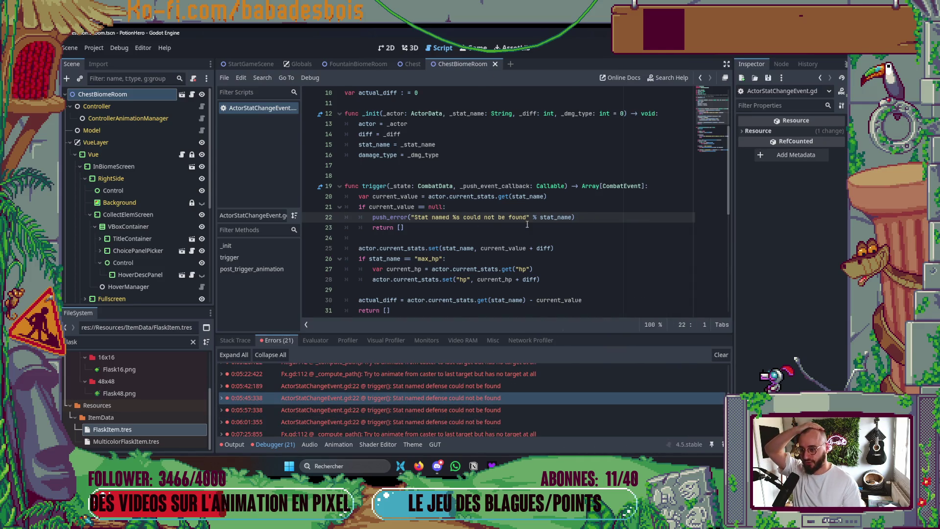
scroll(407, 401, "up", 2)
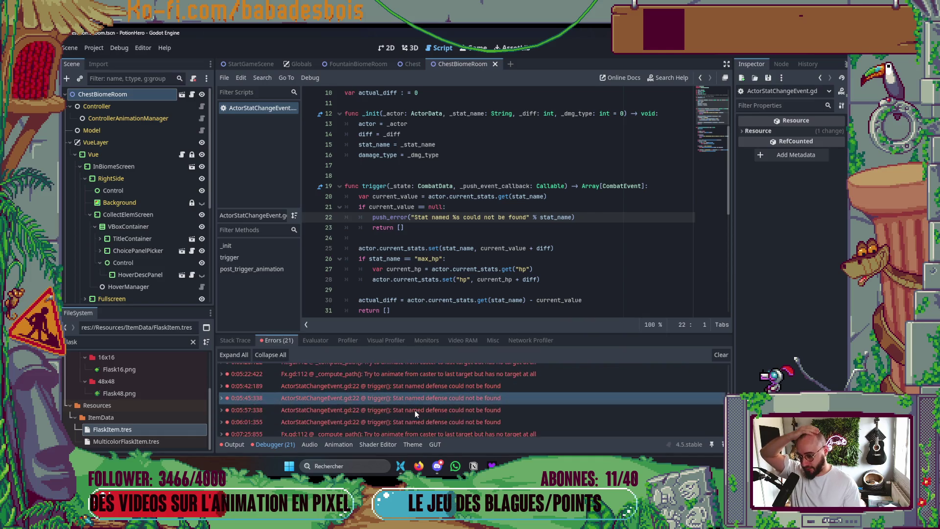
scroll(413, 408, "up", 5)
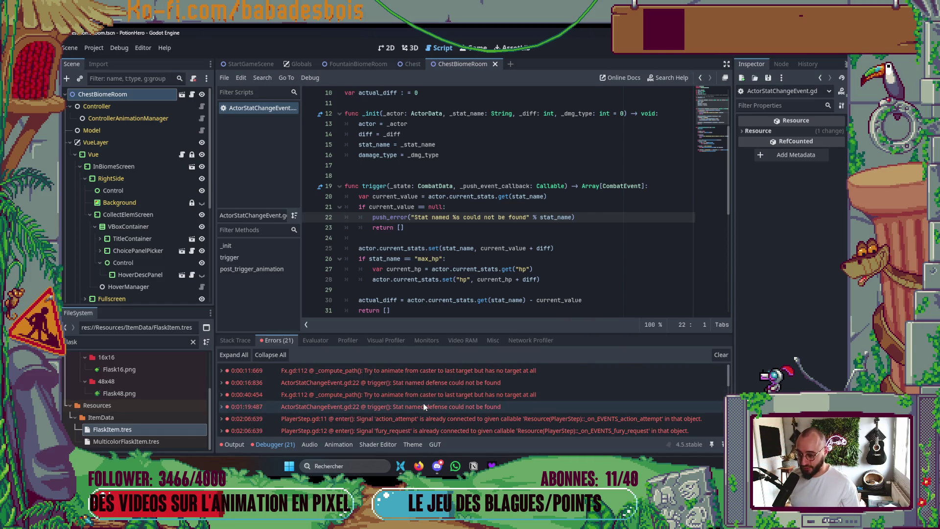
left_click(419, 382)
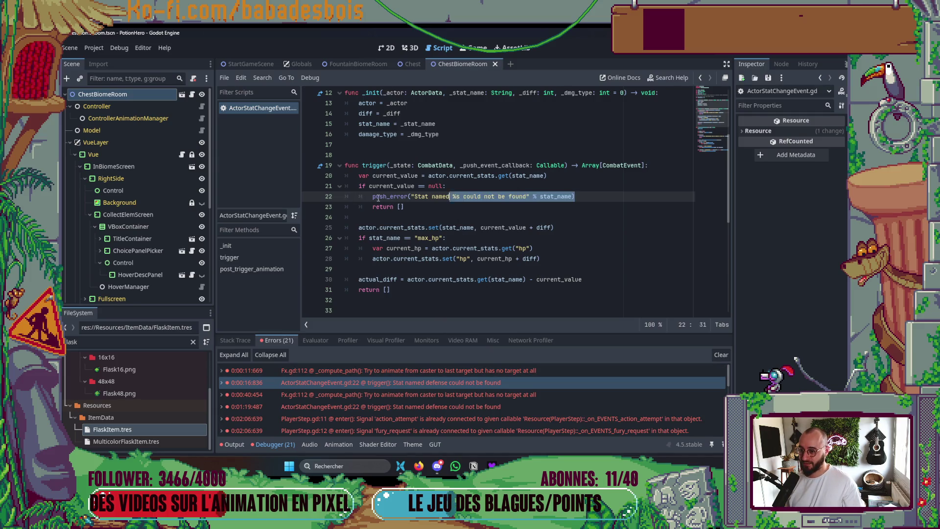
double_click(241, 383)
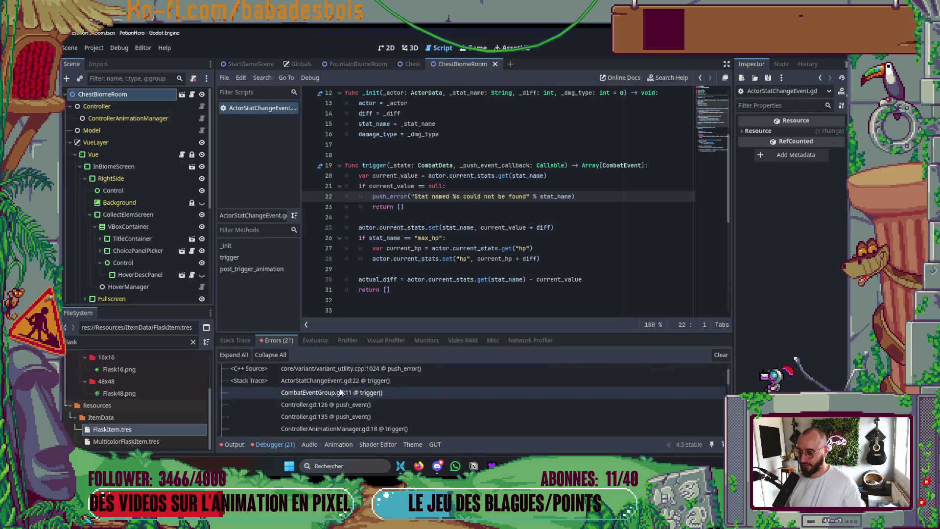
left_click(224, 382)
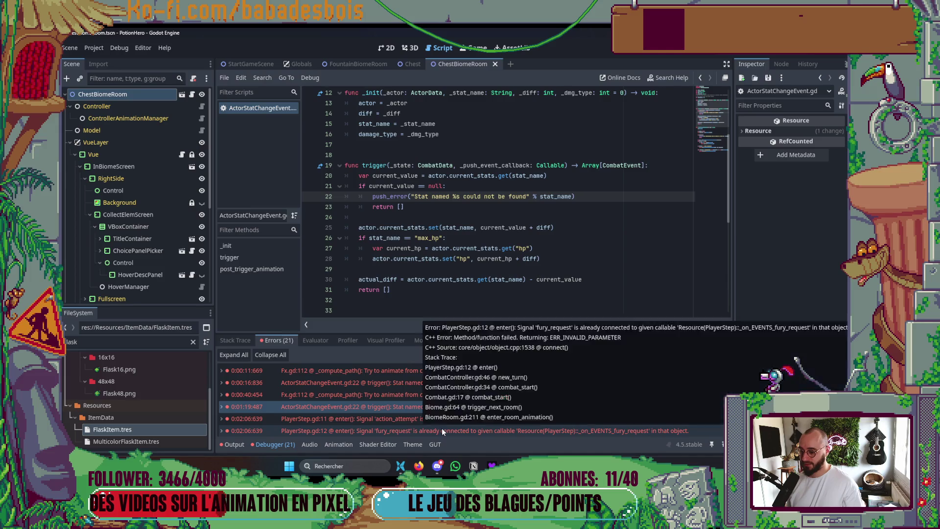
scroll(442, 430, "down", 5)
scroll(441, 426, "up", 3)
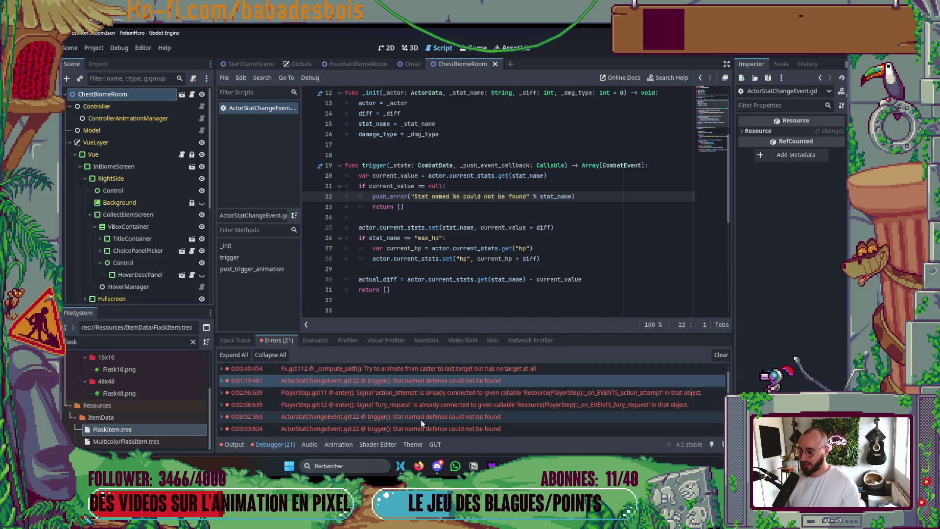
Trace PlayerStep.gd's fury_request and action_attempt connection errors to the line 18 disconnect, then return to 2D
left_click(419, 407)
scroll(441, 274, "up", 3)
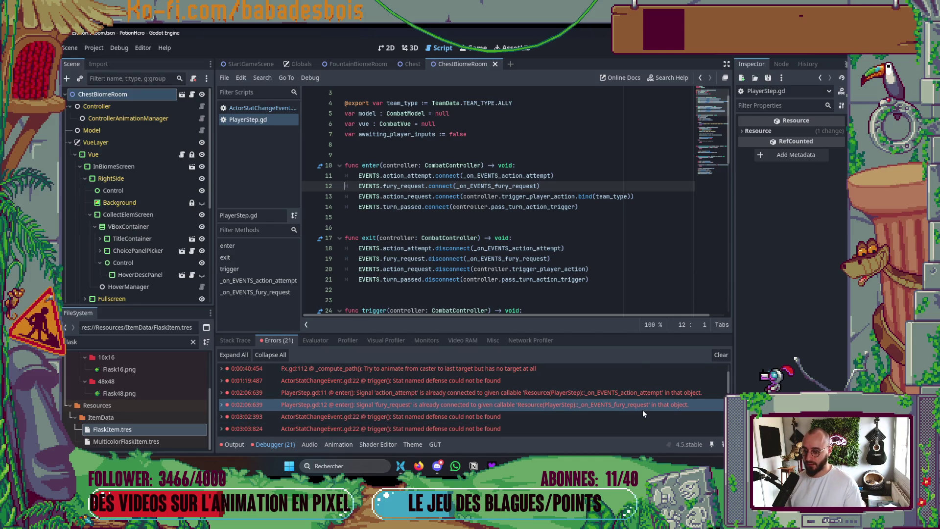
mouse_move(489, 411)
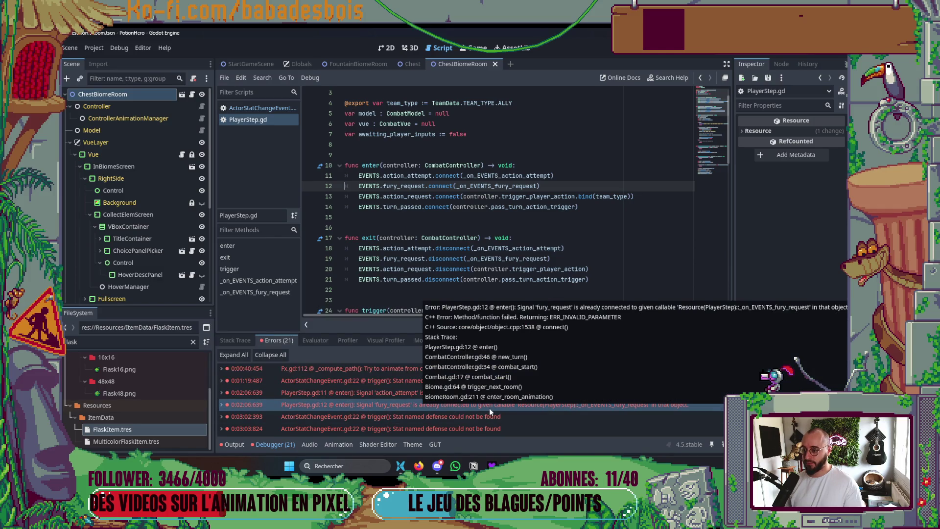
mouse_move(466, 253)
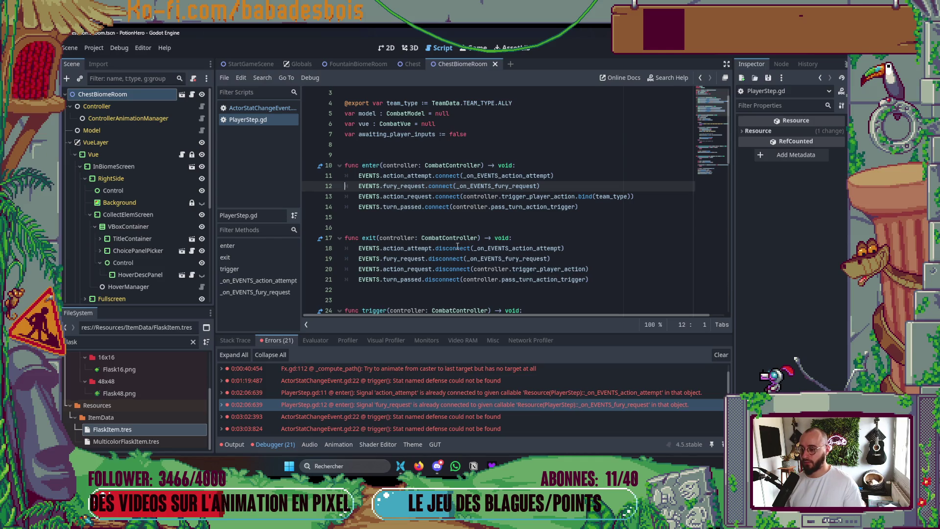
scroll(457, 246, "up", 1)
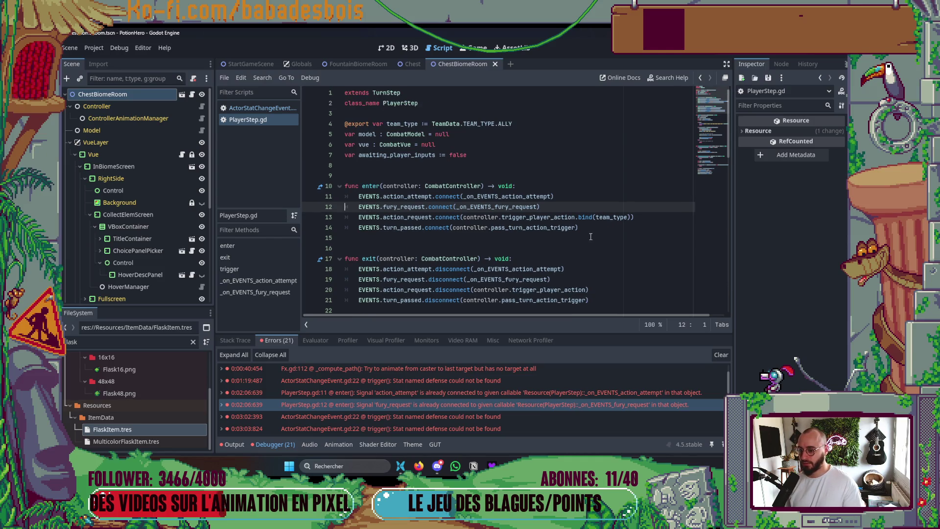
left_click(408, 393)
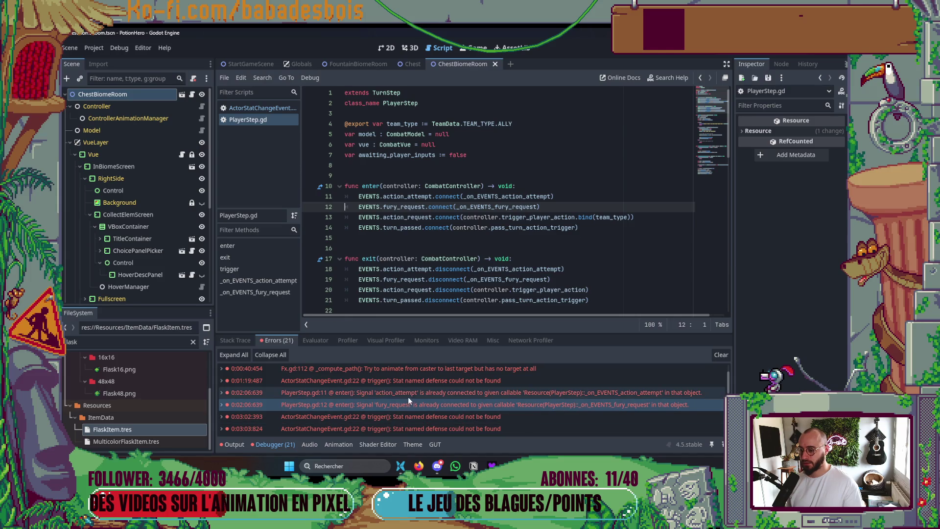
scroll(409, 396, "up", 2)
scroll(425, 386, "down", 5)
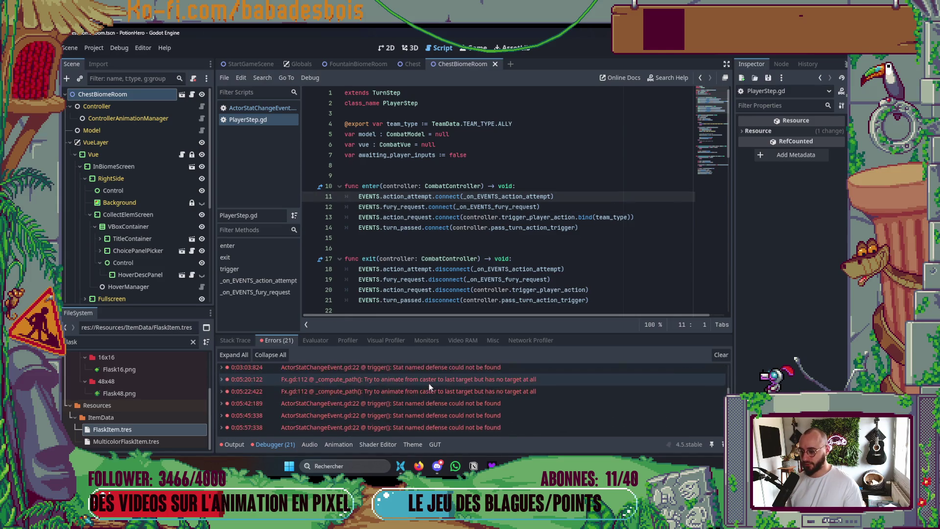
scroll(429, 387, "up", 5)
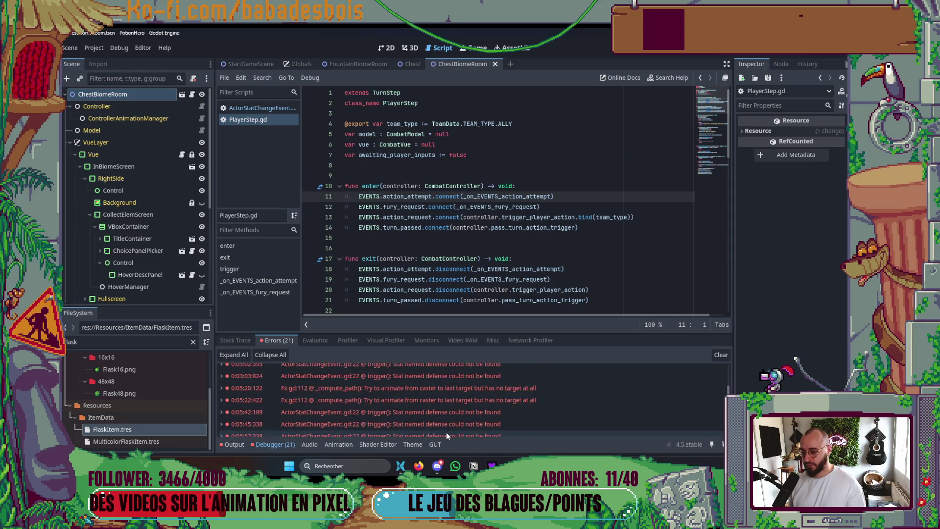
scroll(448, 419, "down", 1)
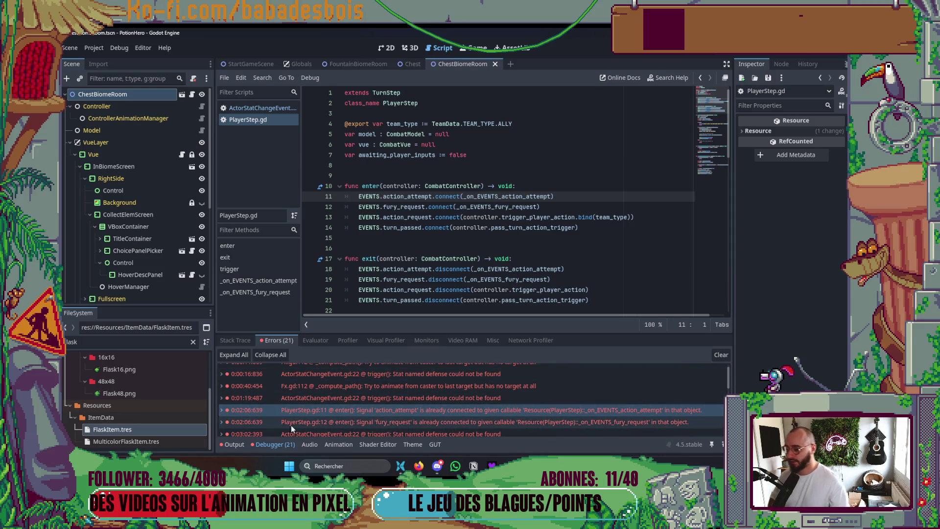
left_click(275, 444)
left_click(476, 269)
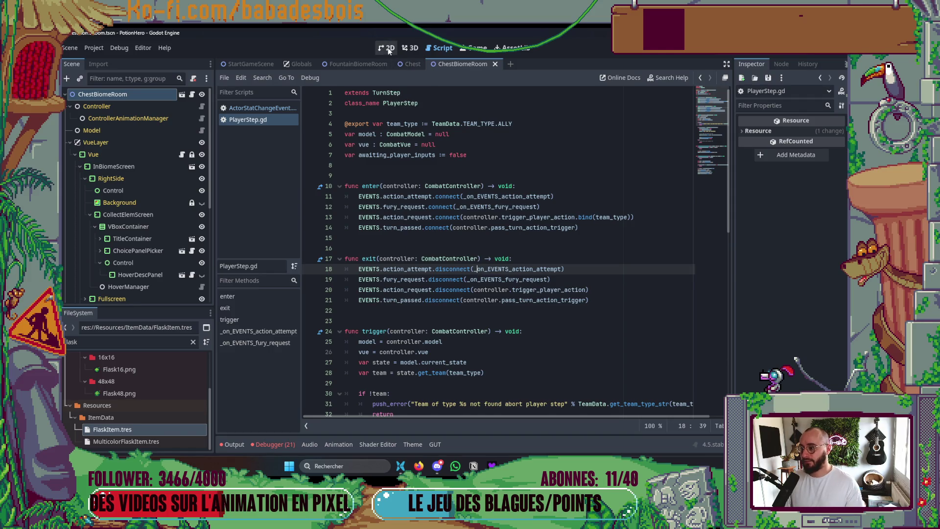
left_click(388, 48)
key("alt+Tab")
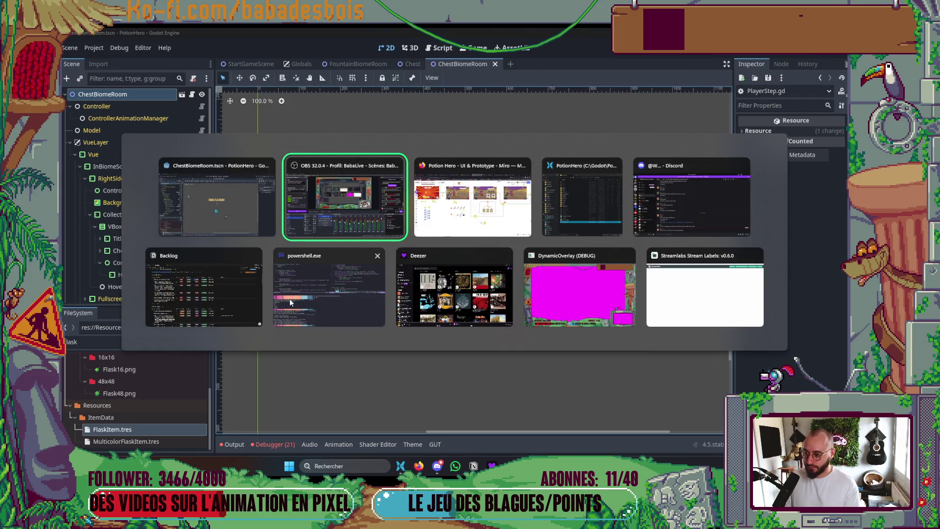
Run 'git s' in a terminal split to list the modified files, then return to Godot's errors
left_click(338, 302)
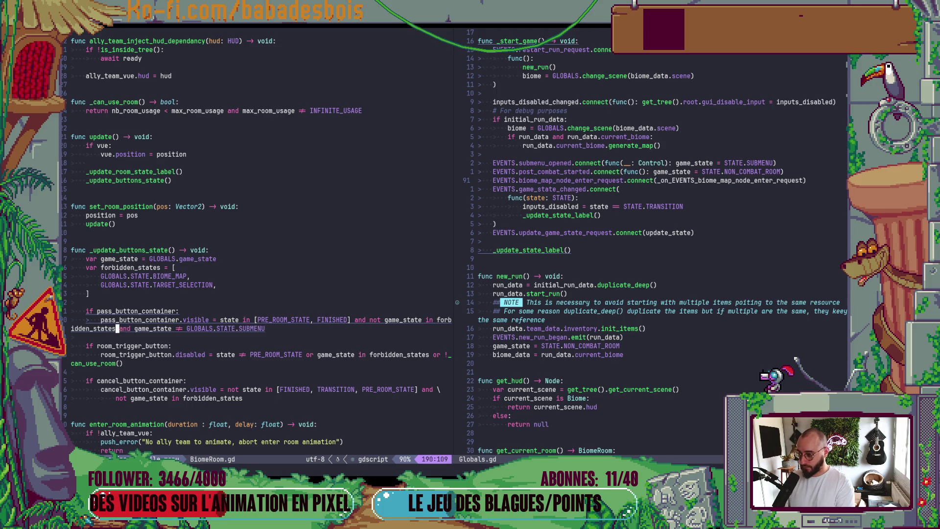
key("ctrl+backslash")
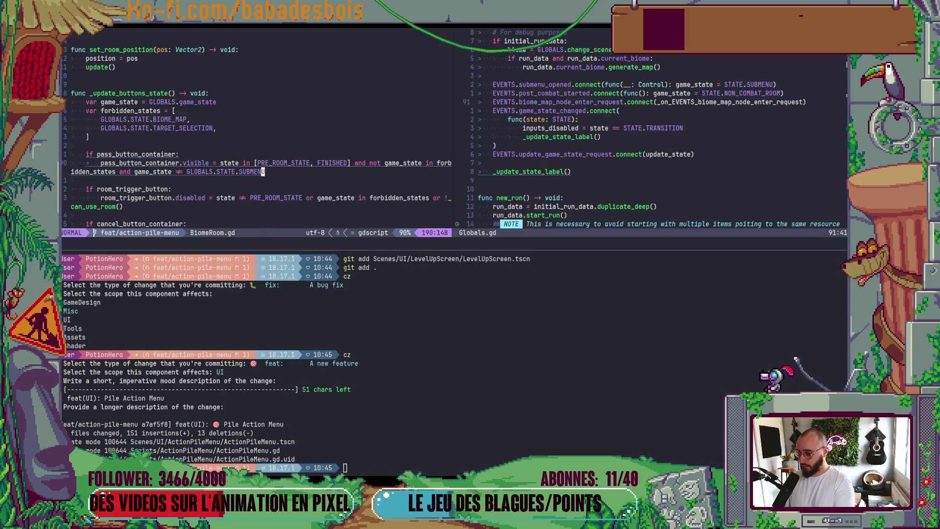
type("gits")
key("Return")
type("git add")
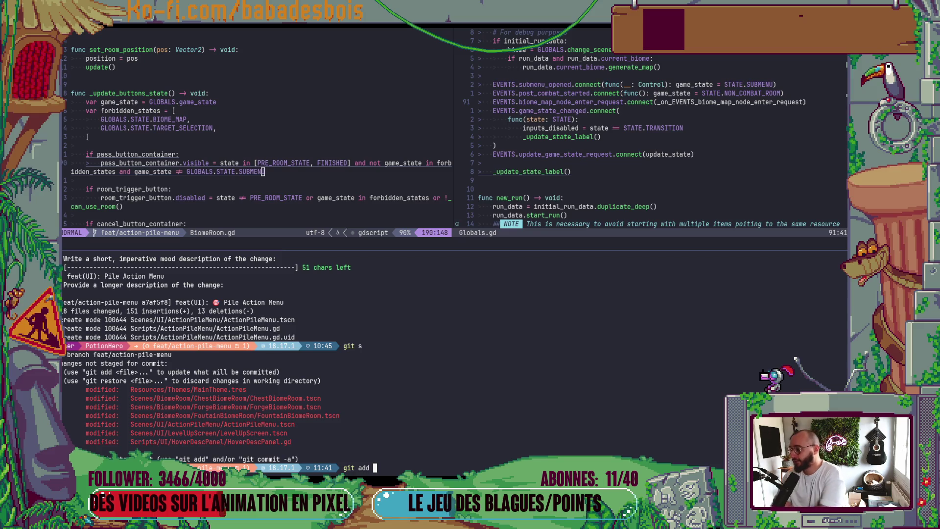
key("alt+Tab")
key("alt+Tab")
key("alt+Tab")
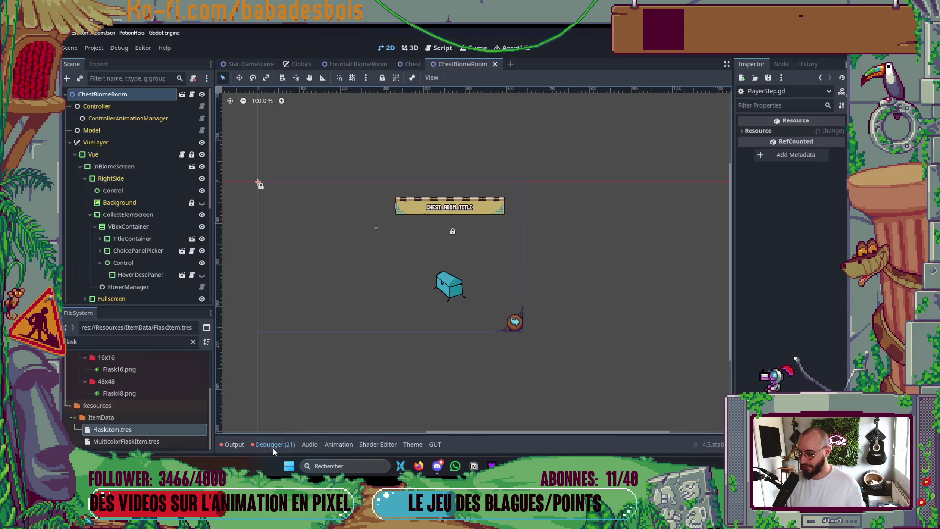
left_click(273, 445)
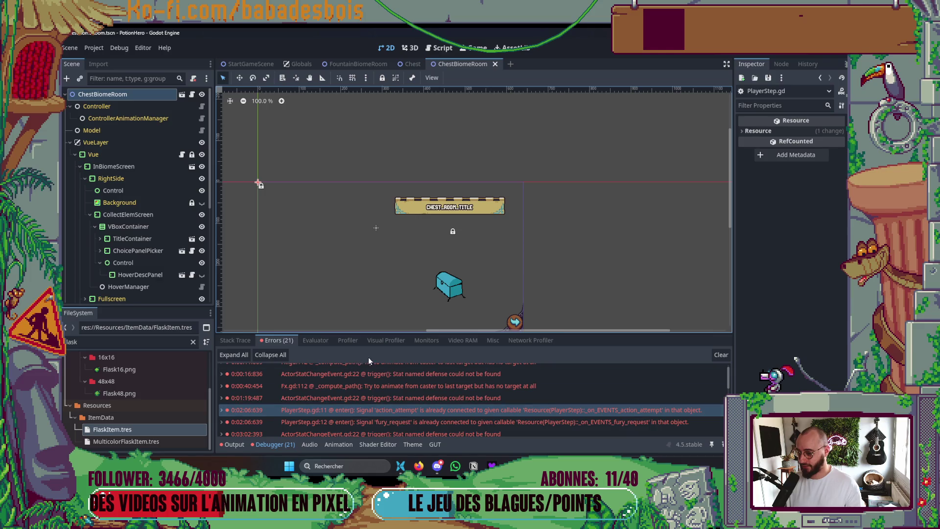
Open ActorStatChangeEvent.gd and PlayerStep.gd line 12 from their errors in the enlarged Errors panel
left_click_drag(510, 330, 510, 72)
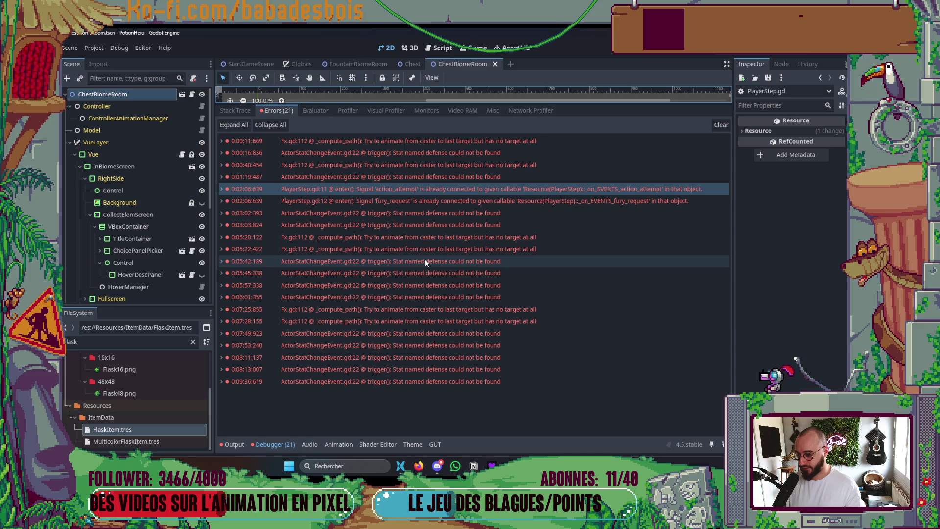
left_click(400, 334)
double_click(397, 336)
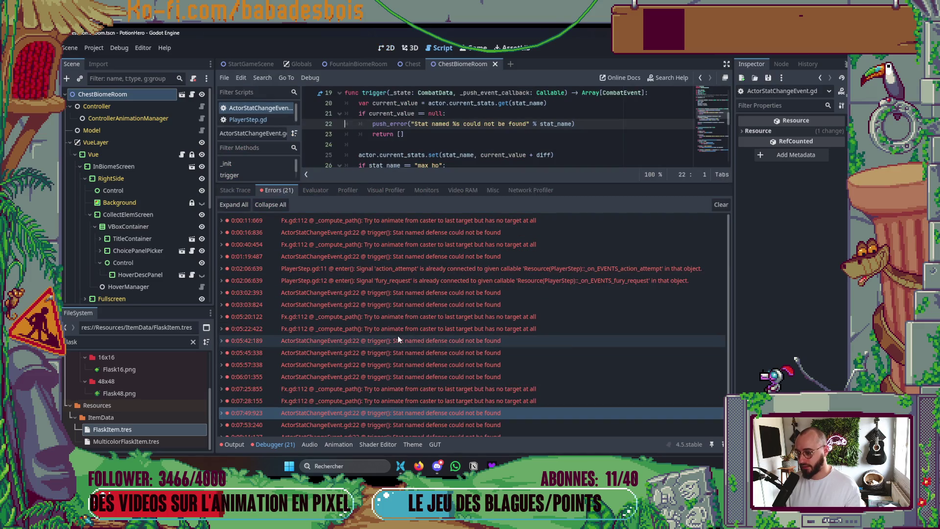
scroll(398, 336, "down", 2)
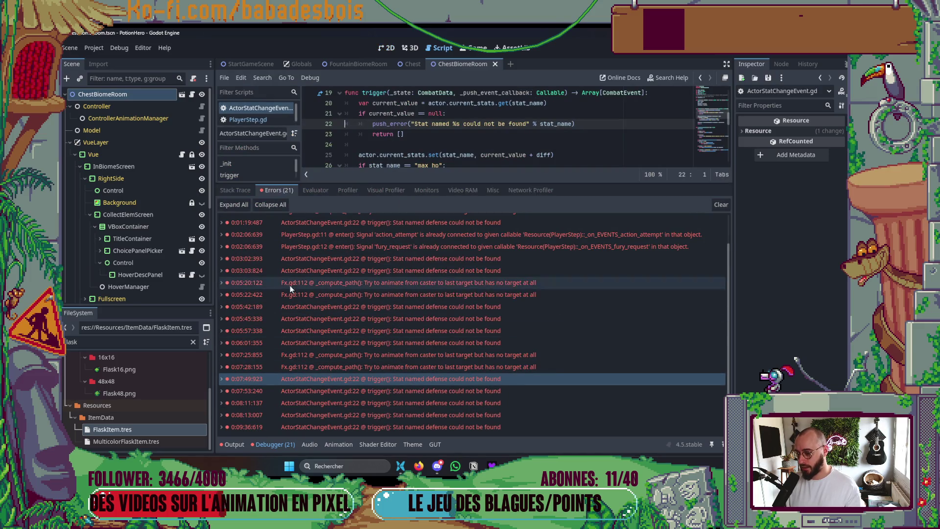
left_click(401, 236)
left_click(409, 243)
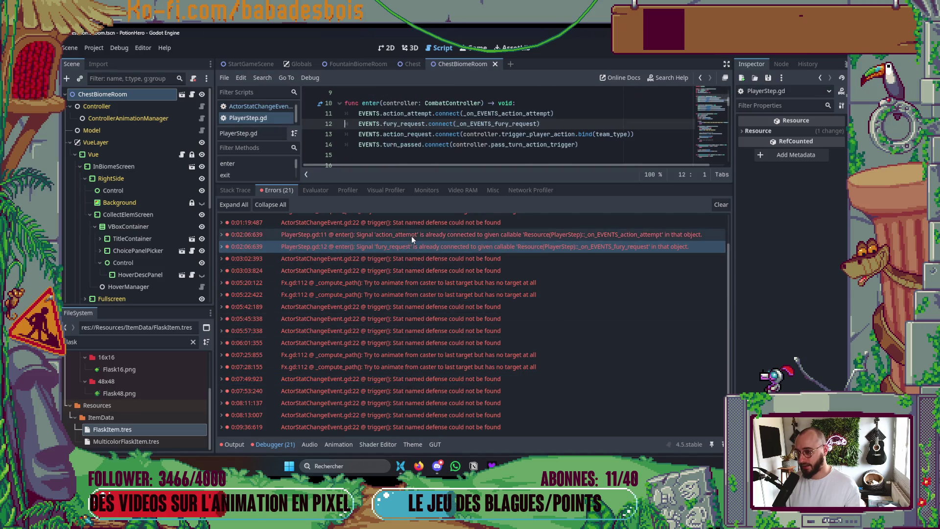
left_click(411, 237)
scroll(409, 236, "up", 2)
scroll(437, 132, "up", 3)
scroll(438, 133, "down", 4)
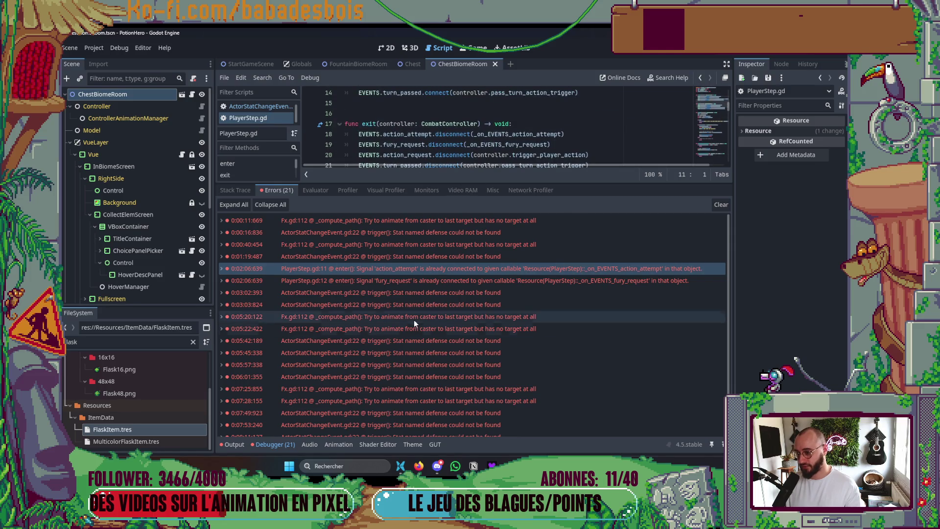
mouse_move(394, 231)
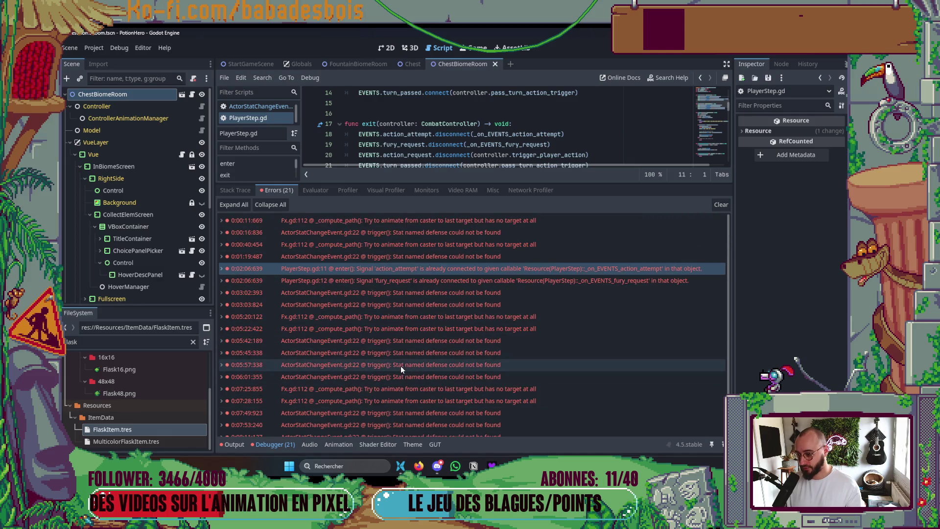
Open Fx.gd at the line 112 error and resize the editor and error list to review it
left_click(418, 219)
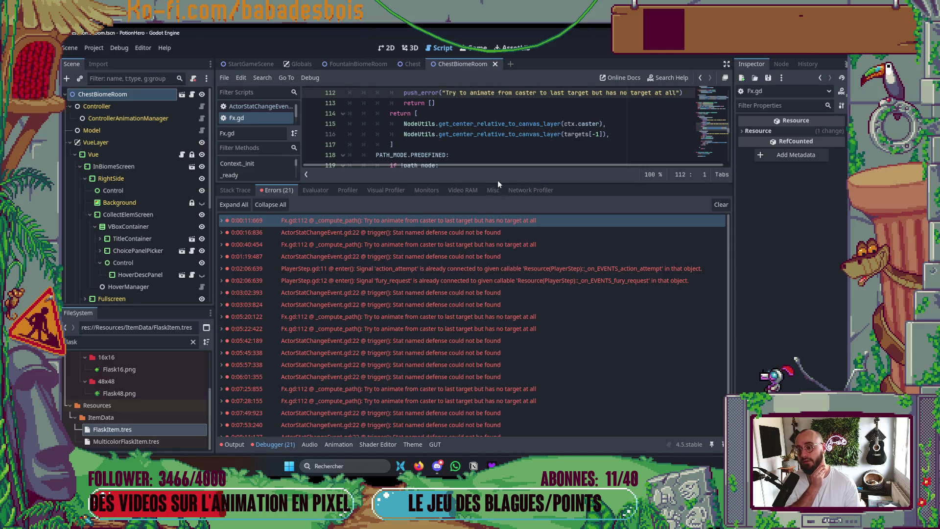
left_click_drag(497, 182, 498, 333)
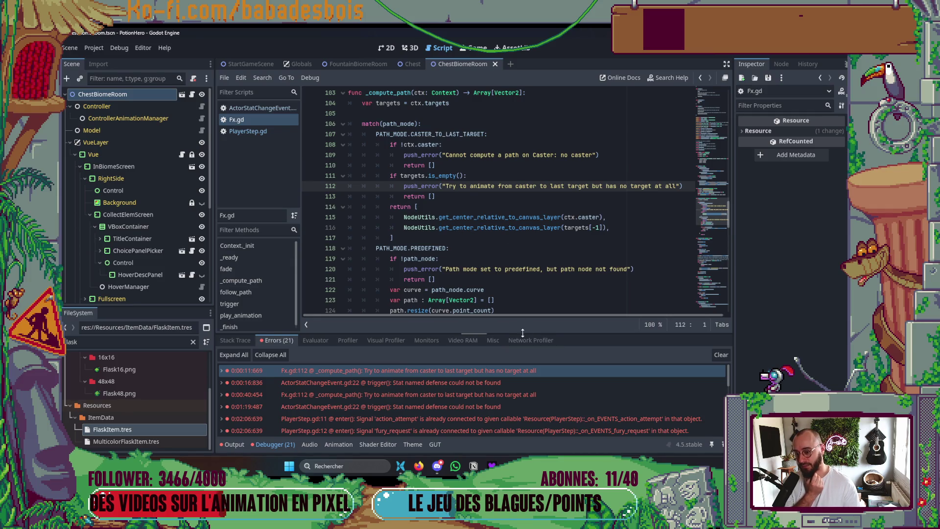
left_click_drag(522, 331, 525, 219)
scroll(532, 317, "down", 5)
scroll(531, 318, "up", 3)
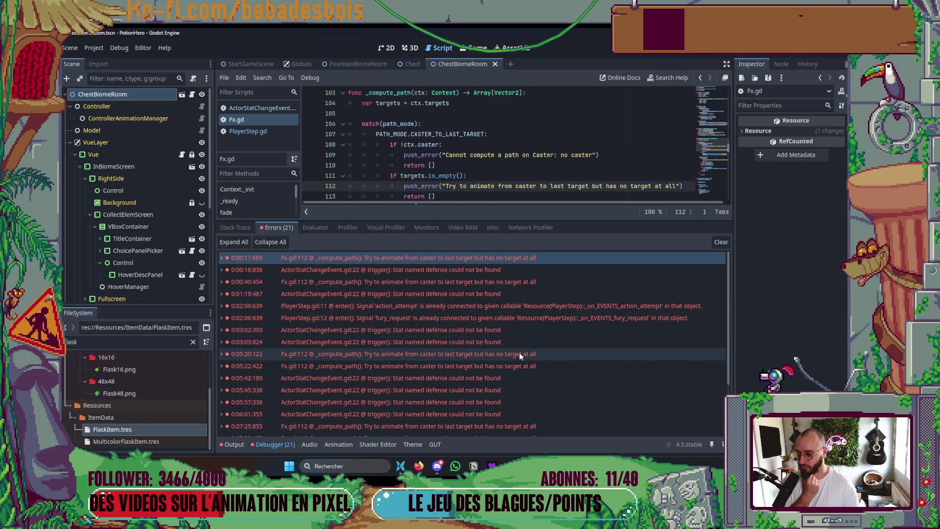
scroll(516, 359, "down", 1)
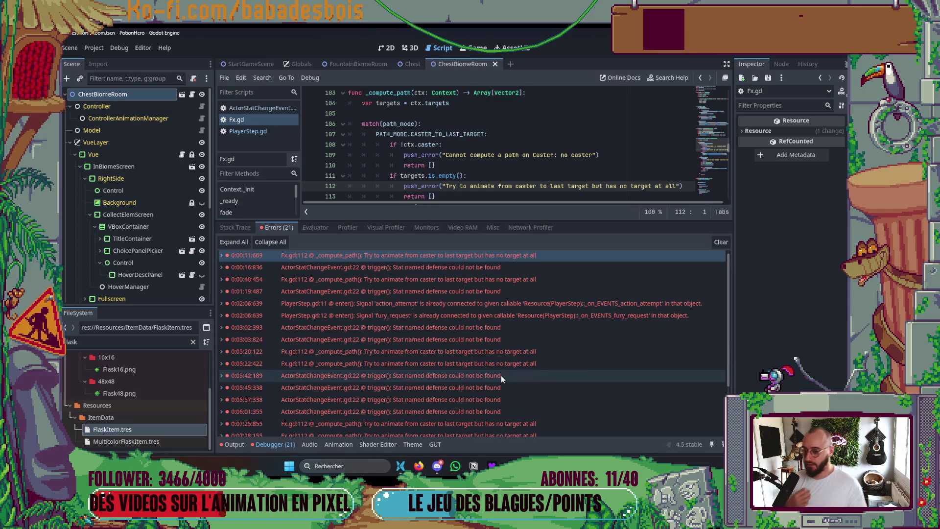
scroll(489, 347, "down", 2)
scroll(495, 304, "up", 2)
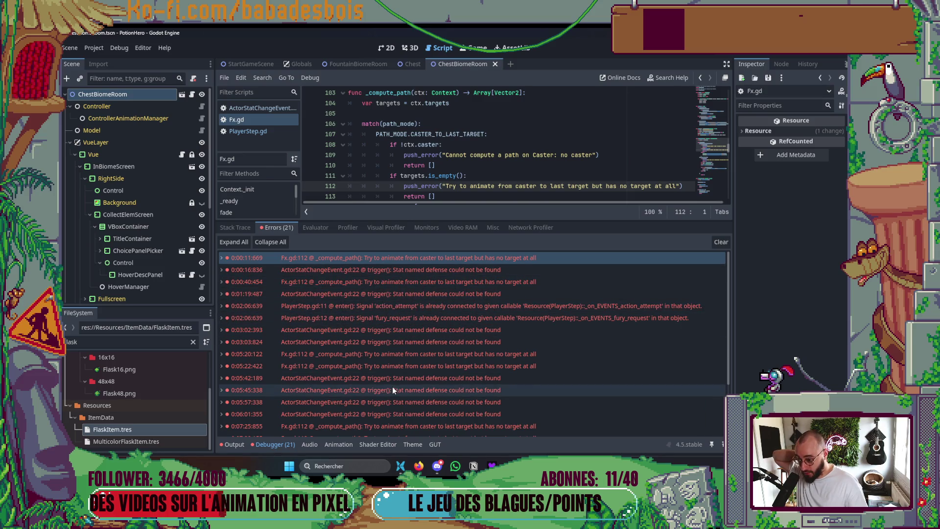
scroll(602, 372, "down", 3)
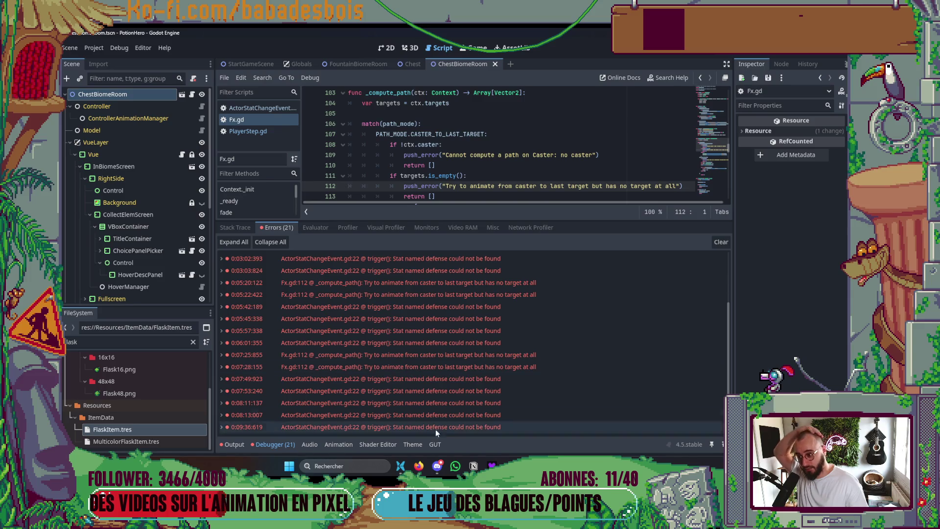
Check the PATH_MODE.PREDEFINED line in Fx.gd, return to the 2D scene, and glance at Output
left_click(272, 444)
left_click(517, 253)
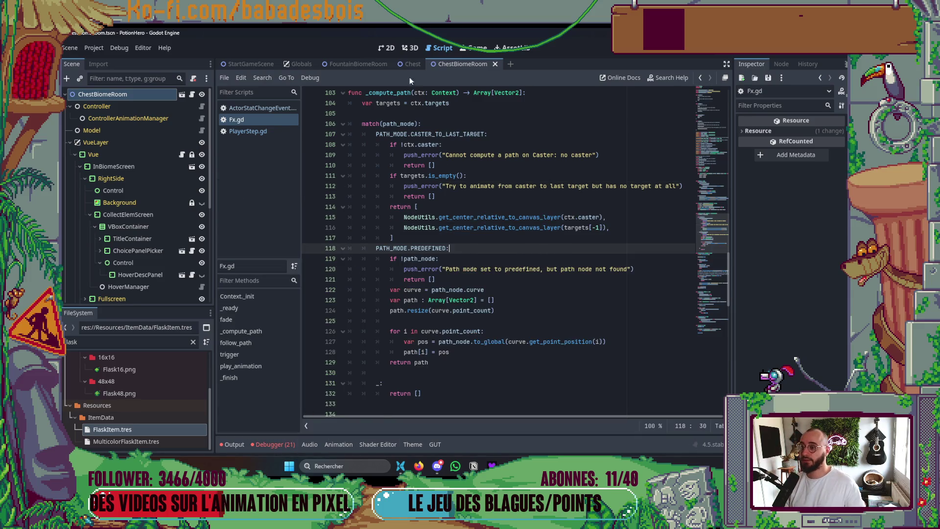
left_click(382, 49)
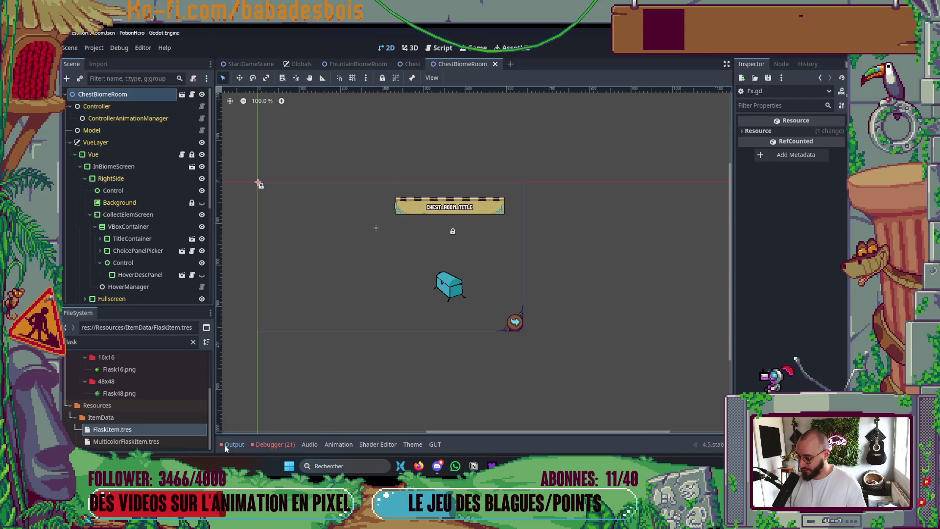
left_click(230, 444)
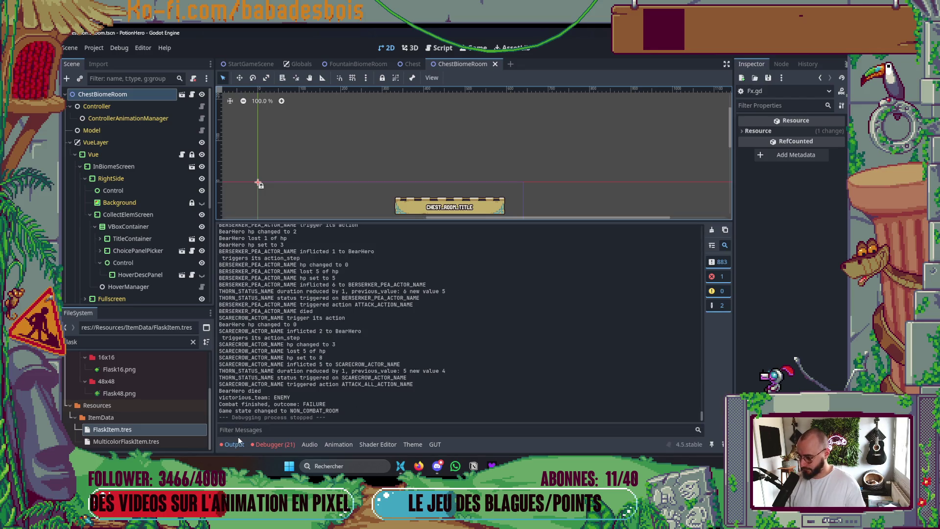
left_click(228, 444)
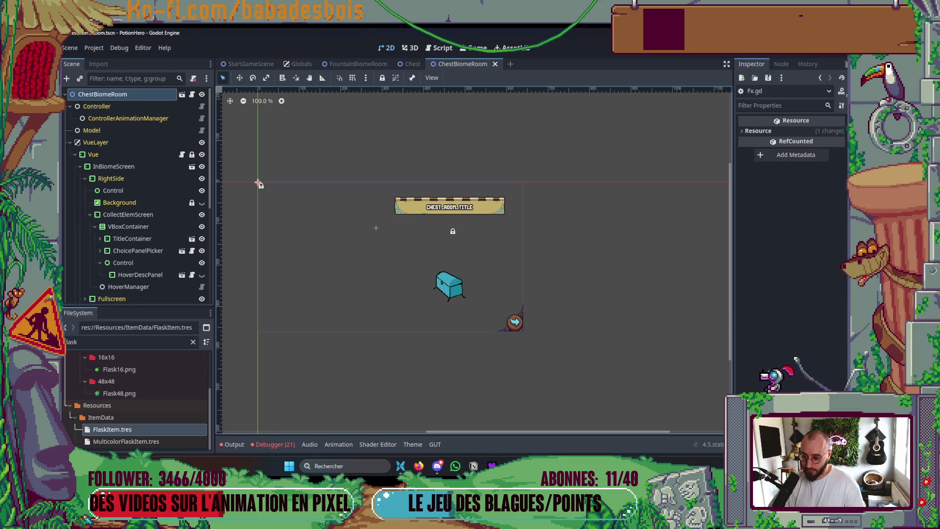
key("alt+Tab")
Show the git diff for HoverDescPanel.gd in the PowerShell terminal
left_click(281, 198)
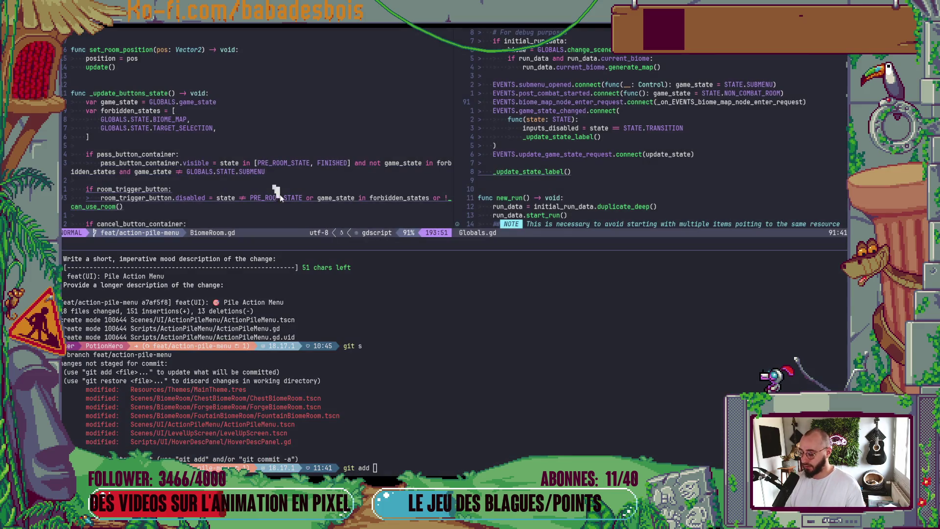
type("git")
key("BackSpace")
key("BackSpace")
key("BackSpace")
type("iff")
double_click(214, 442)
middle_click(214, 442)
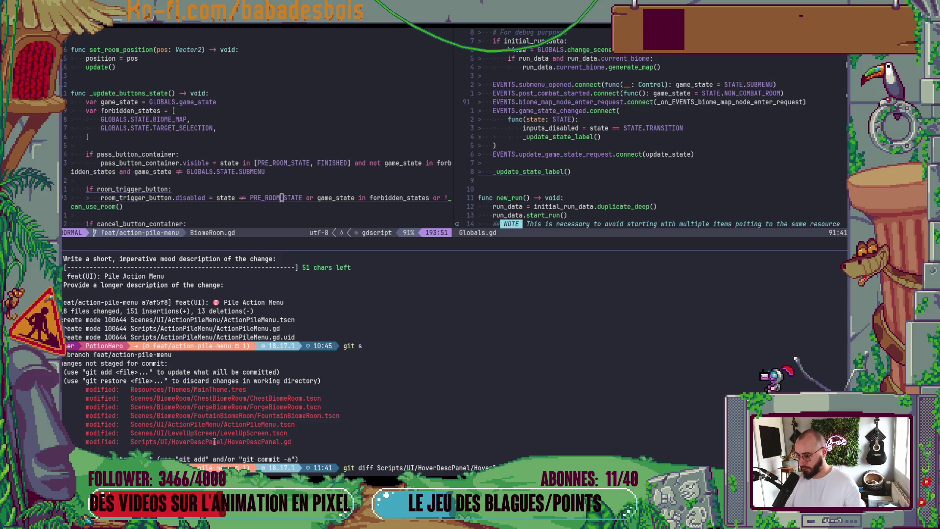
key("Return")
Stage all changes and commit with cz as refactor(UI): 'Factor menus scenes for better maintainability'
type("git ")
type("afd")
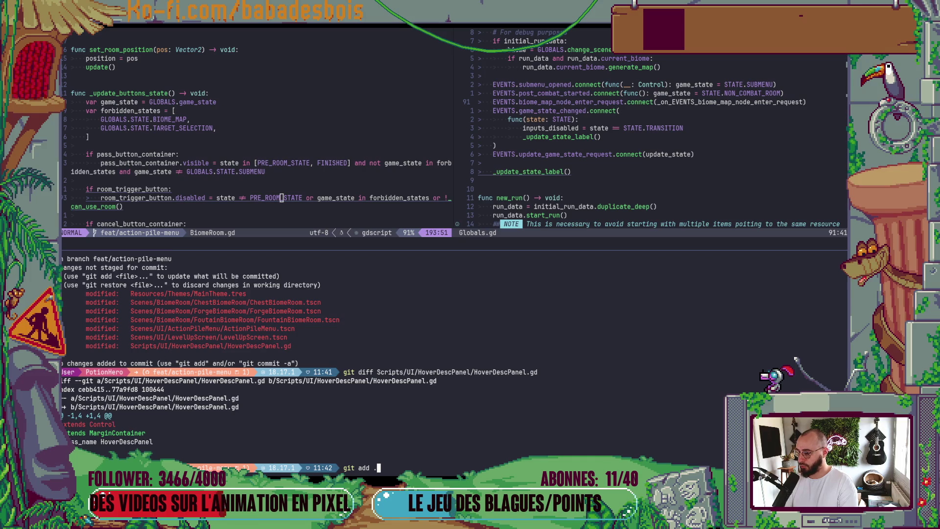
key("Return")
type("cz")
key("Return")
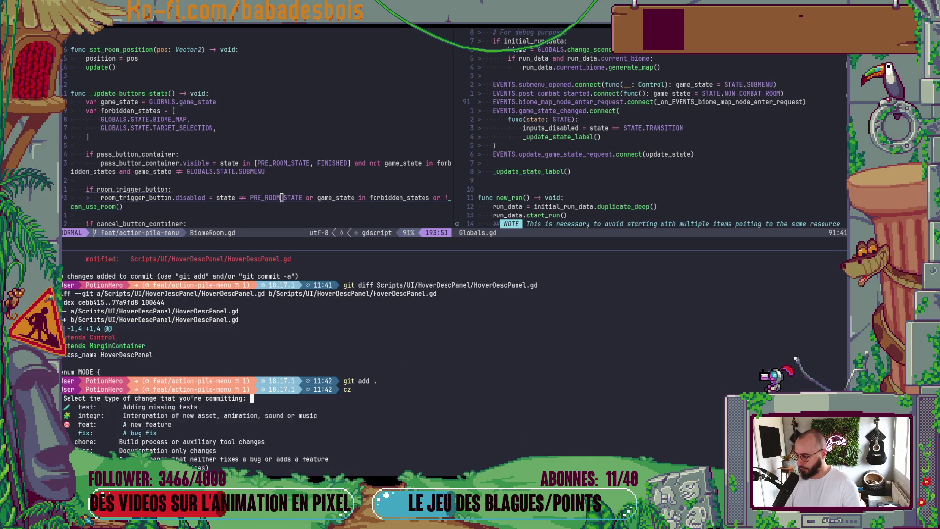
key("Down")
key("Down")
key("Down")
key("Return")
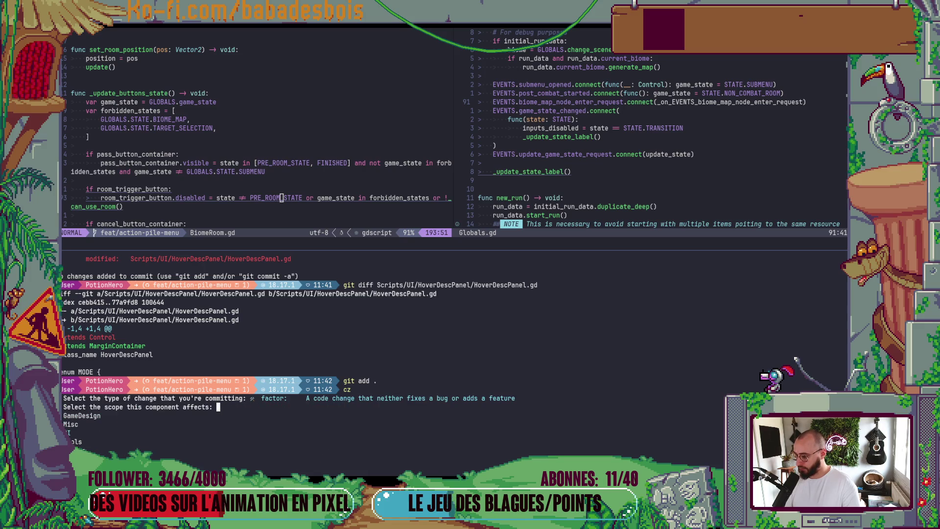
key("Down")
key("Down")
key("Return")
type("Fact")
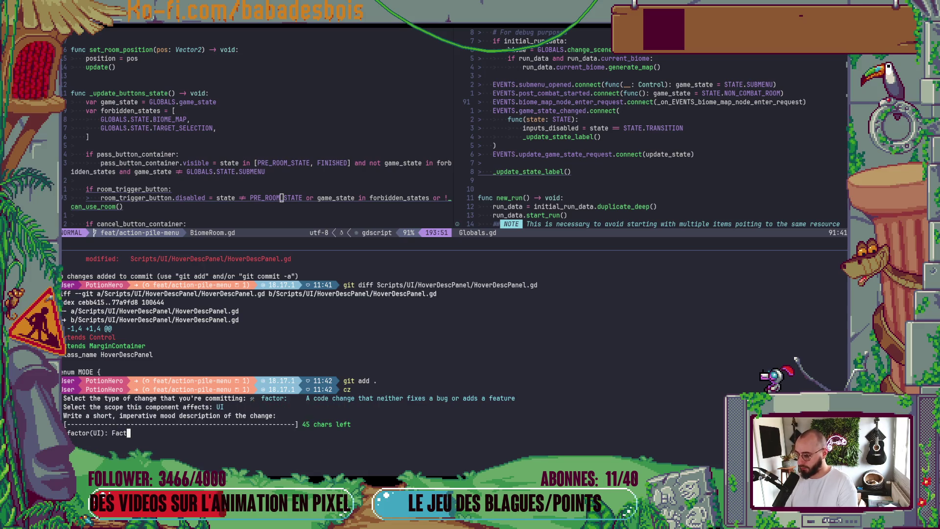
type("or menus ")
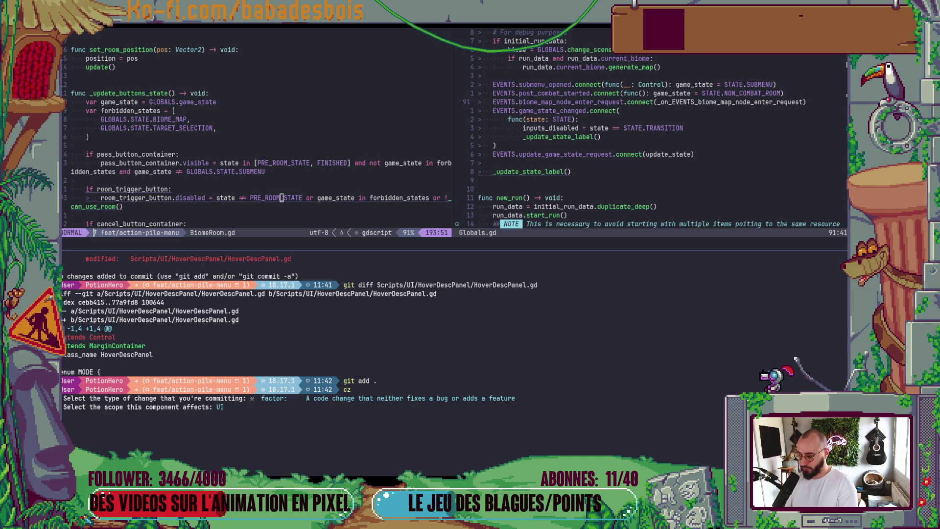
type("scenes for m")
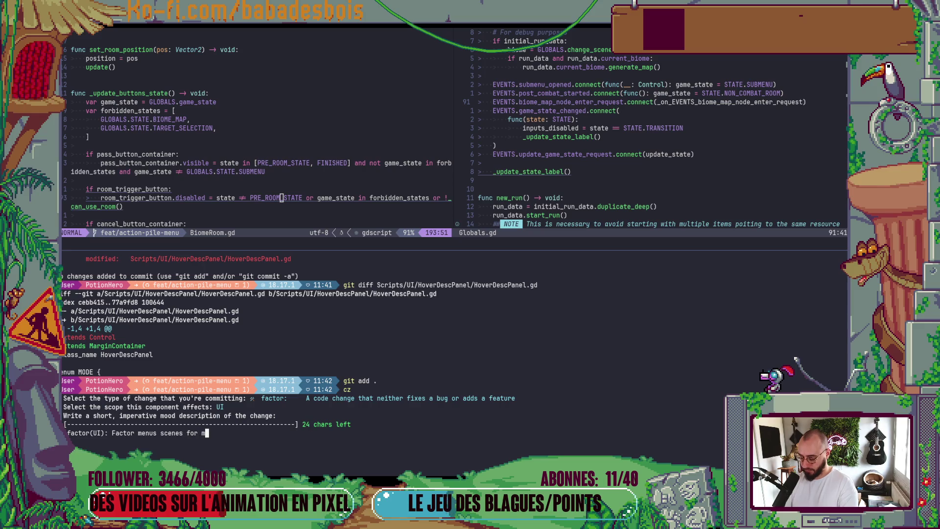
key("BackSpace")
type("better m")
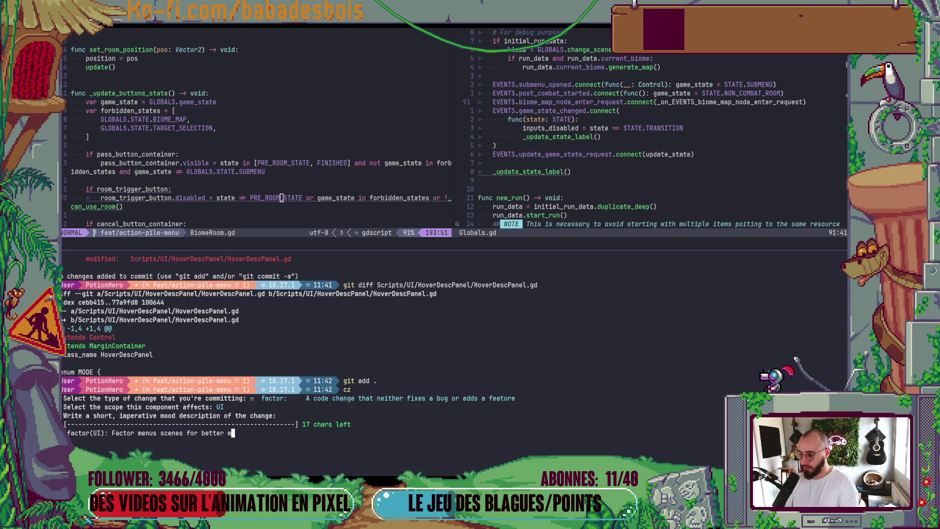
type("aintai")
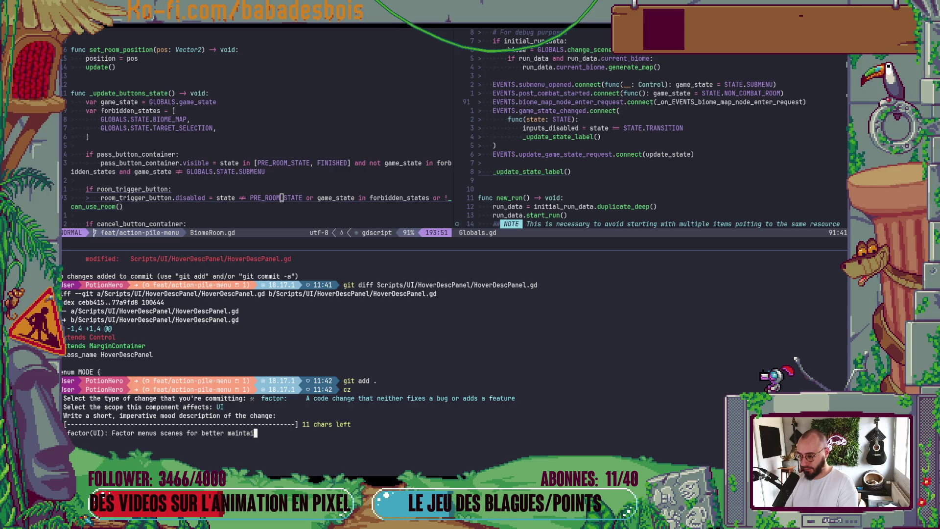
type("nability")
key("Return")
key("Return")
Push the feat/action-pile-menu branch to the remote
key("alt+Tab")
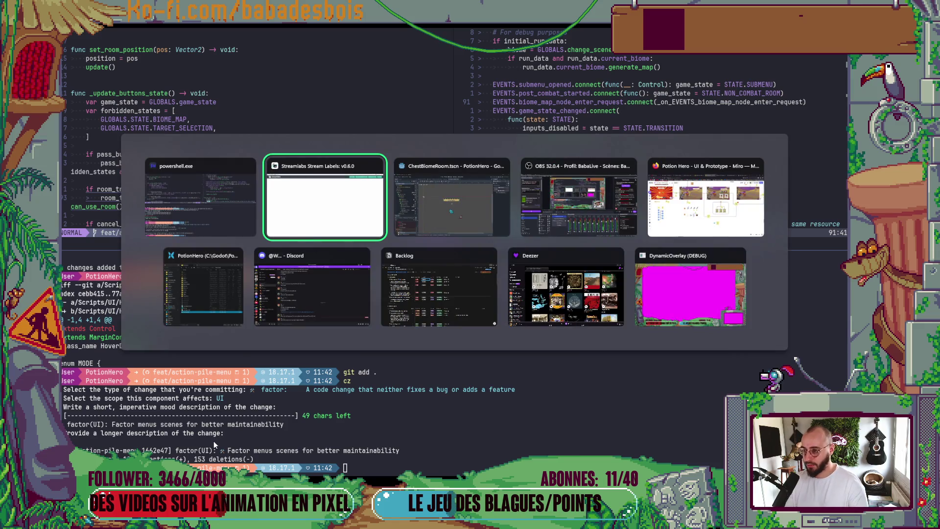
key("alt+shift+Tab")
type("git")
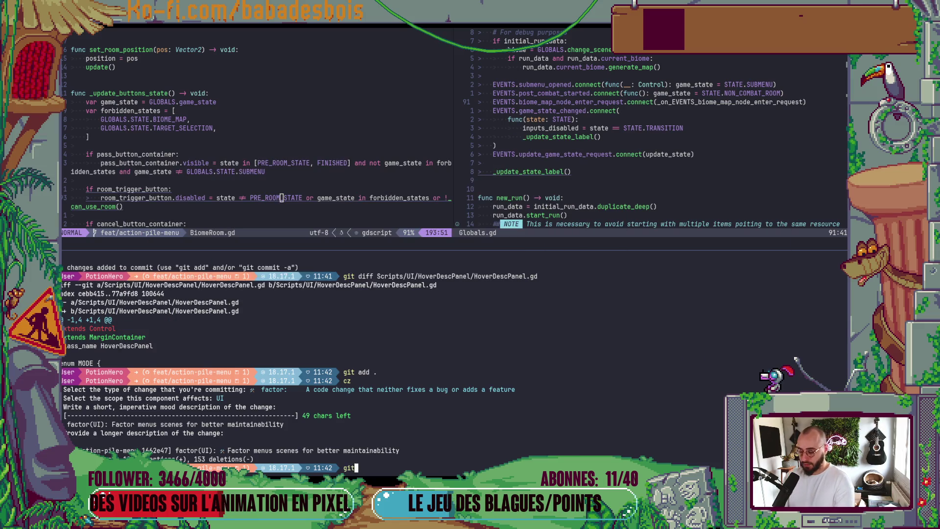
key("Return")
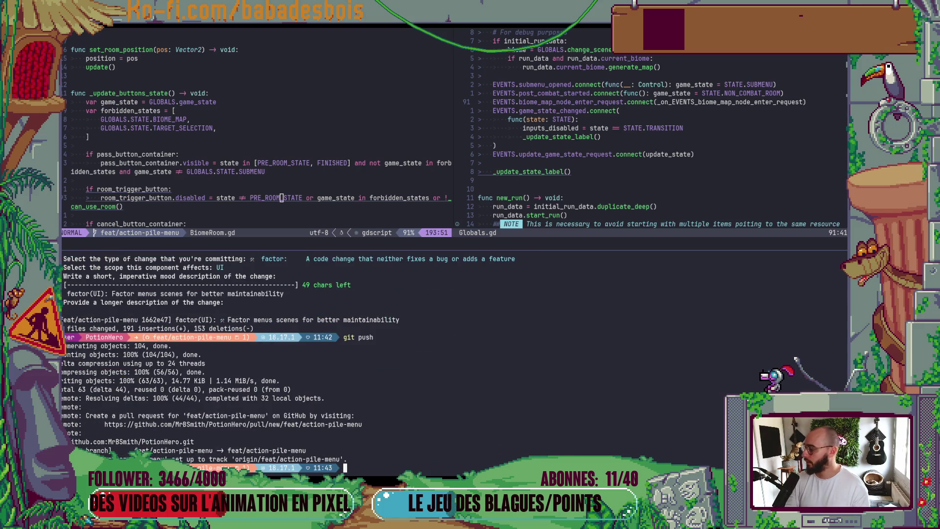
key("alt+Tab")
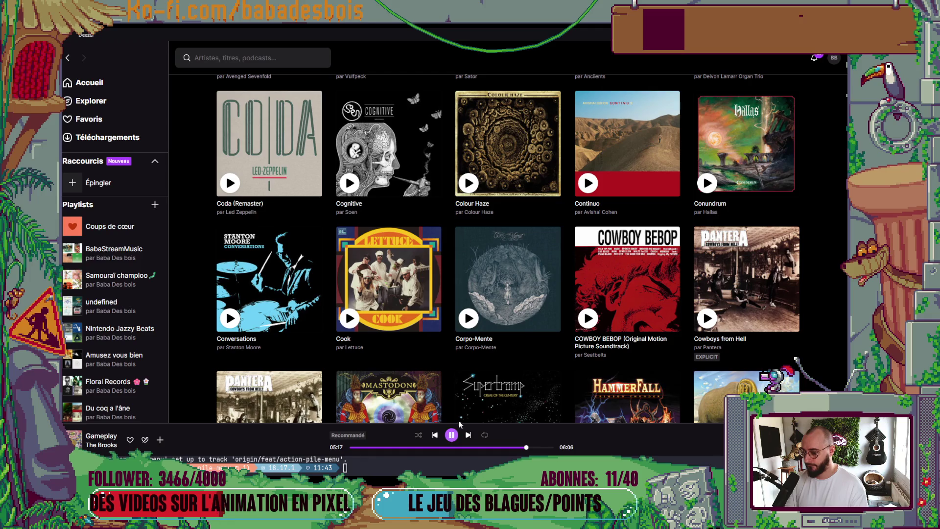
Open the PotionHero repository and start a pull request for feat/action-pile-menu into dev
mouse_move(468, 333)
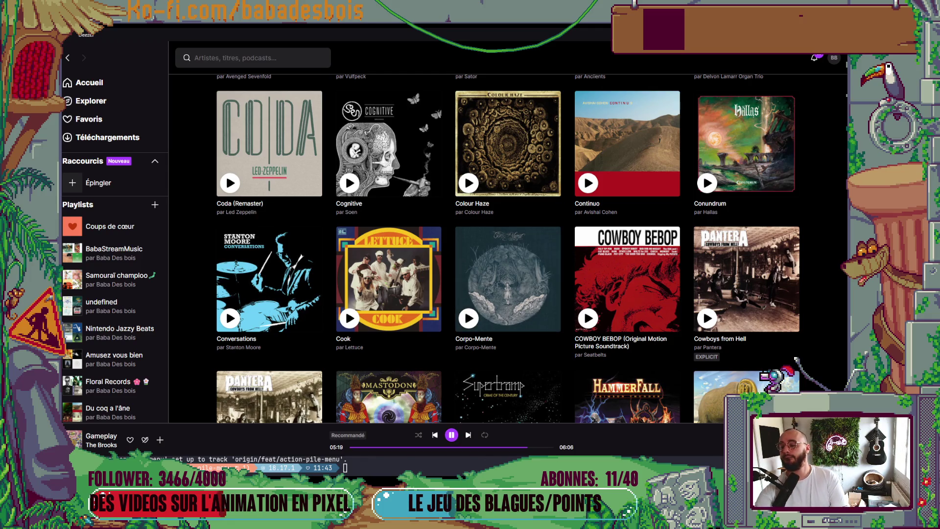
key("alt+Tab")
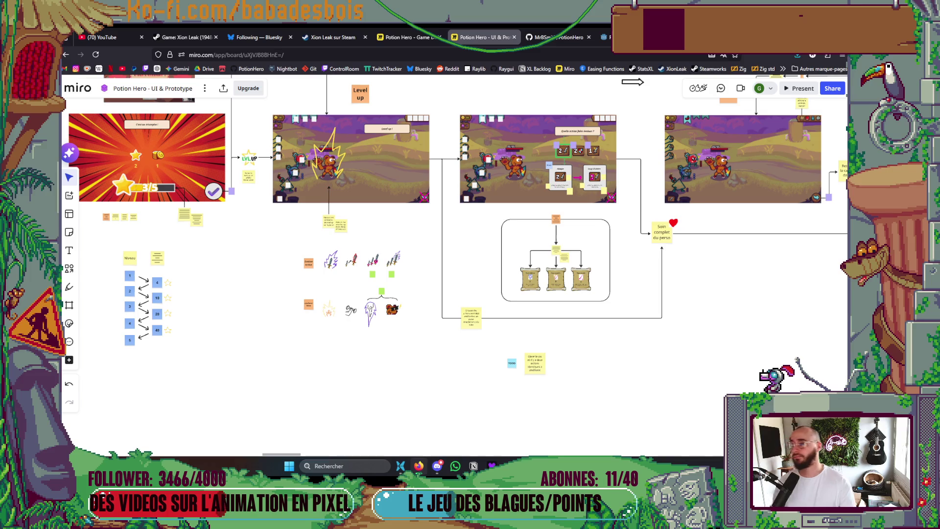
key("alt+Tab")
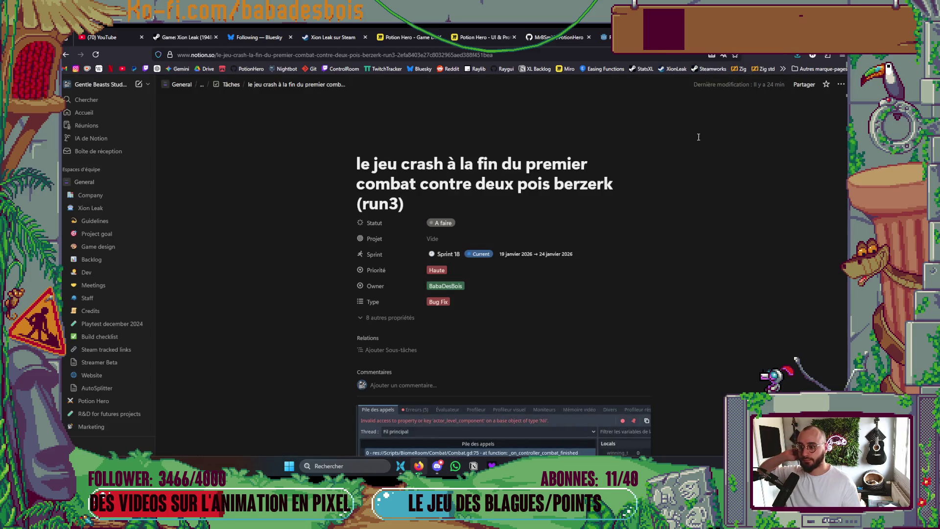
key("ctrl+t")
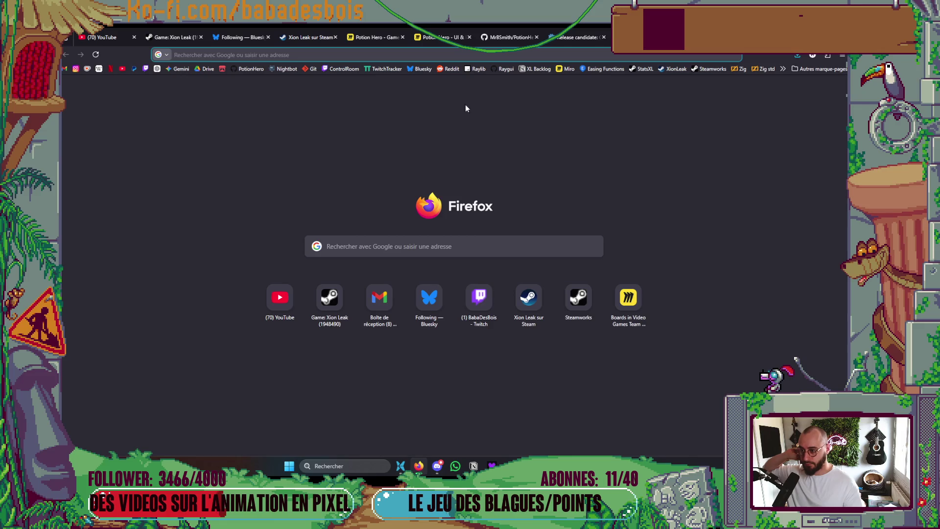
left_click(242, 69)
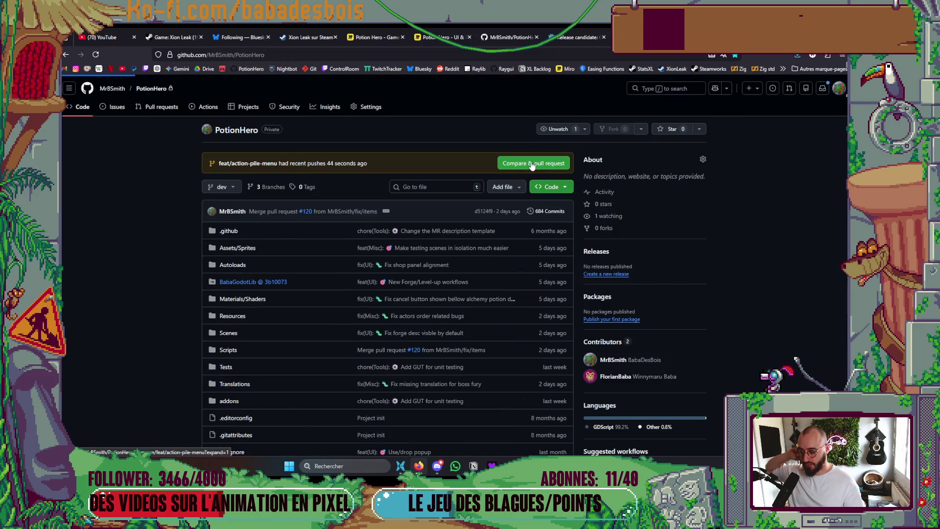
left_click(531, 162)
Request a reviewer on the pull request and preview its templated description
left_click(616, 195)
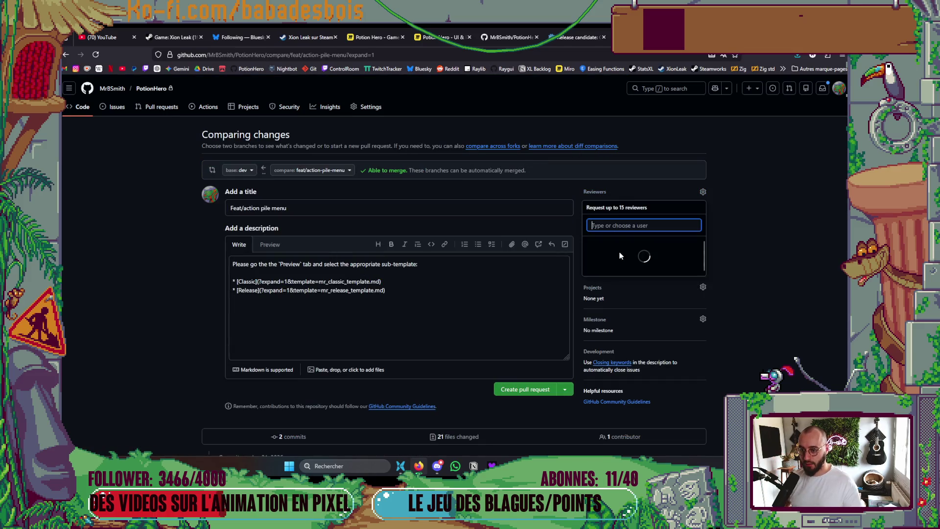
left_click(224, 251)
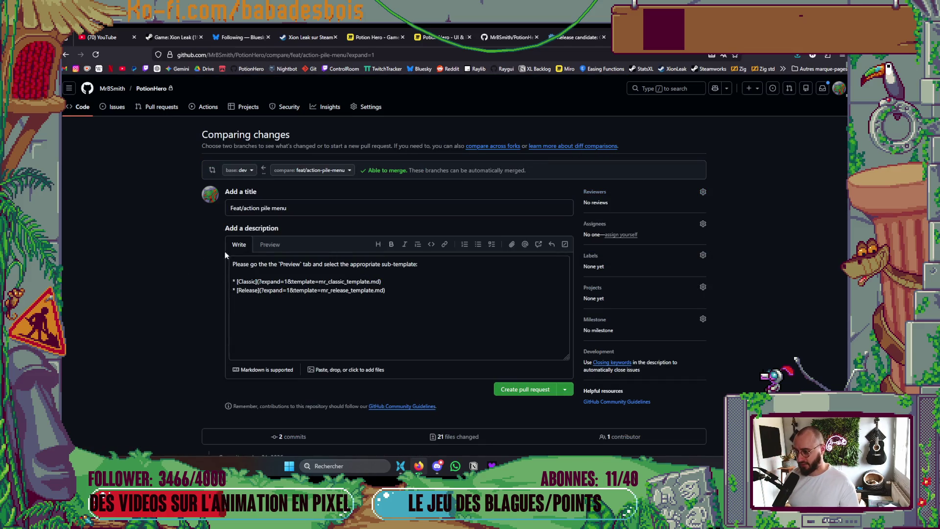
left_click(269, 245)
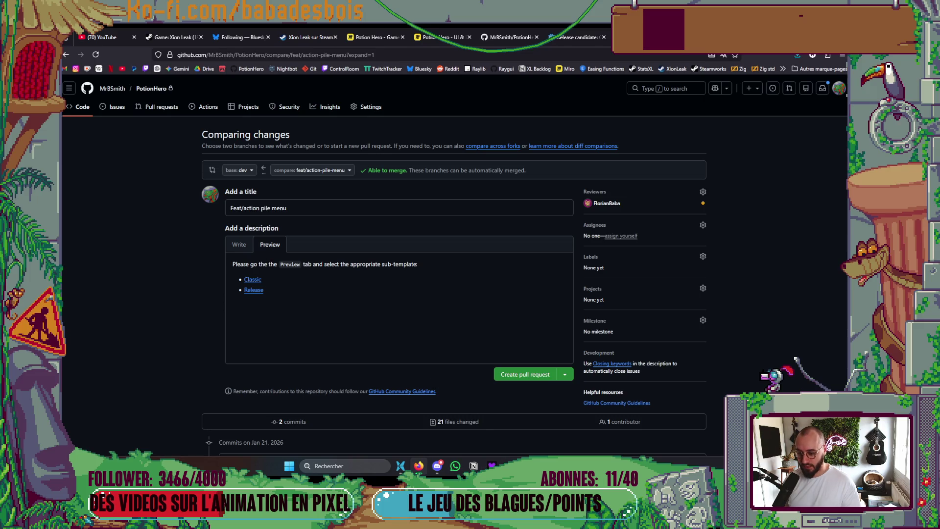
key("alt+Tab")
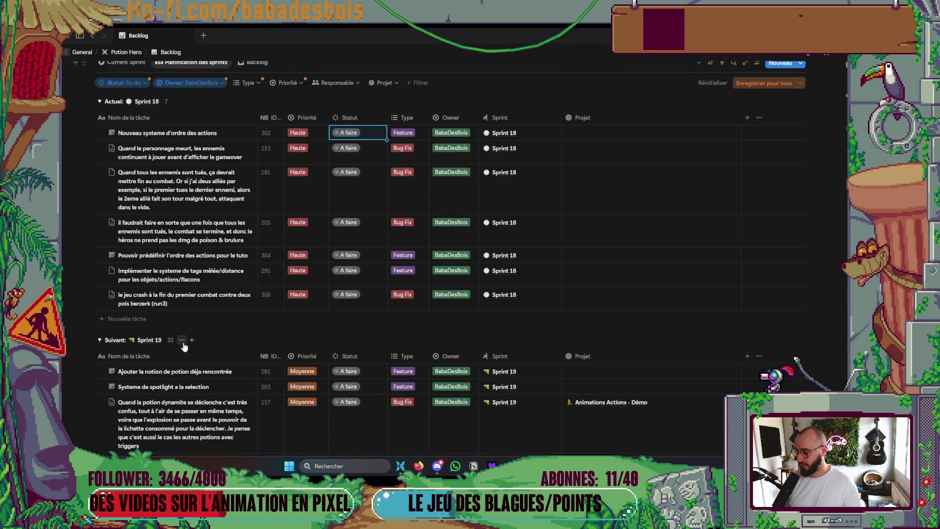
Widen the Sprint 18 status filter to include En cours and Review tasks
scroll(184, 346, "up", 3)
left_click(123, 166)
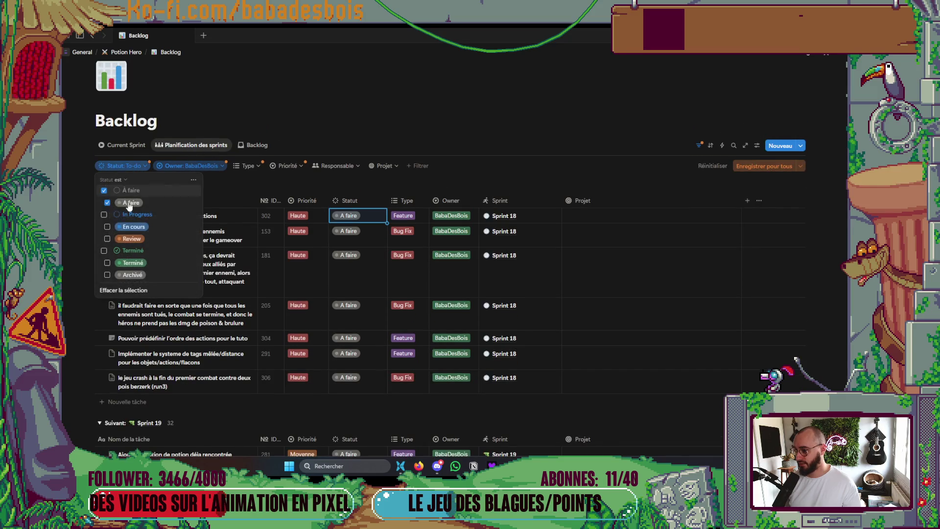
left_click(107, 226)
left_click(107, 238)
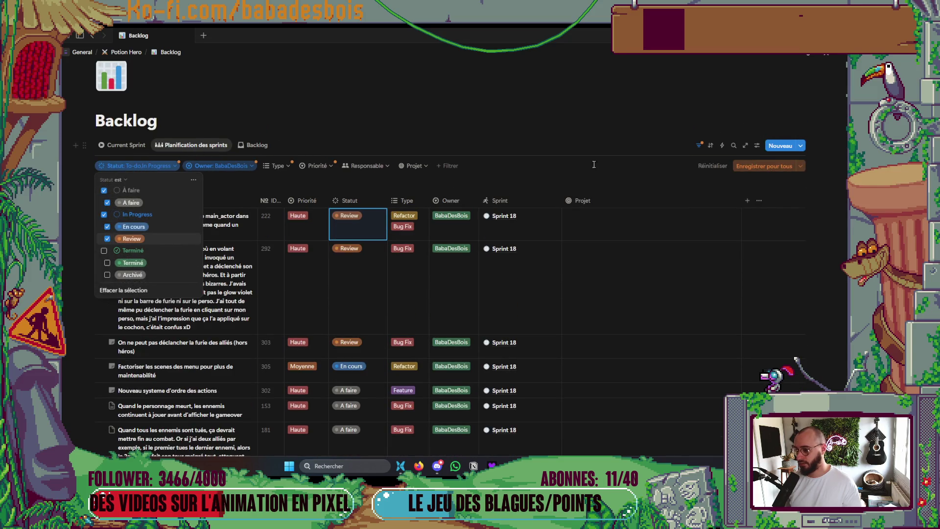
left_click(516, 151)
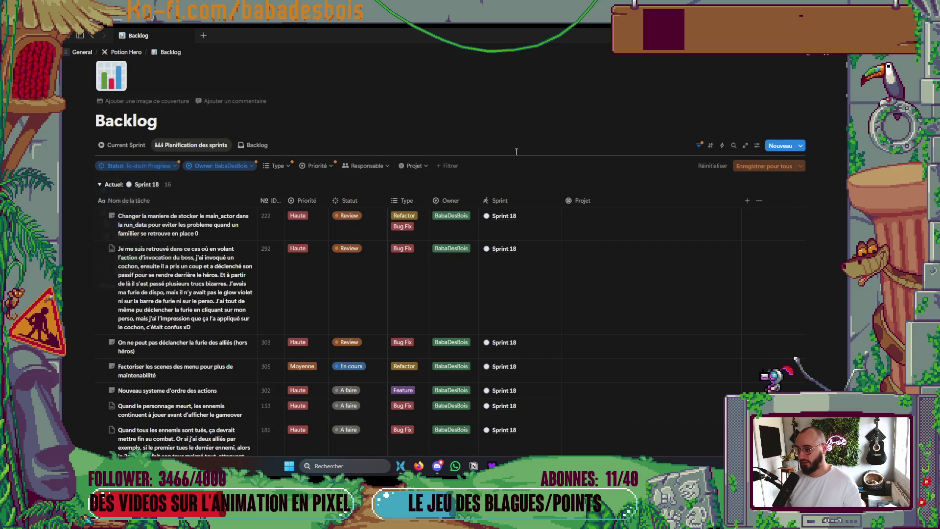
Set the menu refactor task's Statut to Review
scroll(395, 184, "down", 15)
scroll(394, 220, "up", 20)
scroll(353, 289, "down", 5)
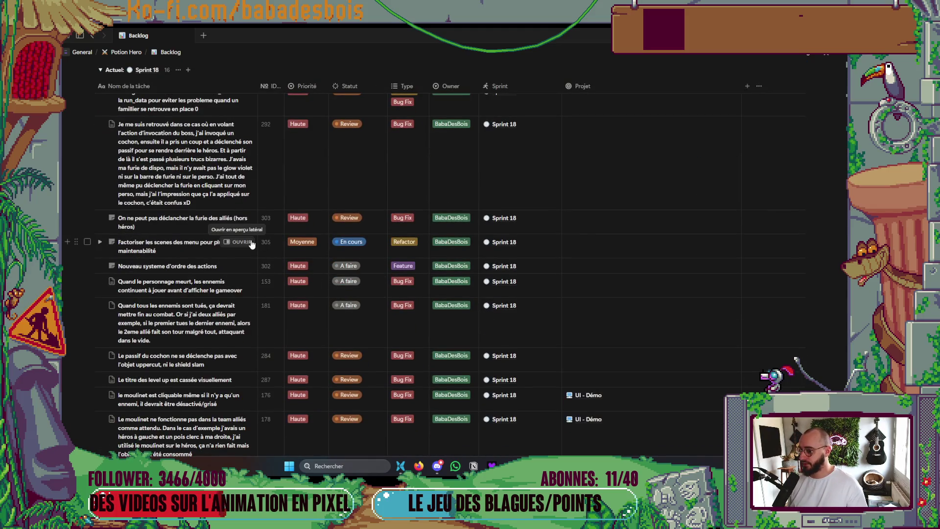
scroll(167, 244, "down", 1)
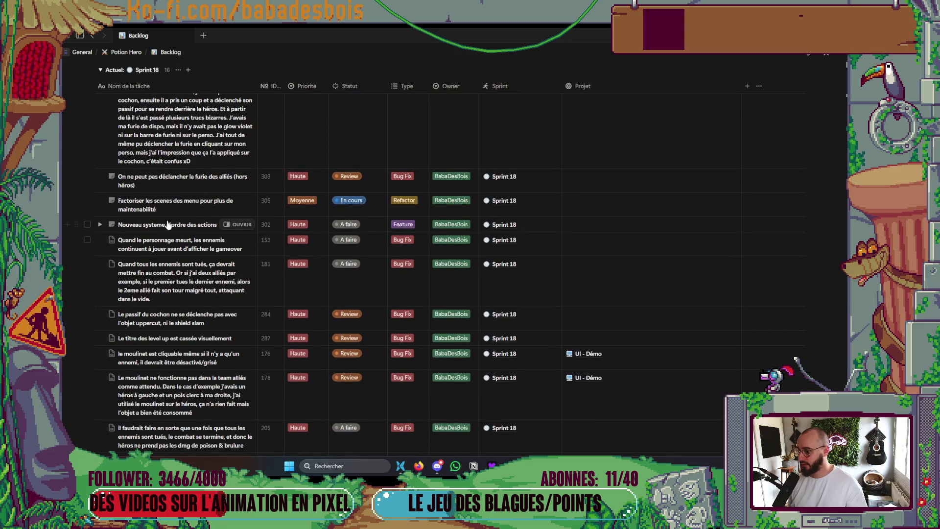
left_click(351, 200)
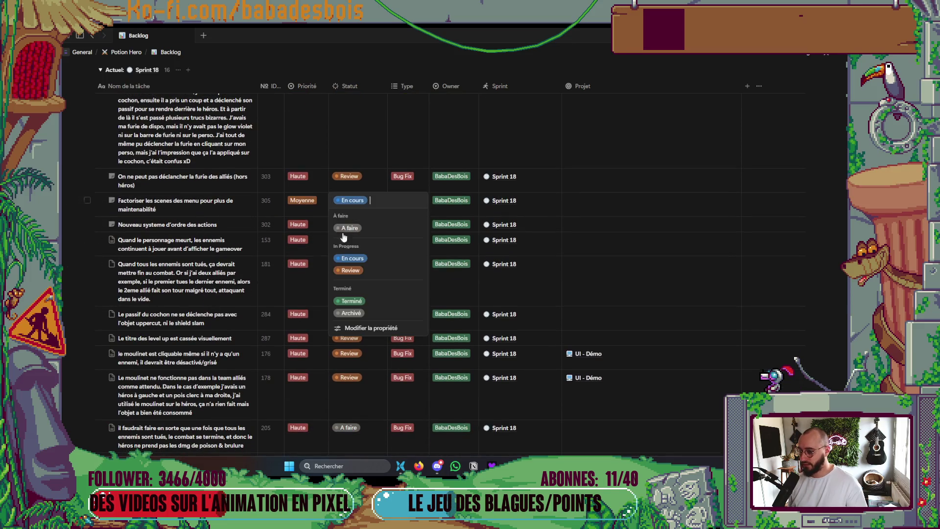
left_click(351, 271)
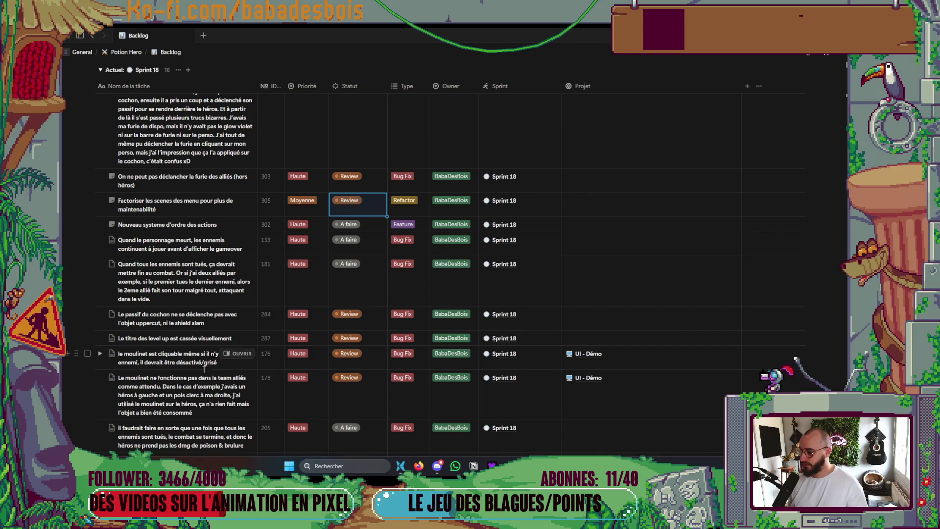
Set task 306, the run3 berzerk pois crash bug, to Review
scroll(202, 356, "down", 4)
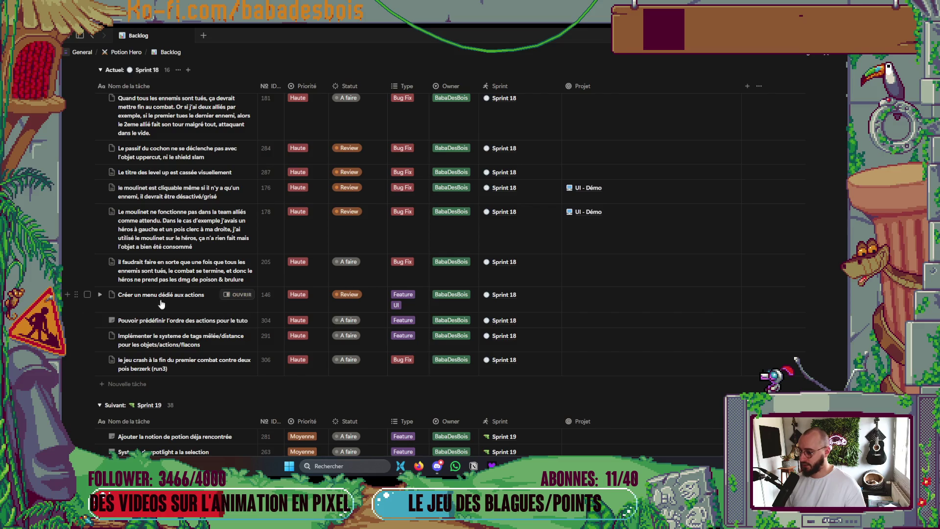
scroll(355, 305, "up", 6)
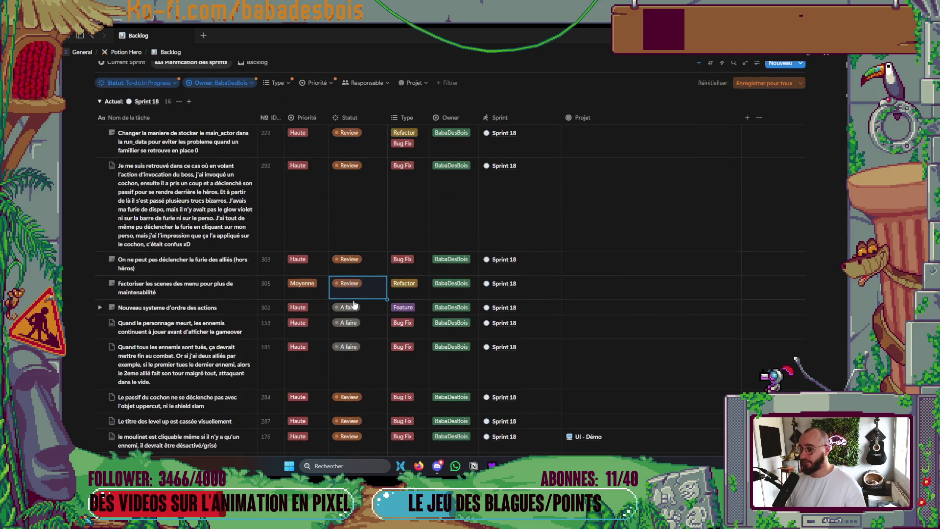
scroll(239, 302, "down", 8)
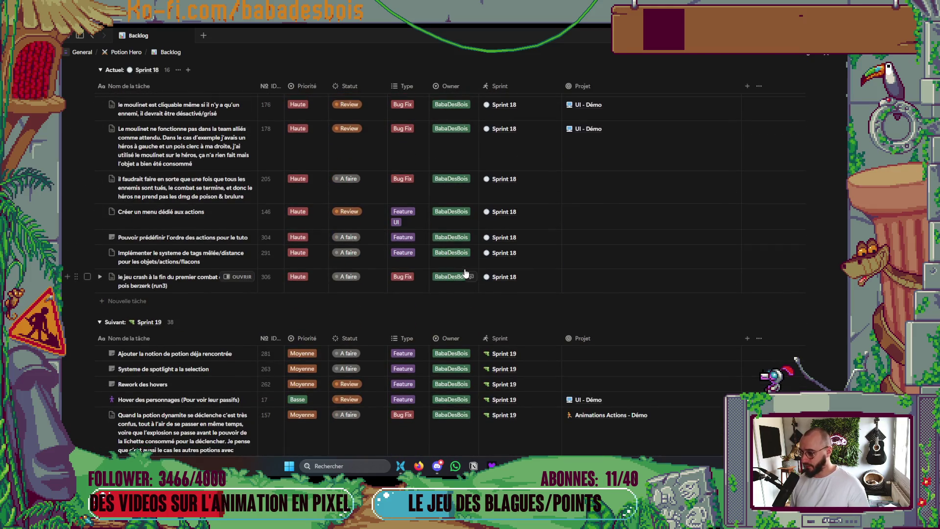
scroll(234, 363, "down", 1)
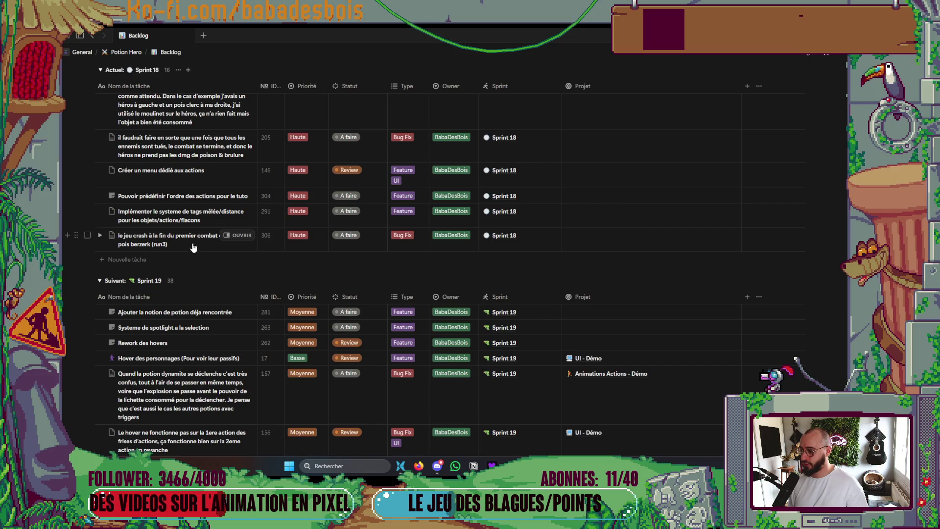
left_click(365, 247)
left_click(359, 310)
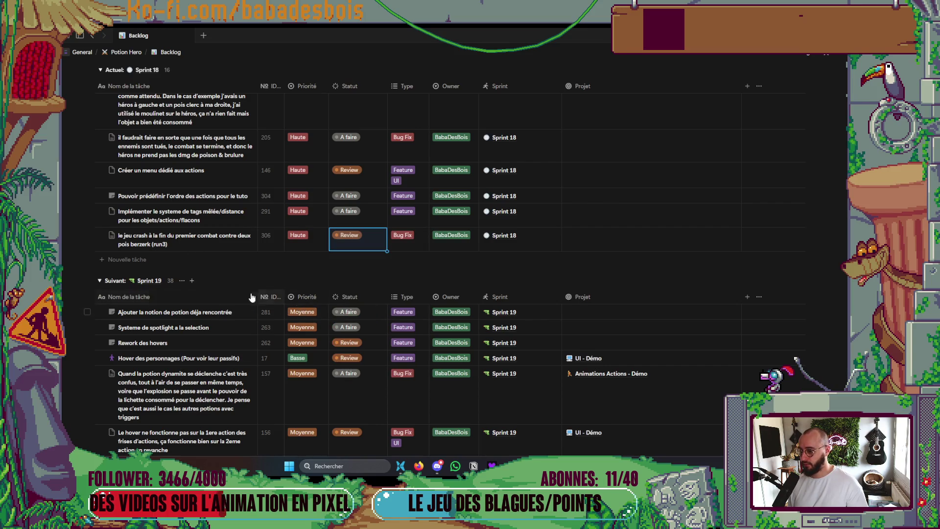
scroll(219, 296, "up", 3)
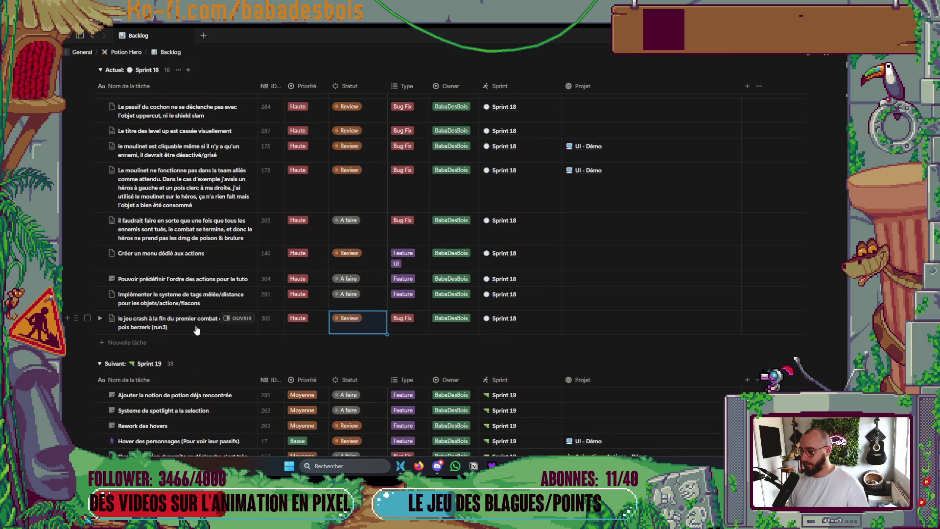
scroll(196, 325, "up", 1)
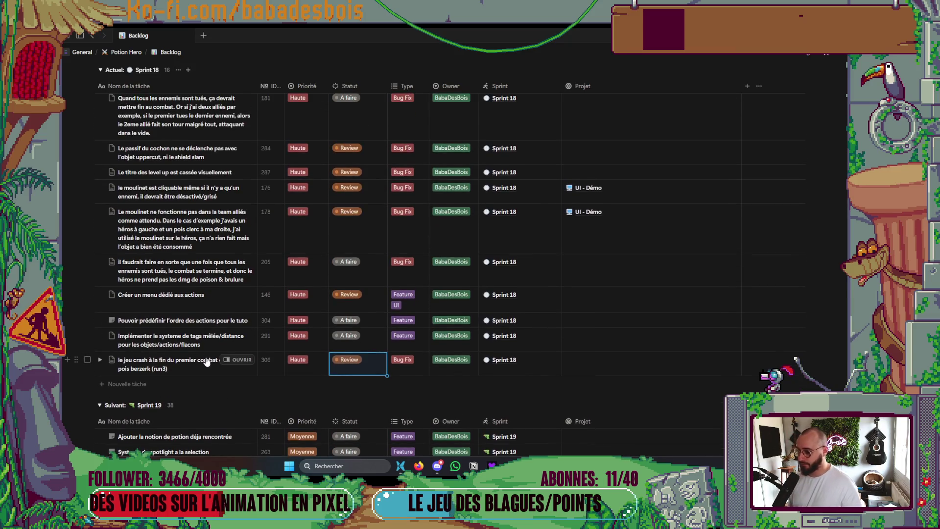
scroll(201, 358, "up", 3)
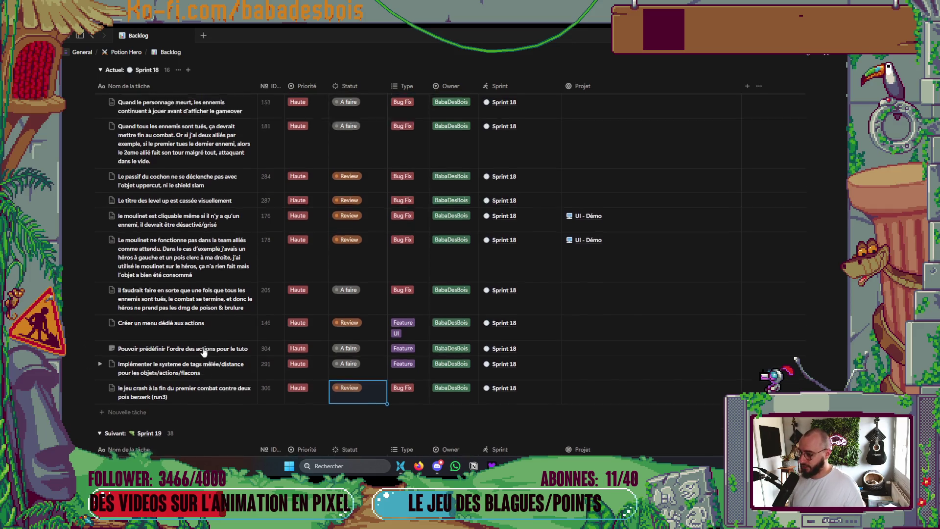
scroll(199, 356, "down", 3)
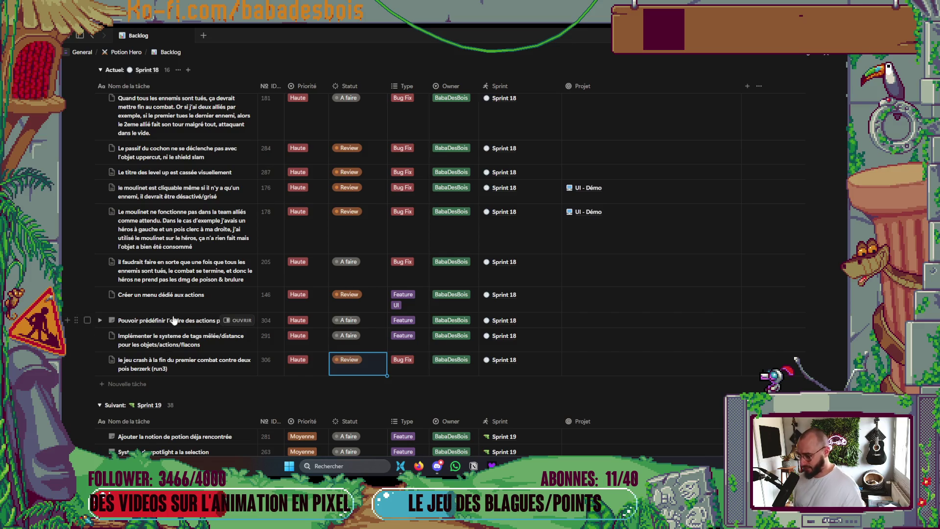
scroll(167, 334, "up", 5)
scroll(166, 338, "up", 3)
scroll(147, 330, "down", 7)
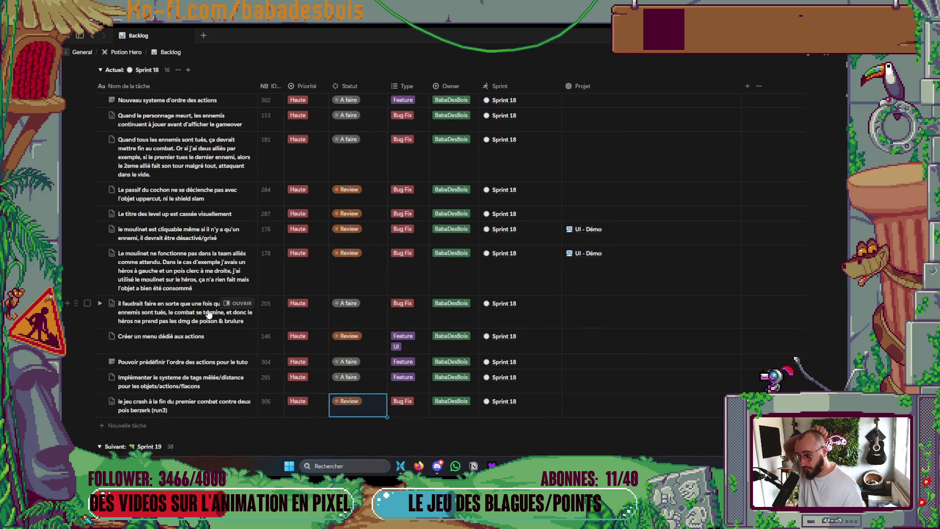
scroll(208, 311, "up", 3)
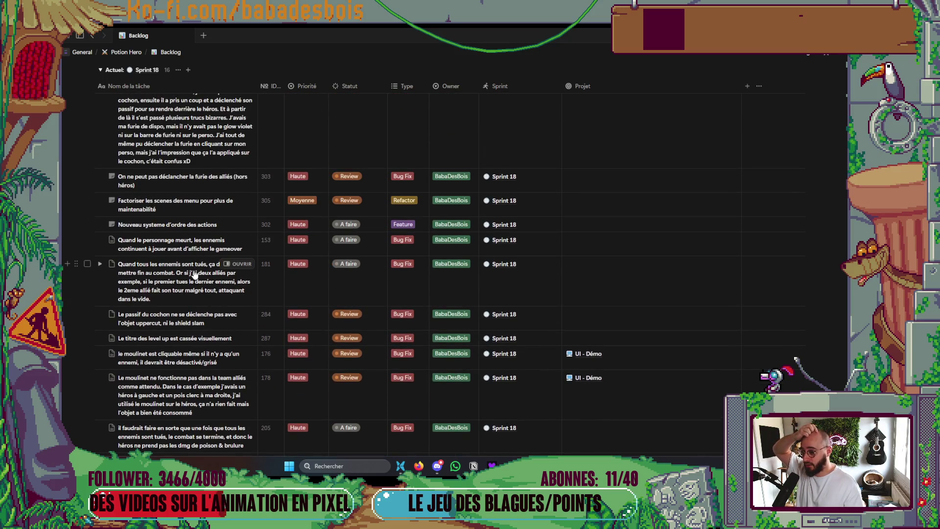
scroll(192, 260, "down", 3)
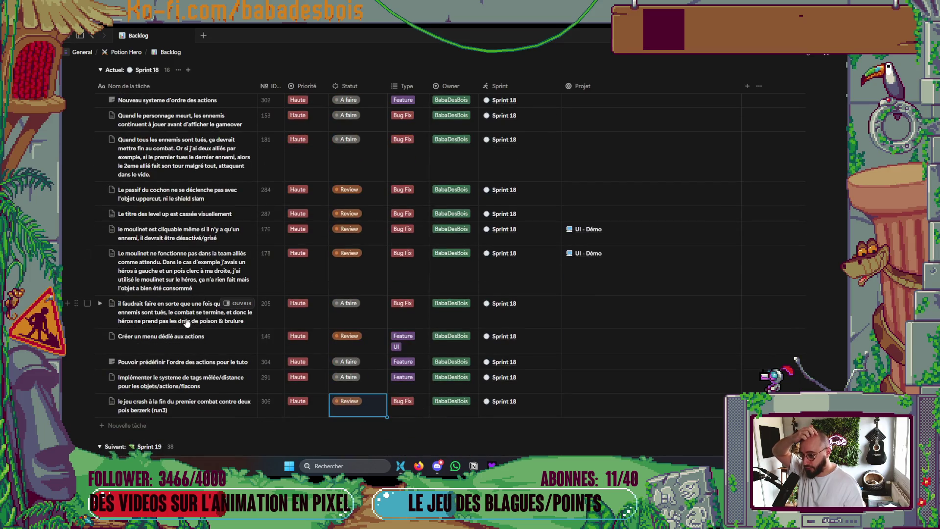
scroll(190, 323, "up", 3)
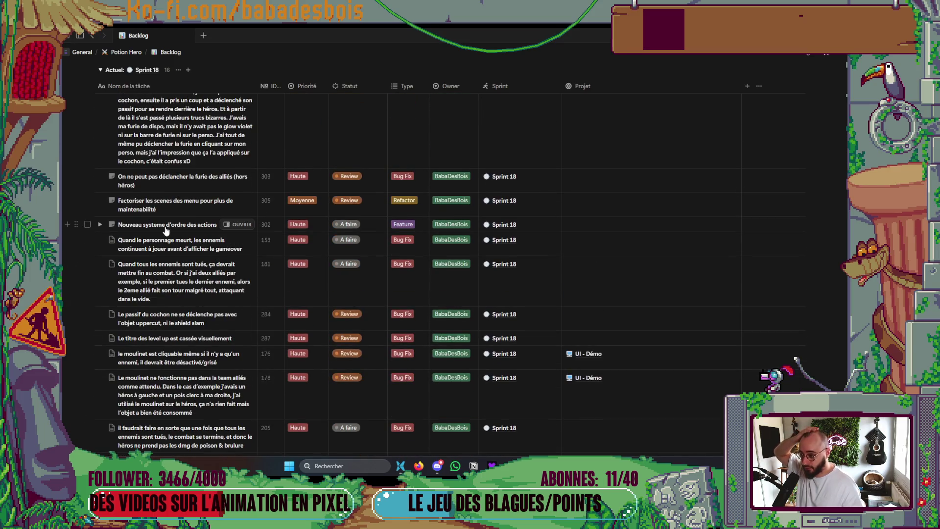
scroll(166, 232, "down", 5)
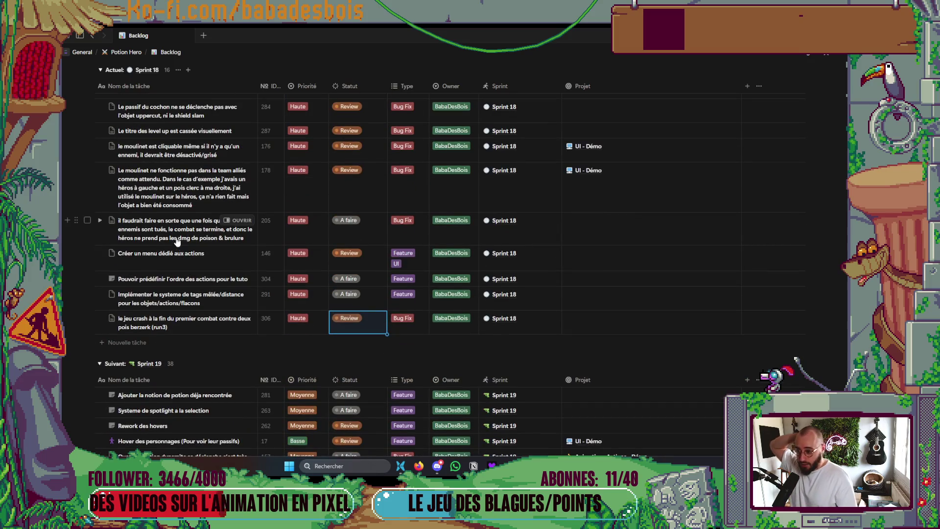
key("alt+Tab")
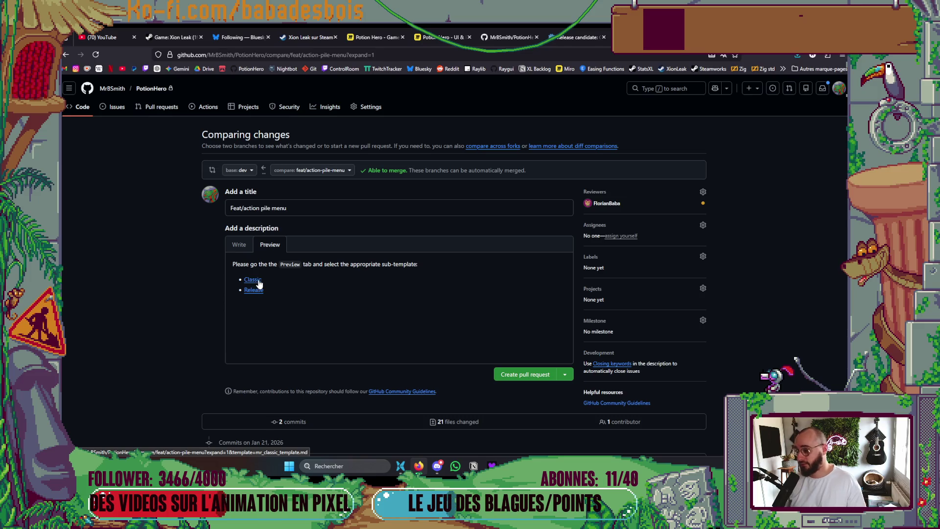
Insert the Classic sub-template into the description and scroll through the commits and file diffs
left_click(258, 281)
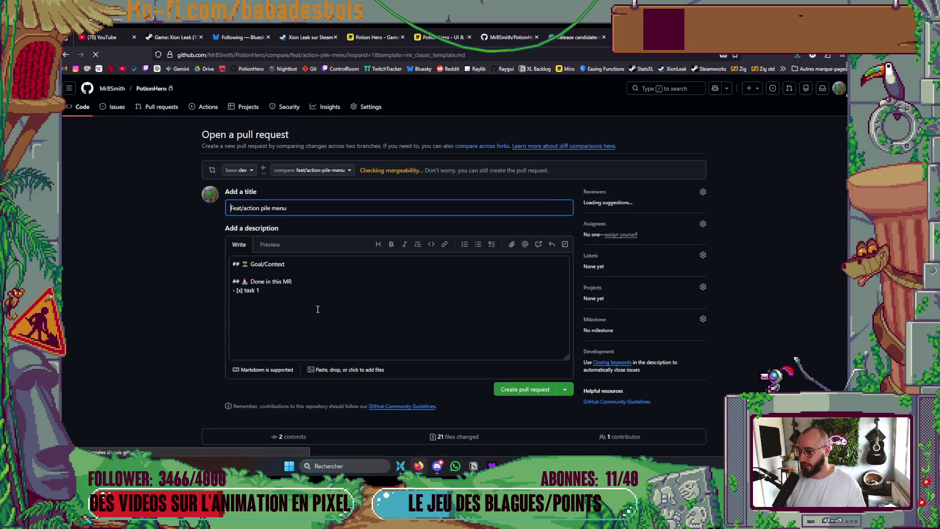
scroll(330, 309, "down", 3)
scroll(332, 307, "down", 15)
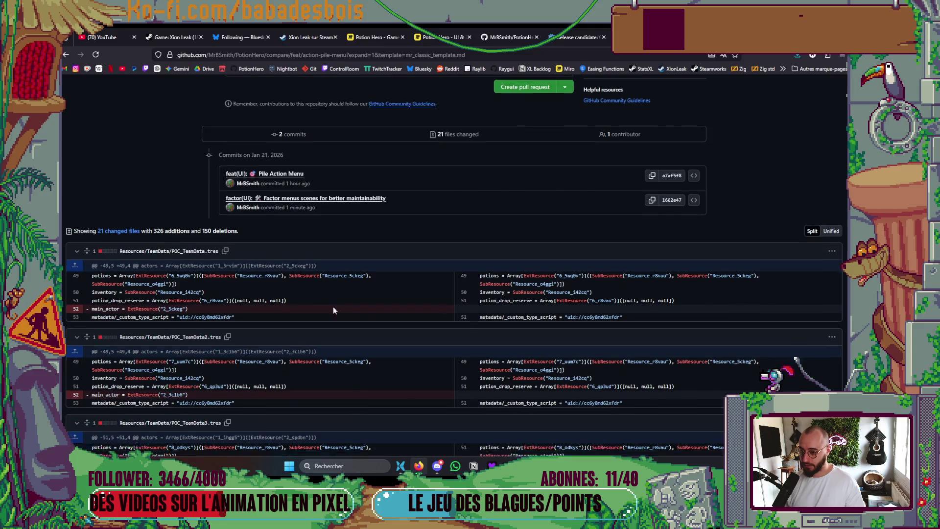
scroll(336, 292, "down", 8)
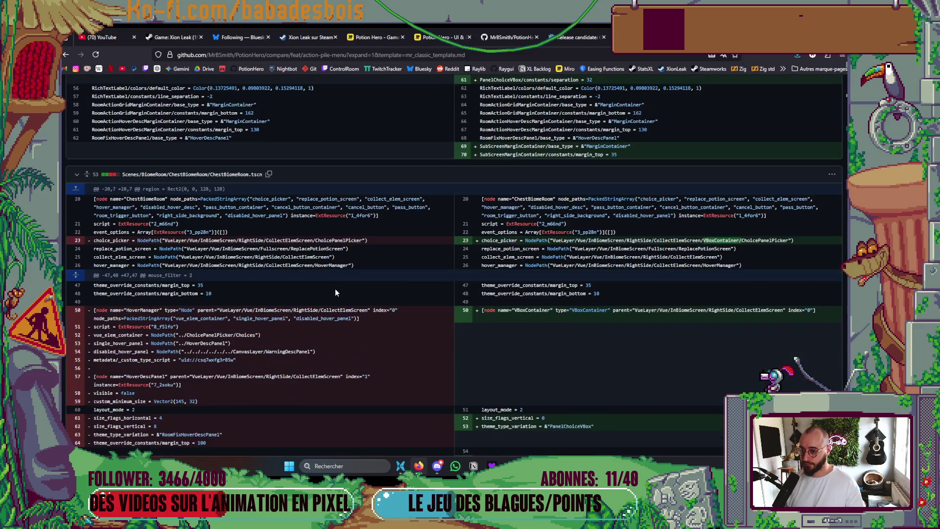
scroll(336, 284, "down", 15)
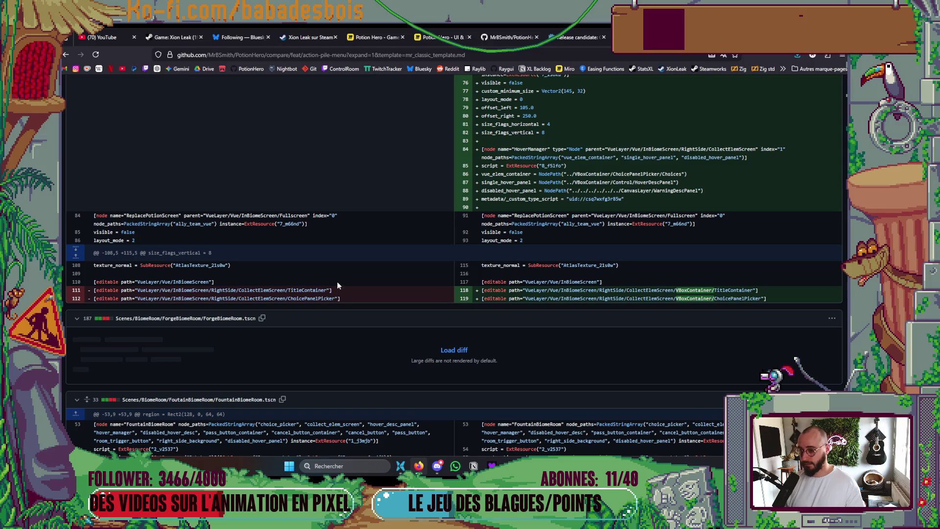
scroll(339, 279, "down", 3)
scroll(353, 303, "up", 15)
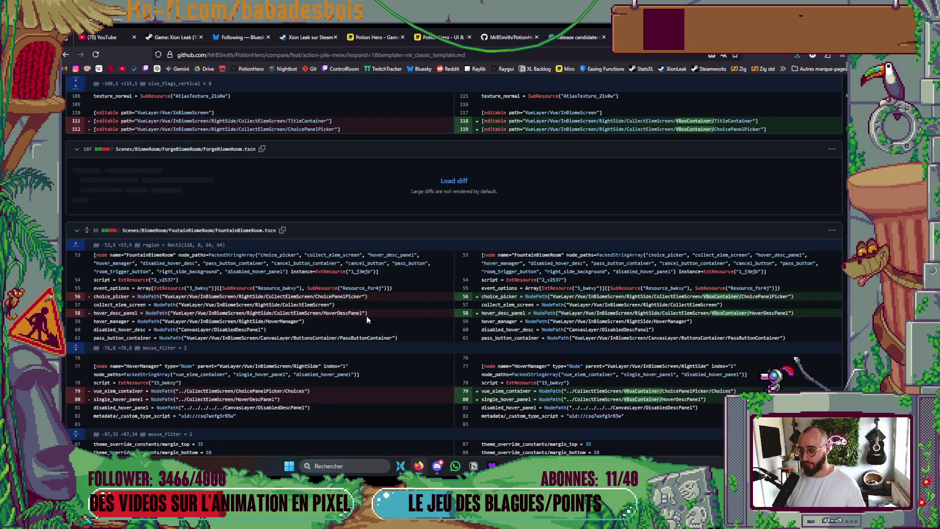
scroll(326, 283, "up", 15)
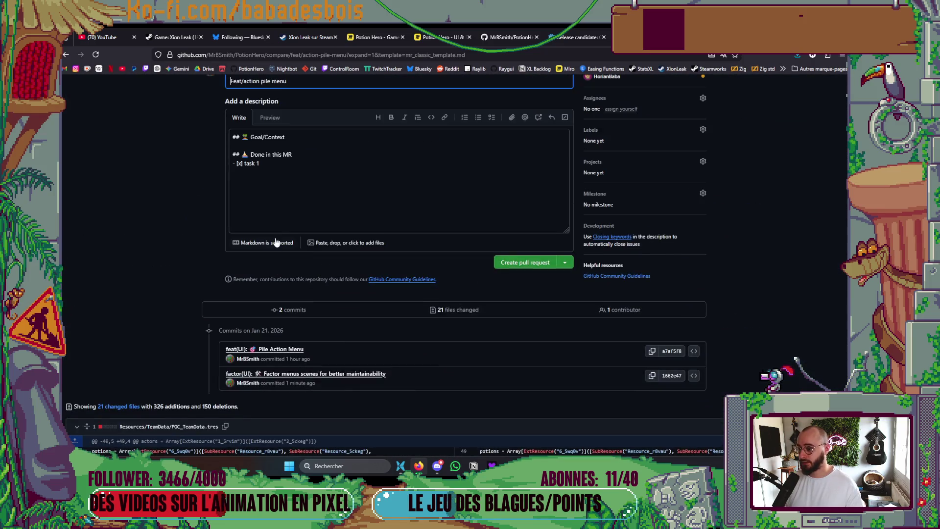
left_click(287, 167)
Replace 'task 1' with 'Pile Action Menu' and 'Factor Menu scenes for better maintainability', then create the PR
key("ctrl+shift+Left")
key("ctrl+shift+Left")
key("BackSpace")
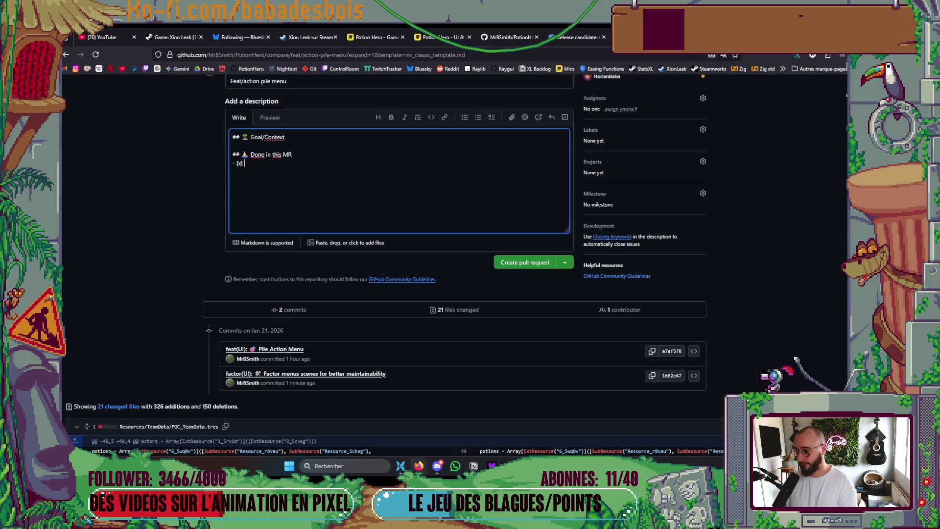
type("Pile A")
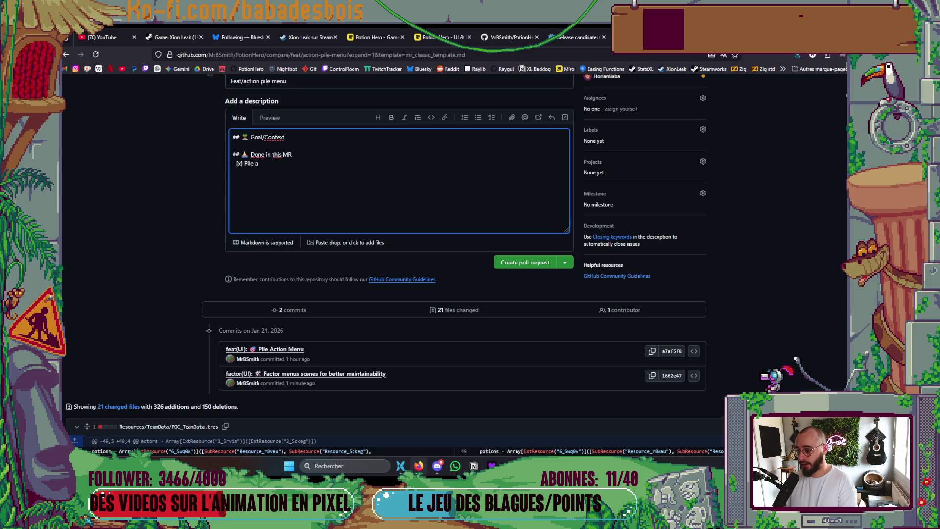
type("ction Menu")
key("Return")
type("actor Menu se")
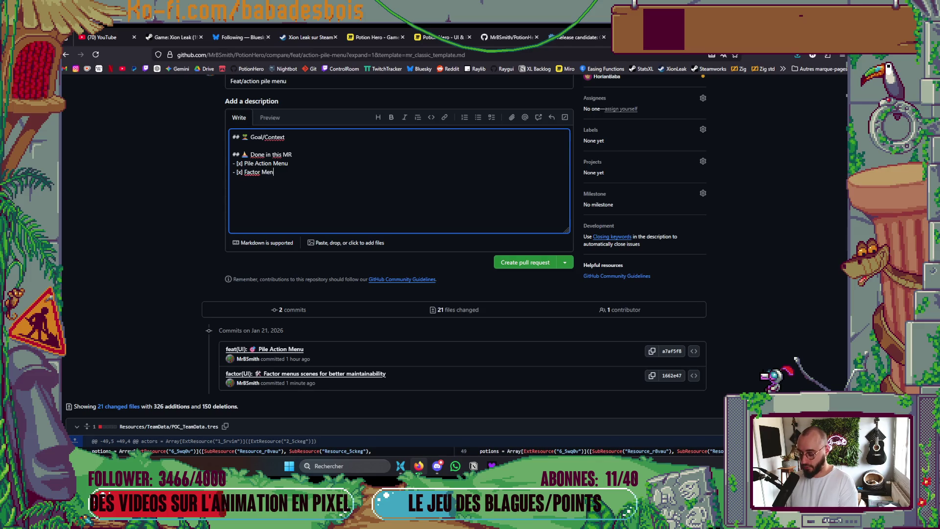
key("BackSpace")
key("BackSpace")
type("cene")
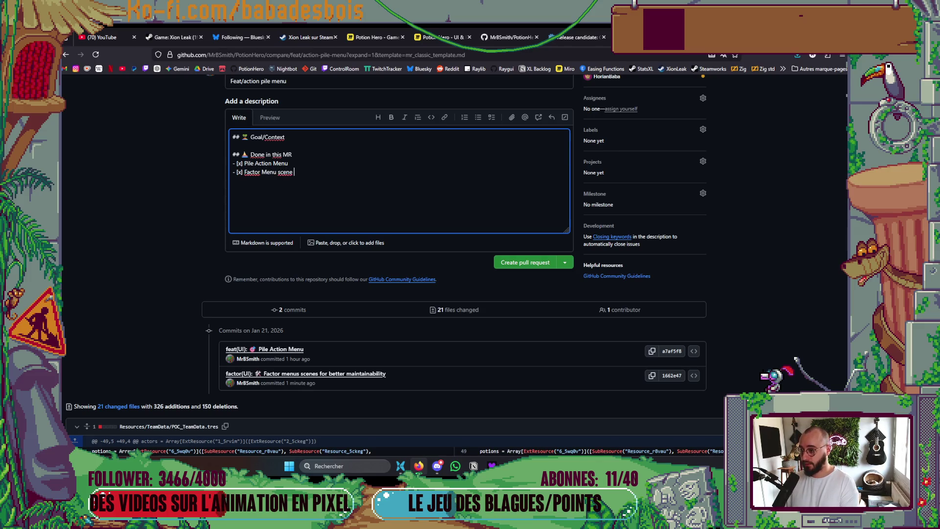
type("s for bette")
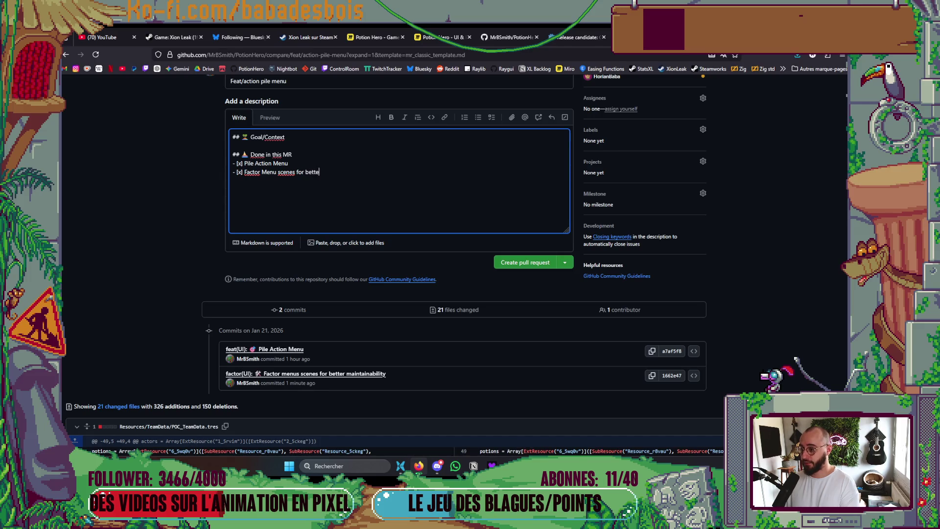
type("r maintainabili")
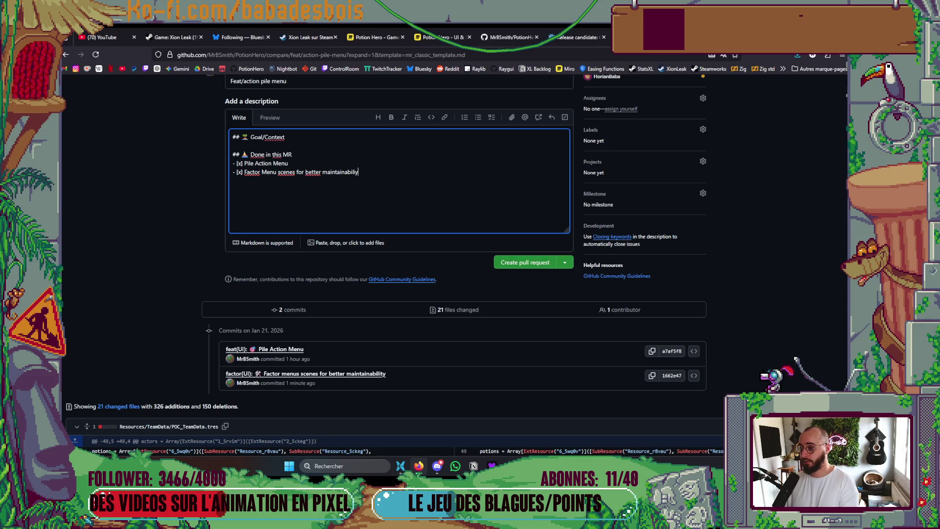
type("ty")
scroll(539, 387, "up", 3)
left_click(537, 389)
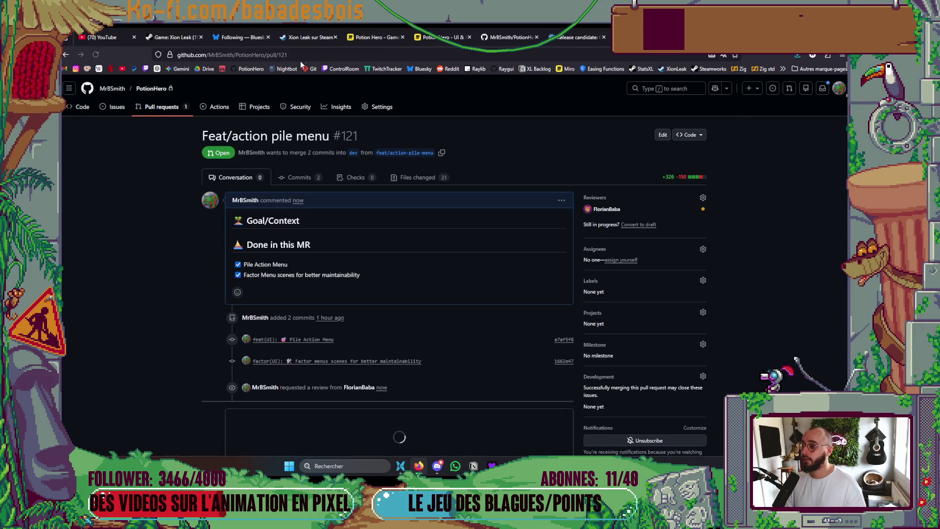
left_click(294, 55)
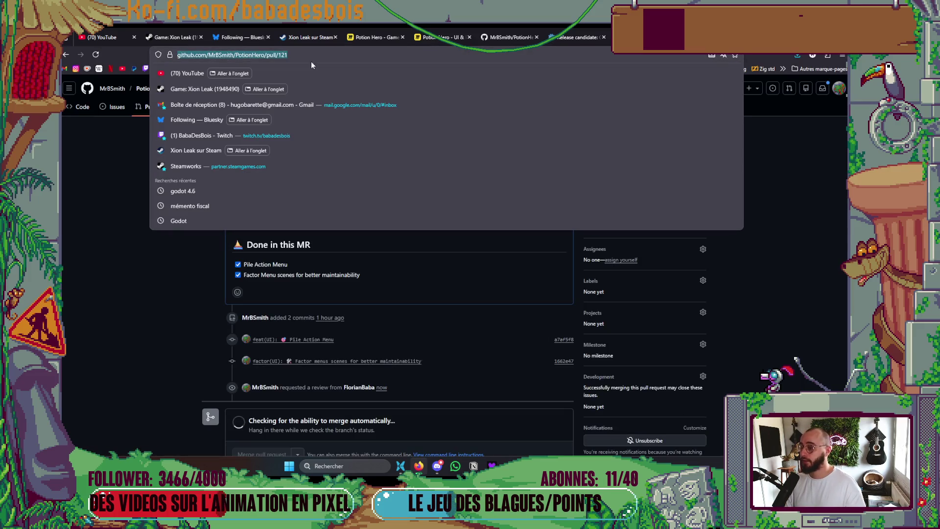
Edit PR #121's description to add a checked 'Fix crash with main actor retreival' task
key("Escape")
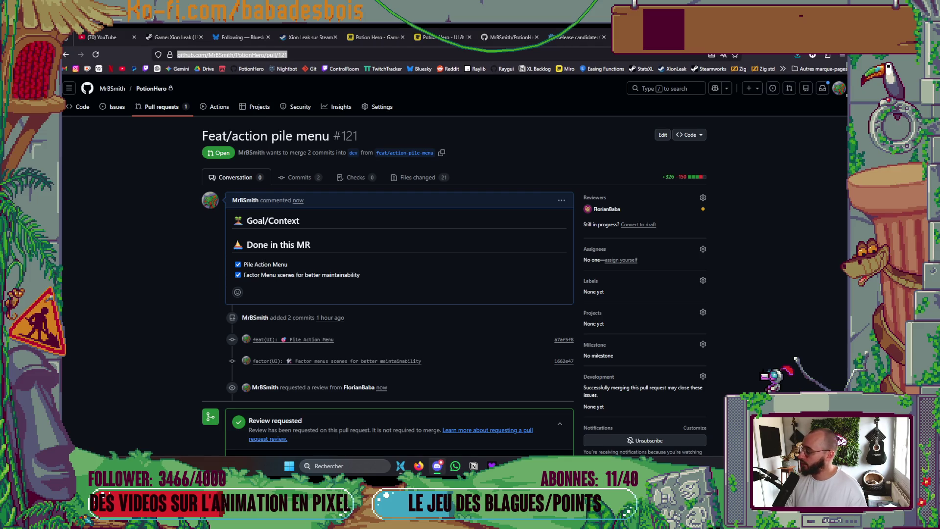
scroll(370, 280, "down", 1)
scroll(419, 192, "up", 1)
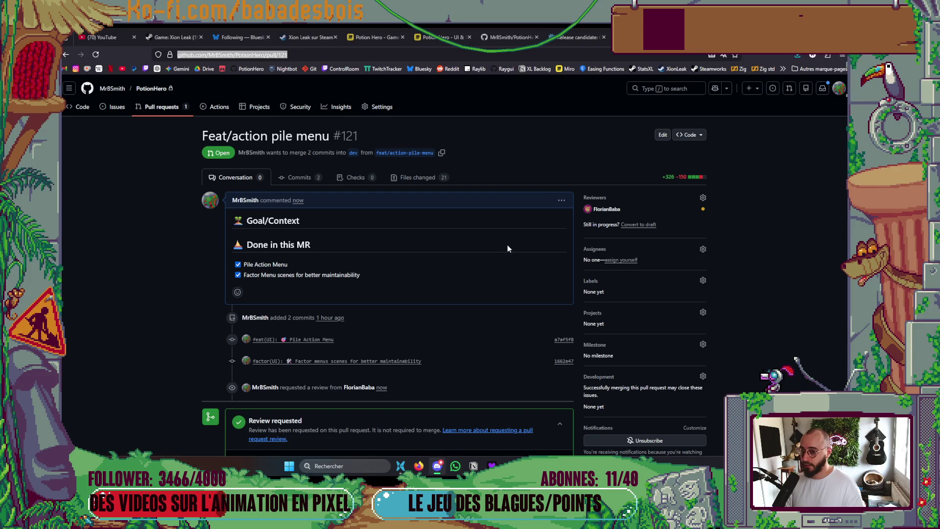
left_click(562, 200)
left_click(504, 245)
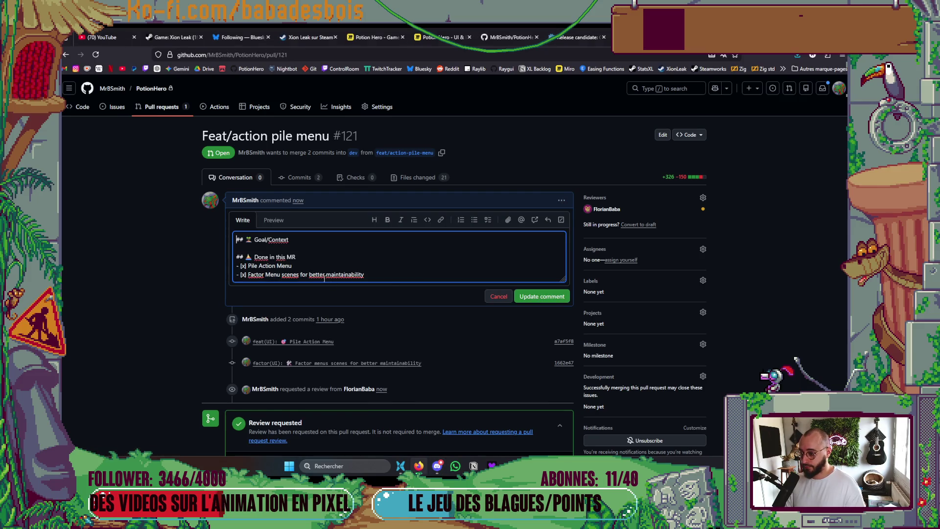
key("Return")
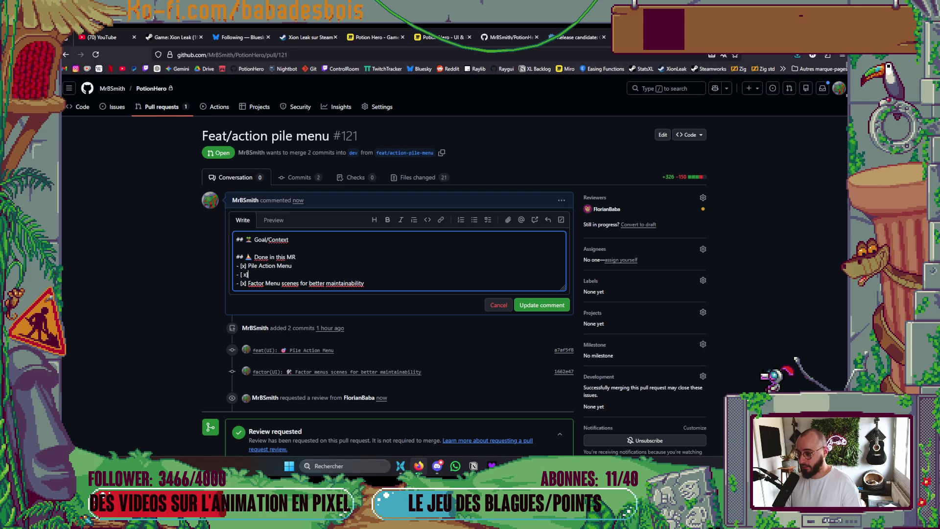
type("Fic")
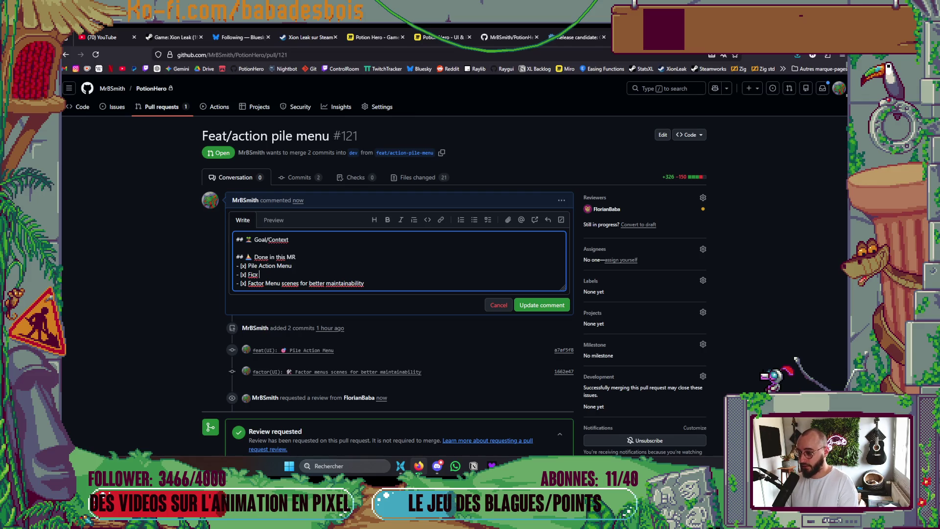
key("BackSpace")
type("x cra")
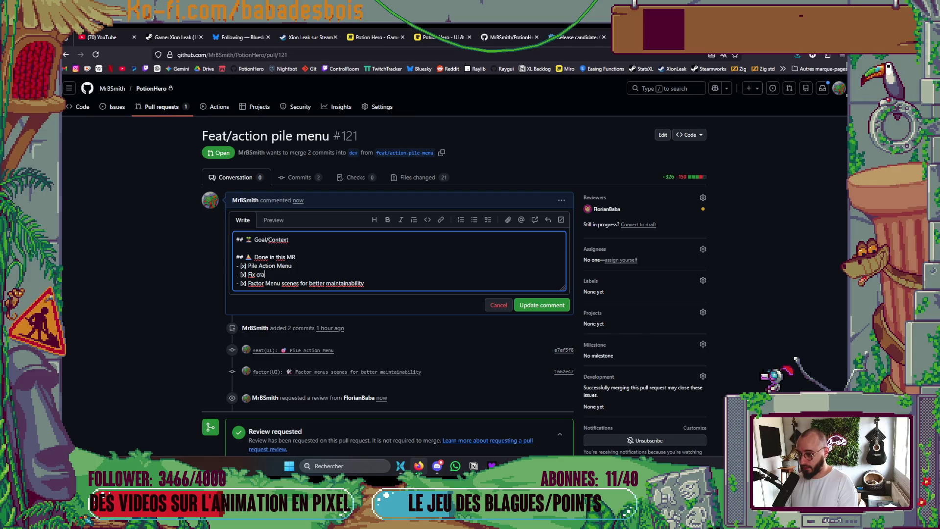
type("sh with n")
type("main actor")
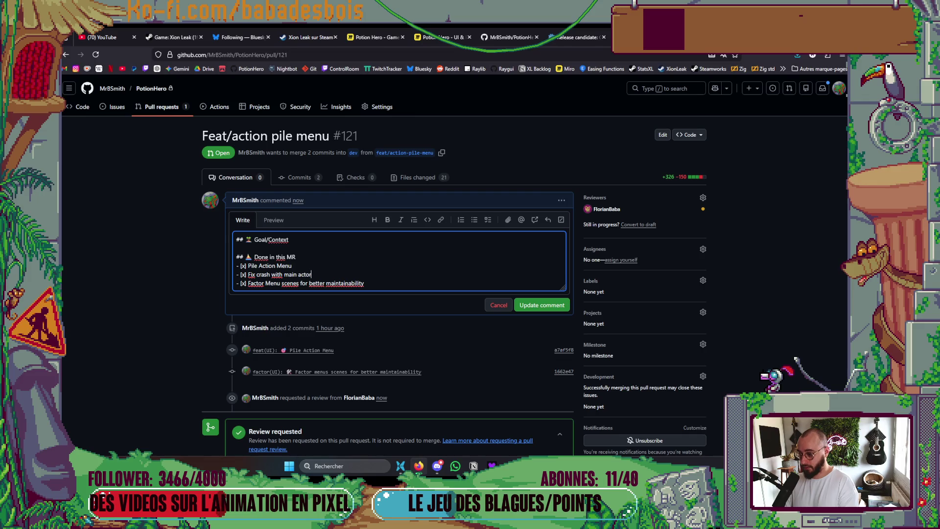
type(" retreival")
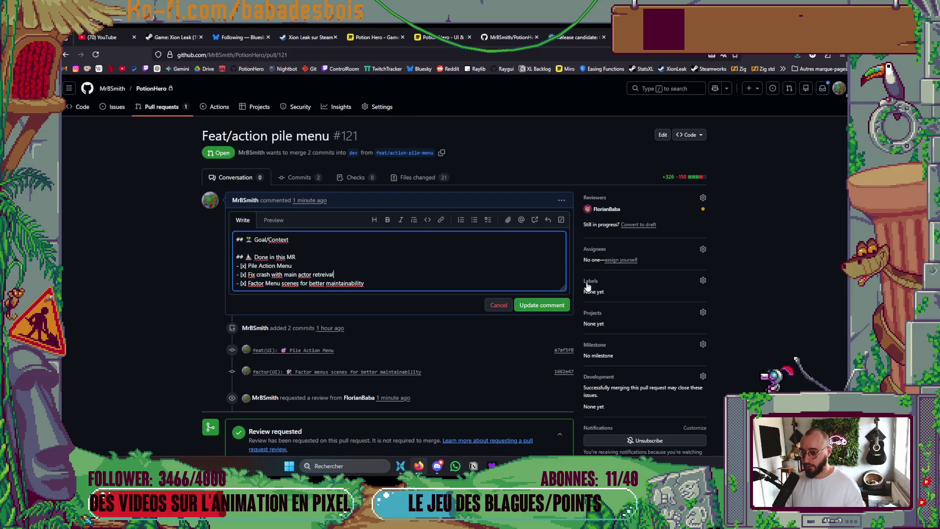
left_click(542, 305)
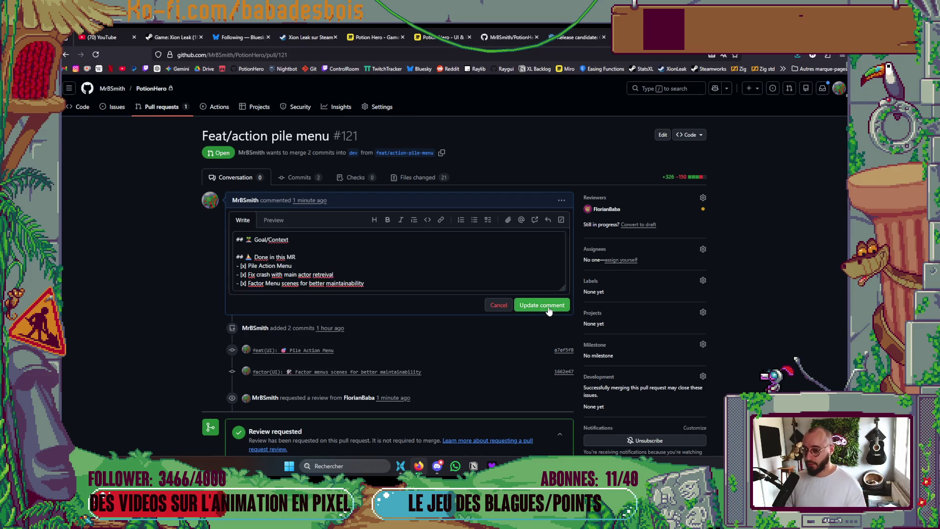
scroll(382, 343, "down", 4)
scroll(356, 301, "up", 3)
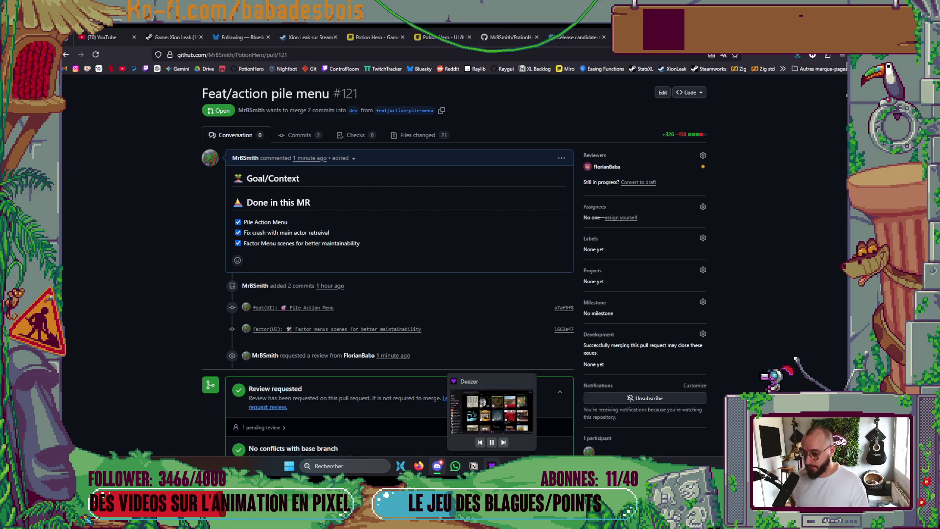
Switch briefly to Deezer, return to Firefox, and open a blank new tab
left_click(491, 466)
left_click(427, 426)
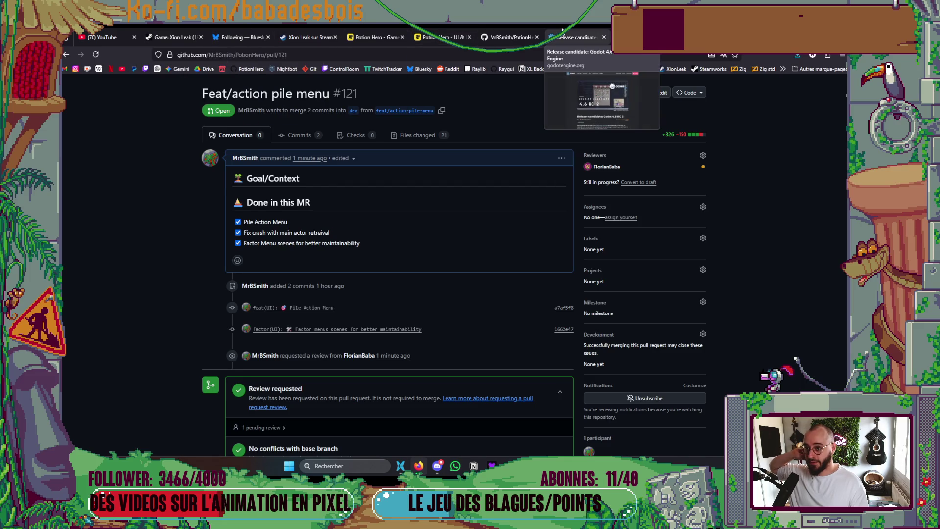
key("ctrl+t")
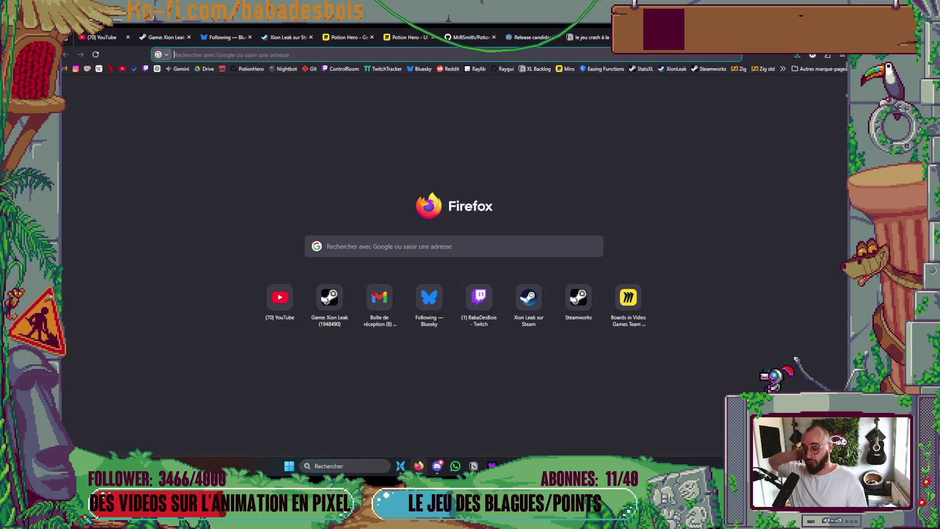
Load the BabaDesBois Twitch channel page from the bookmarks bar
left_click(145, 69)
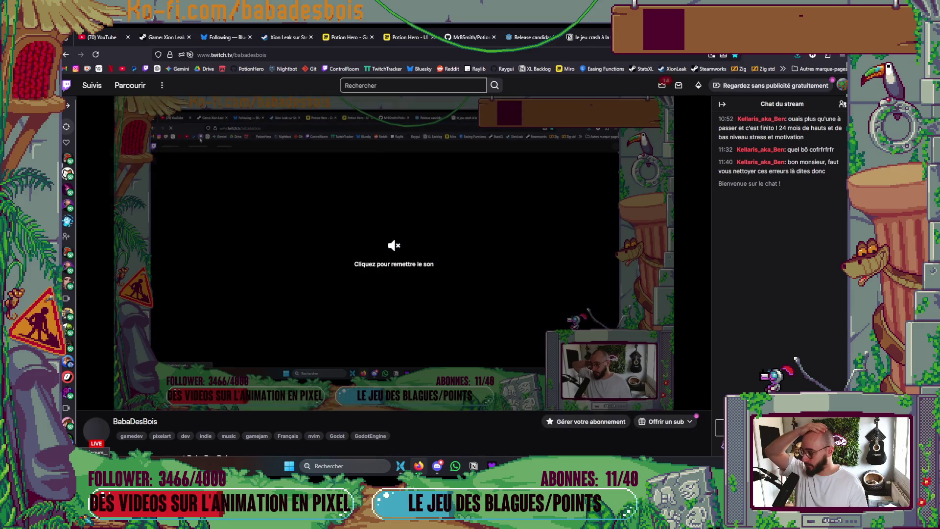
mouse_move(67, 174)
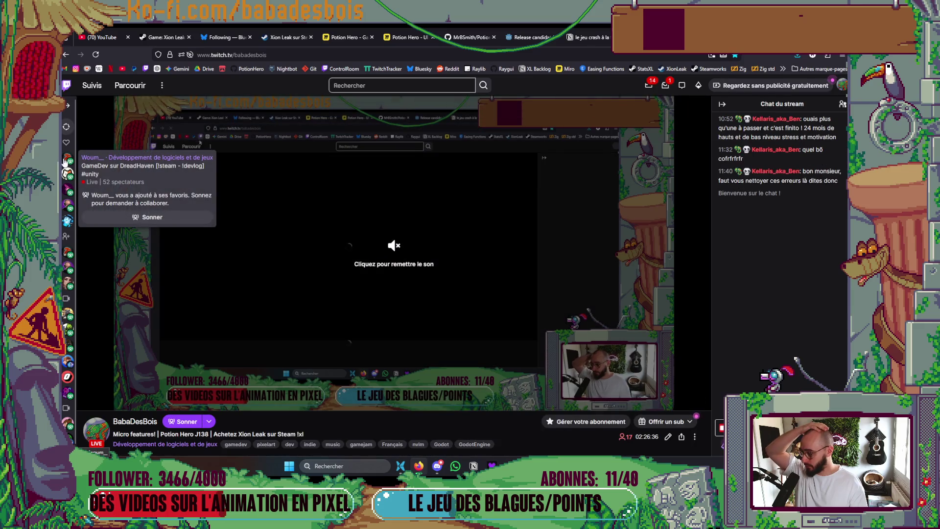